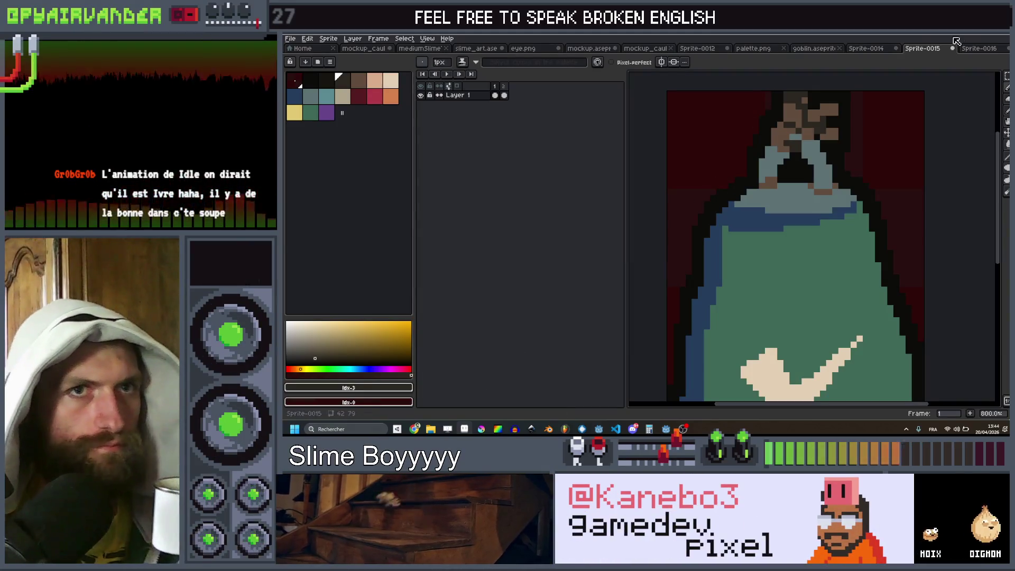
Add a Control node as a child of the CauldronUI root
key(alt+Tab)
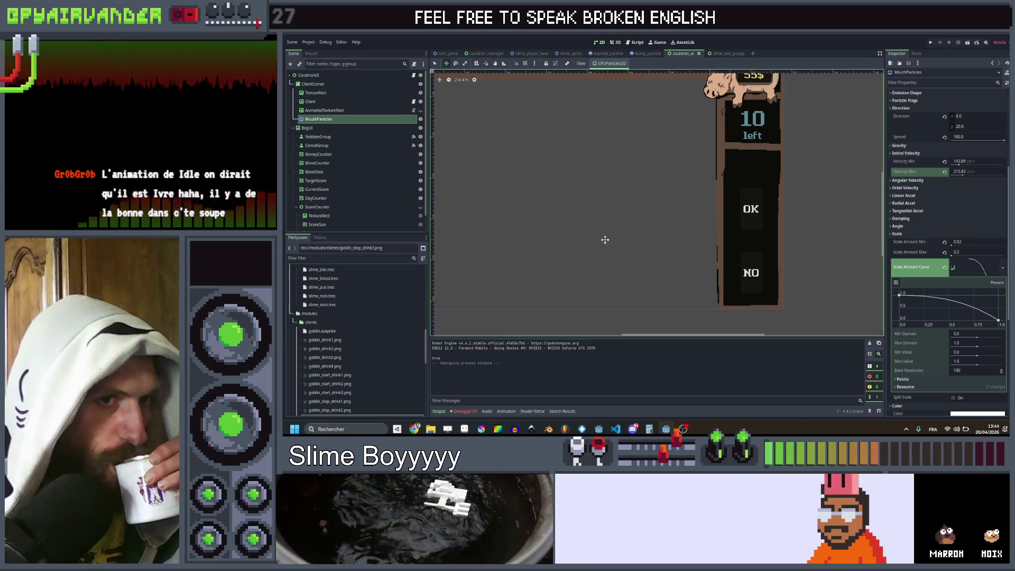
click(341, 75)
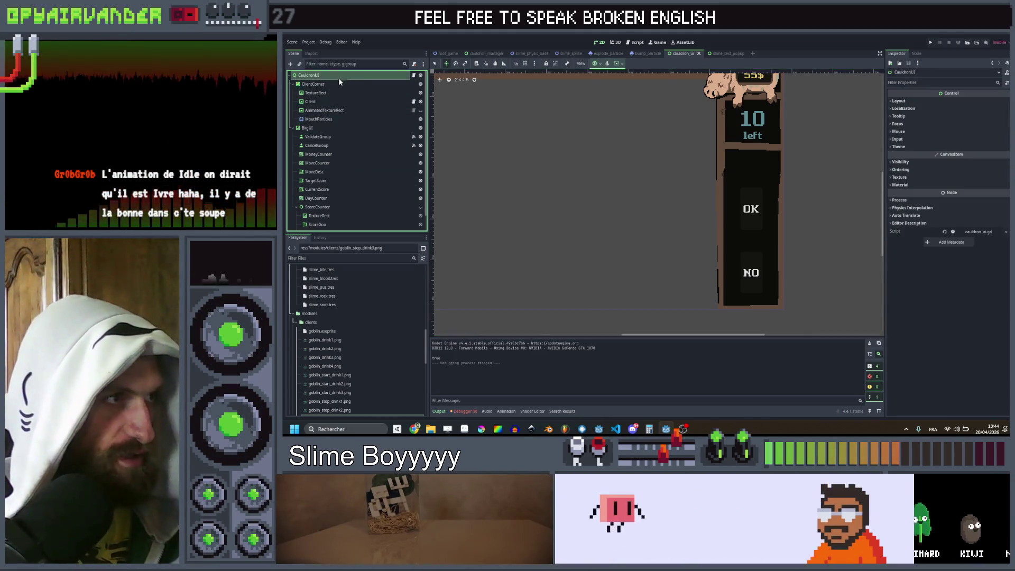
click(334, 128)
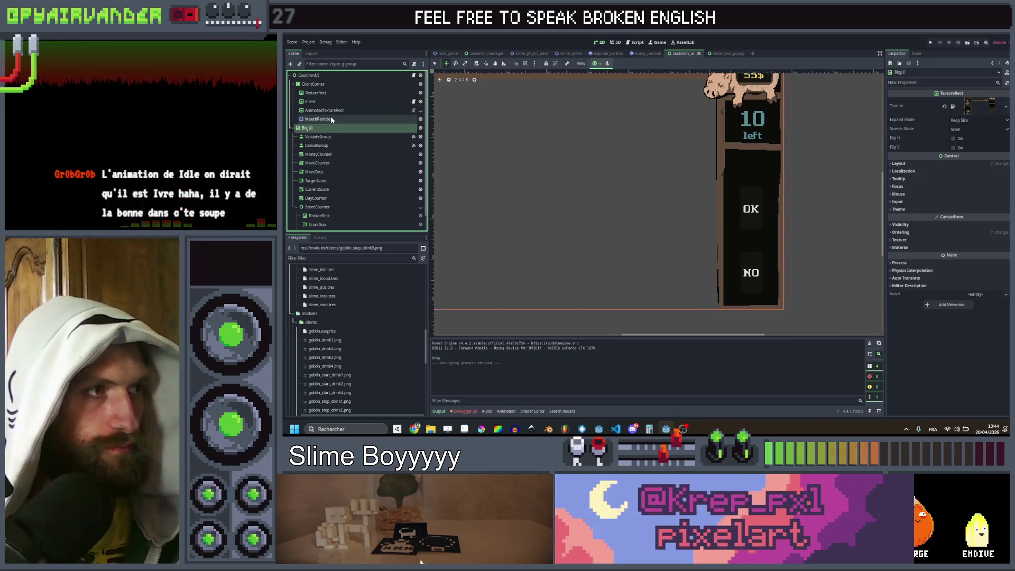
click(338, 83)
click(337, 75)
right_click(337, 76)
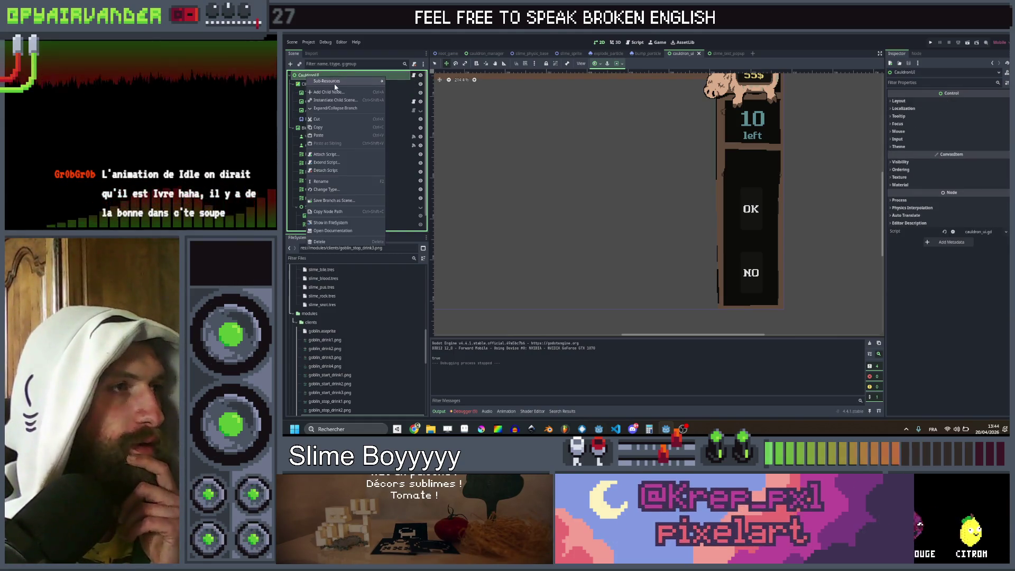
click(335, 91)
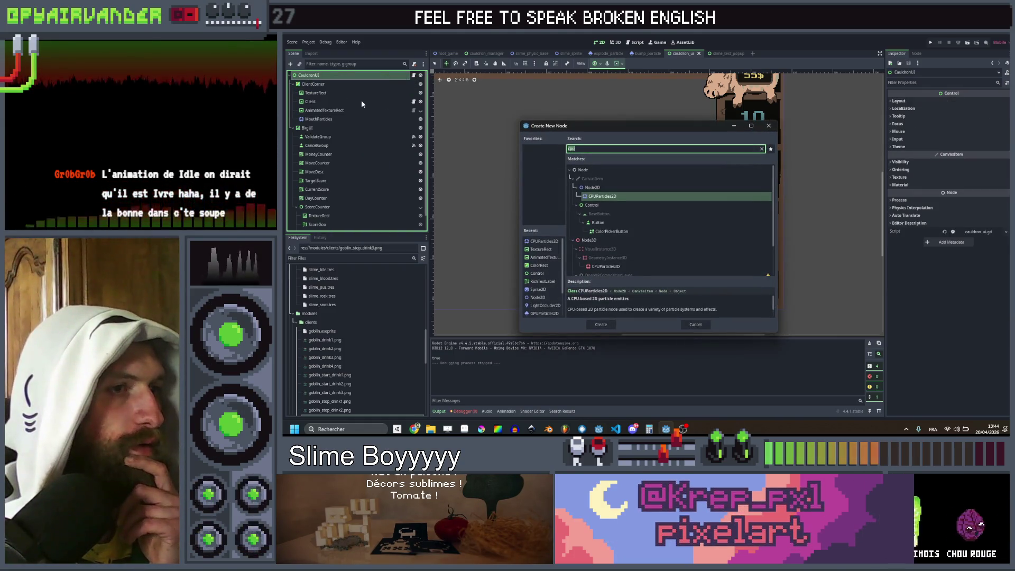
double_click(592, 204)
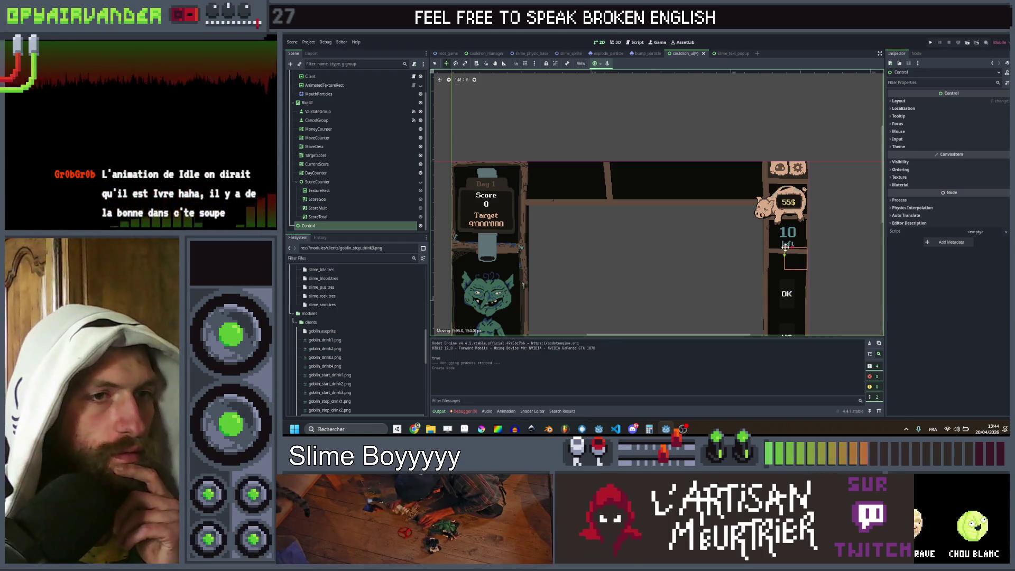
Move the new Control beside the '10 left' counter
drag(785, 235, 786, 234)
scroll(785, 234, up, 2)
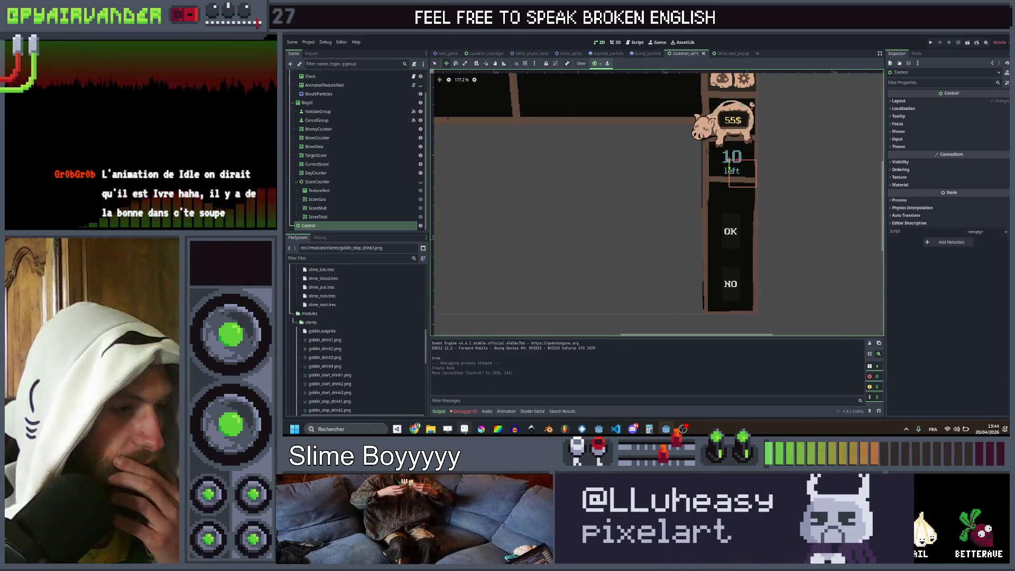
key(alt+Tab)
In mockup.aseprite, erase the hanging bag with a 26px eraser
click(563, 49)
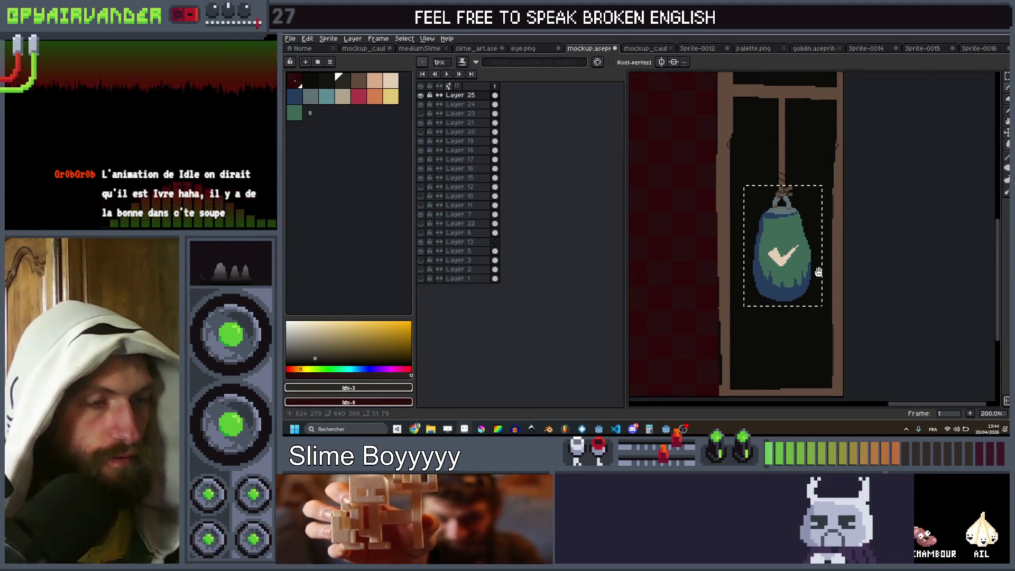
key(ctrl+d)
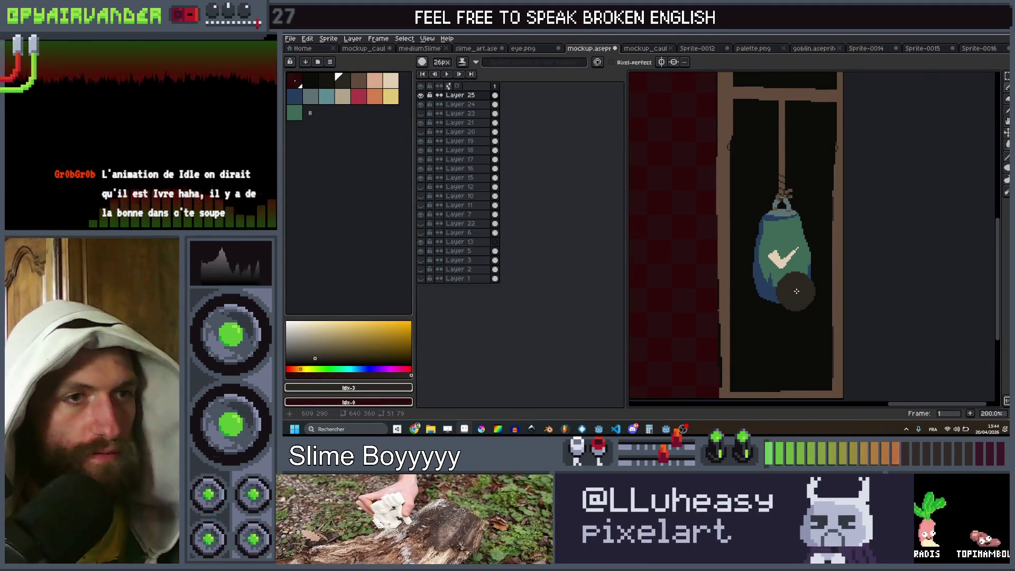
drag(798, 290, 789, 141)
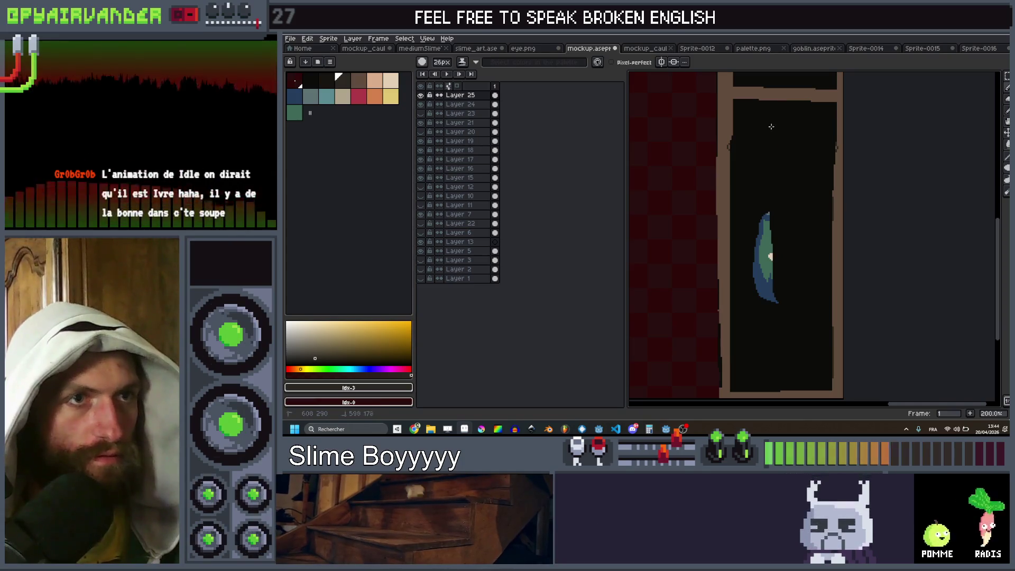
drag(763, 211, 766, 298)
Bucket-fill the black interior of the tall frame to transparent
key(v)
key(e)
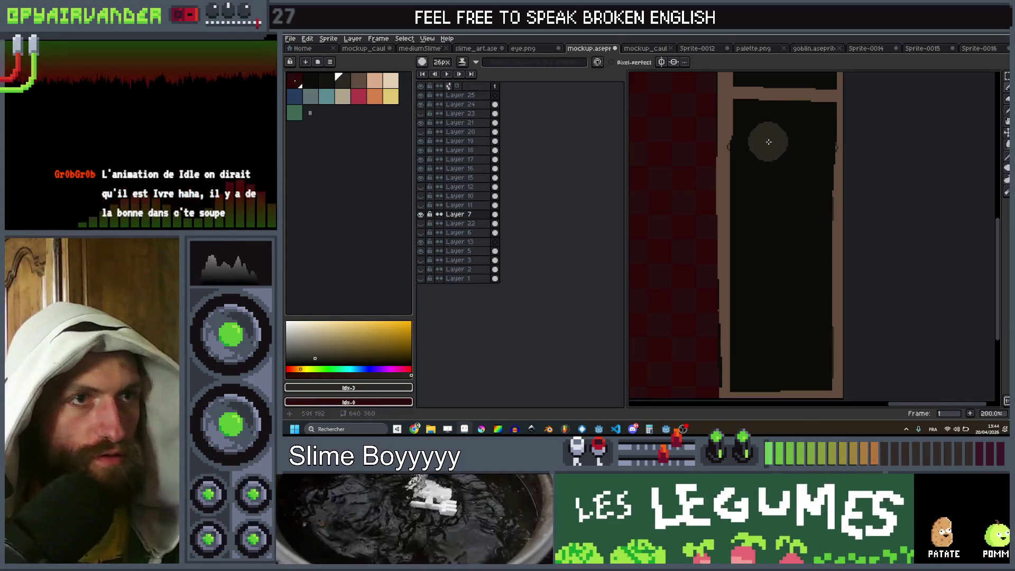
key(w)
click(774, 171)
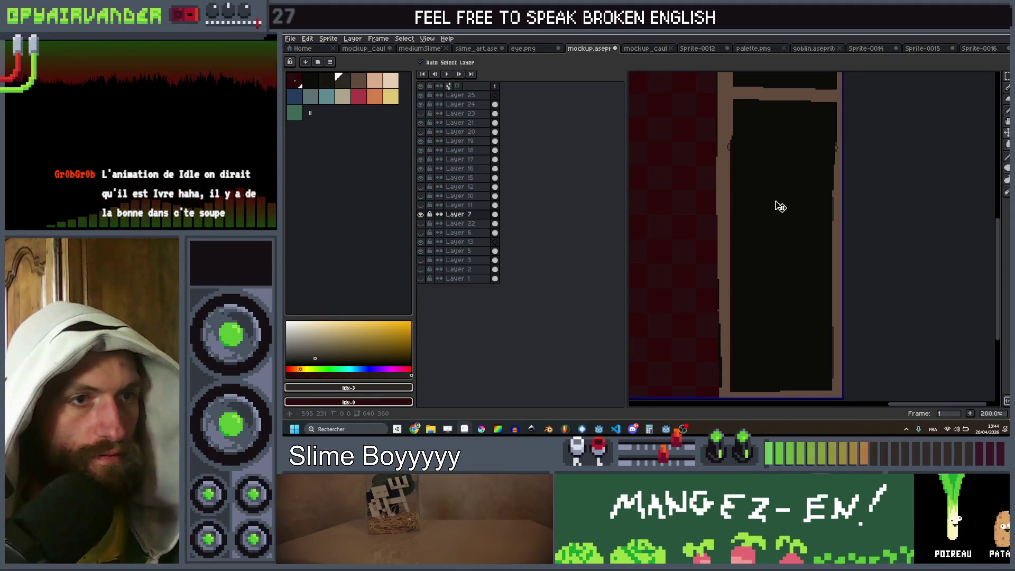
key(Delete)
scroll(781, 196, down, 4)
scroll(782, 200, up, 5)
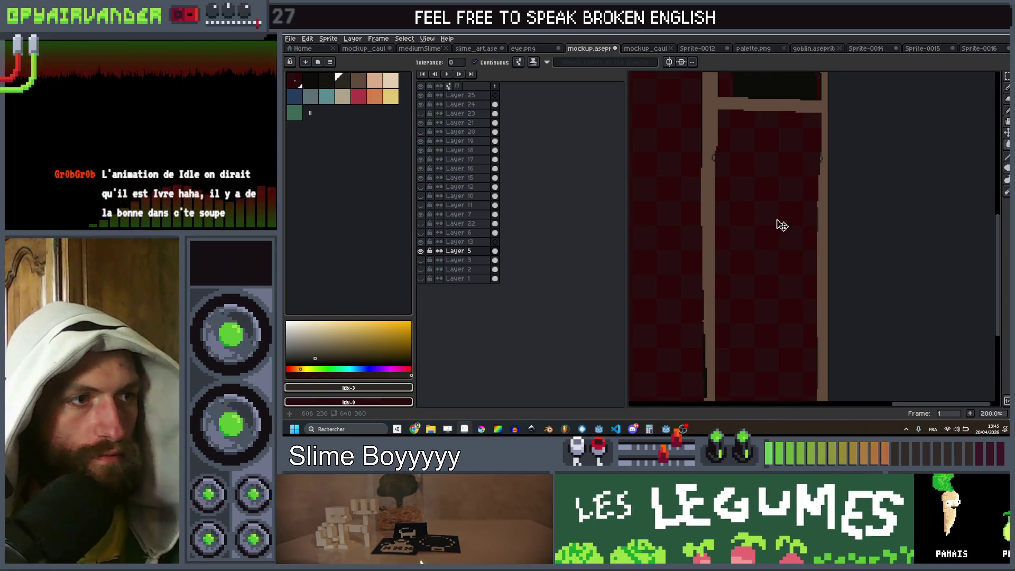
Export the mockup as mockup.png
key(ctrl+alt+shift+s)
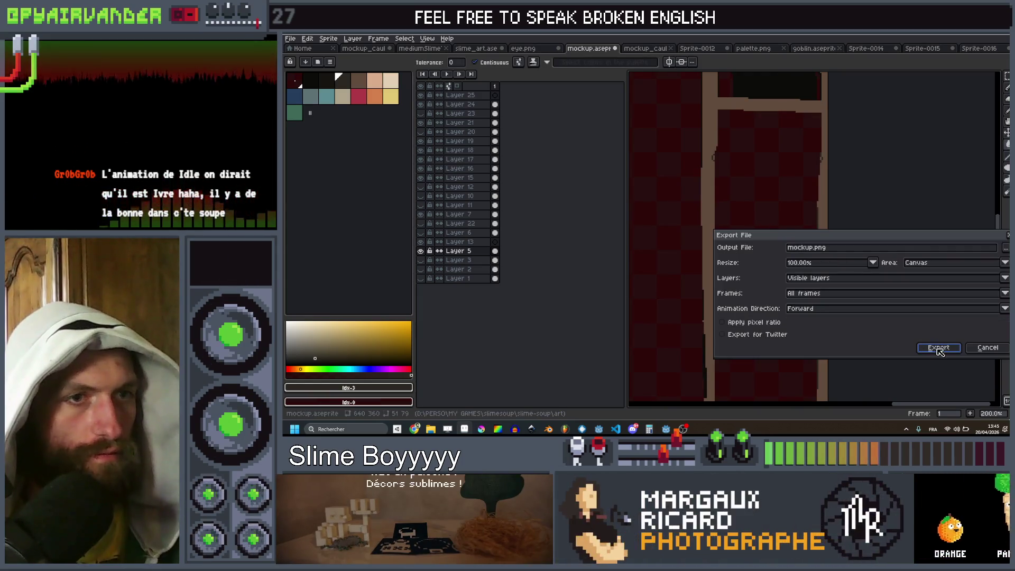
click(939, 348)
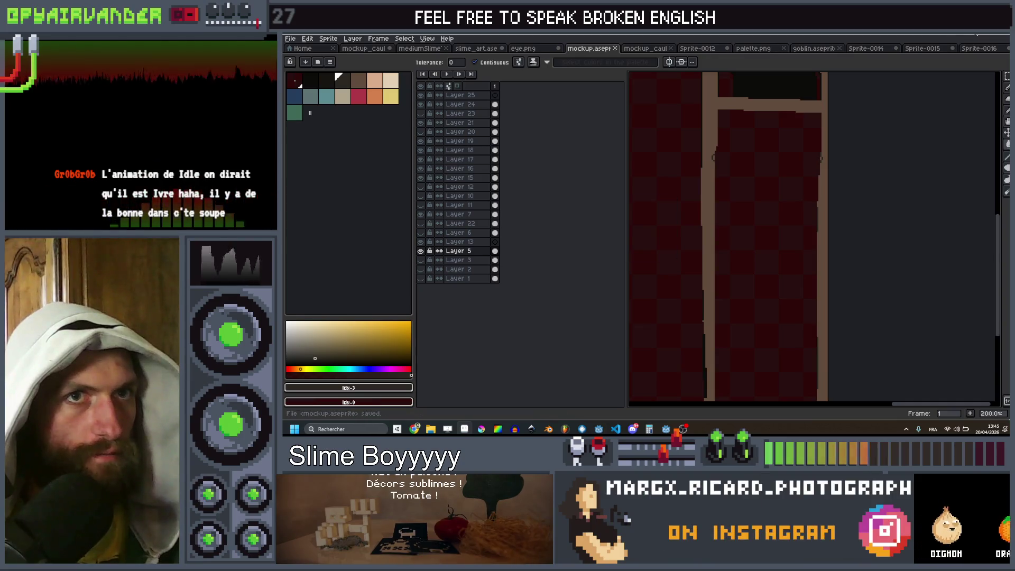
key(alt+Tab)
key(ctrl+z)
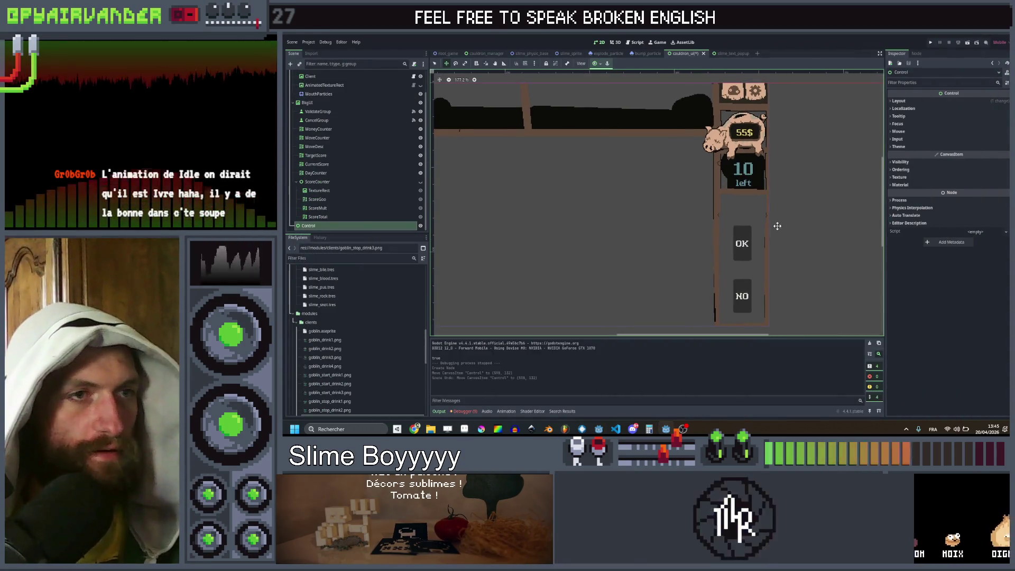
Hide the brainstorm notes, return to Aseprite and undo the last bucket fill
key(alt+Tab)
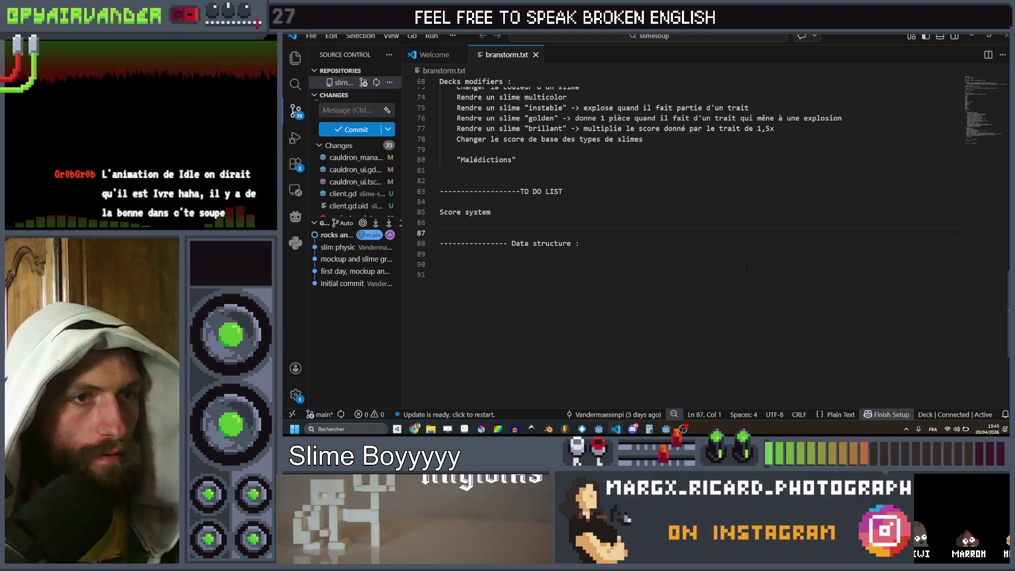
click(616, 429)
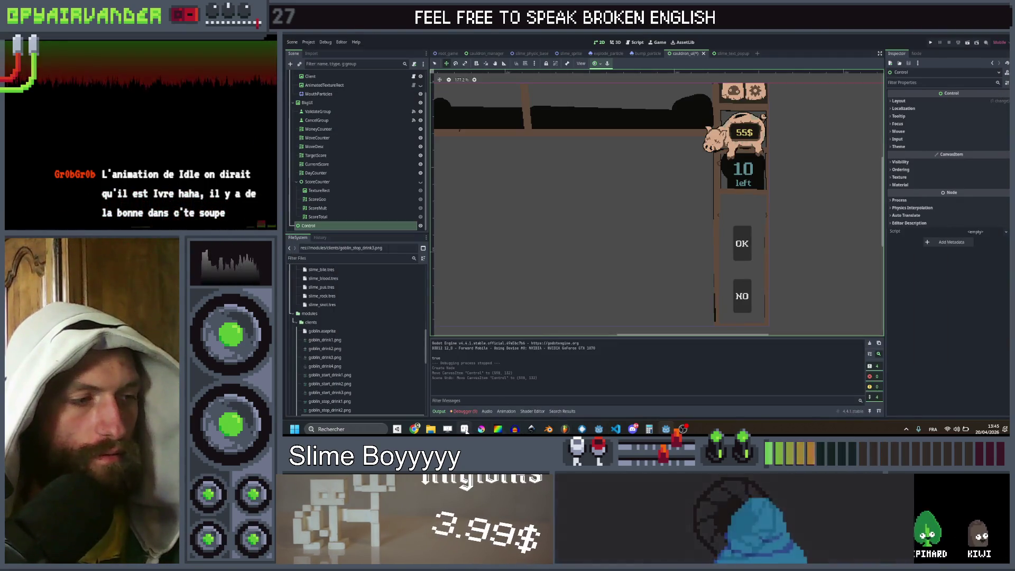
click(465, 429)
scroll(848, 185, down, 3)
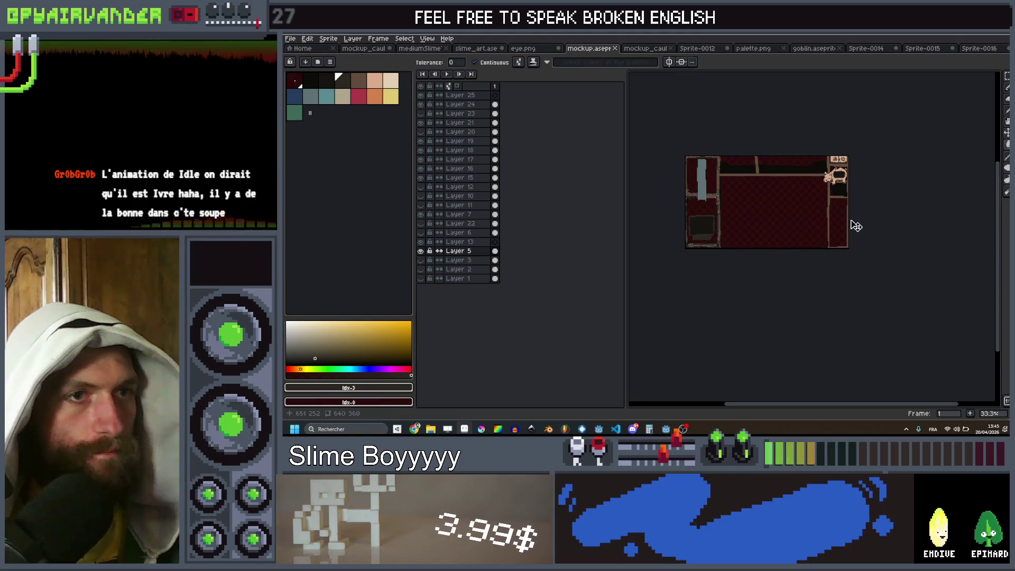
key(v)
key(ctrl+z)
key(g)
Erase the dark panel below the piggy bank with a 32px eraser
scroll(853, 225, up, 3)
scroll(874, 249, down, 2)
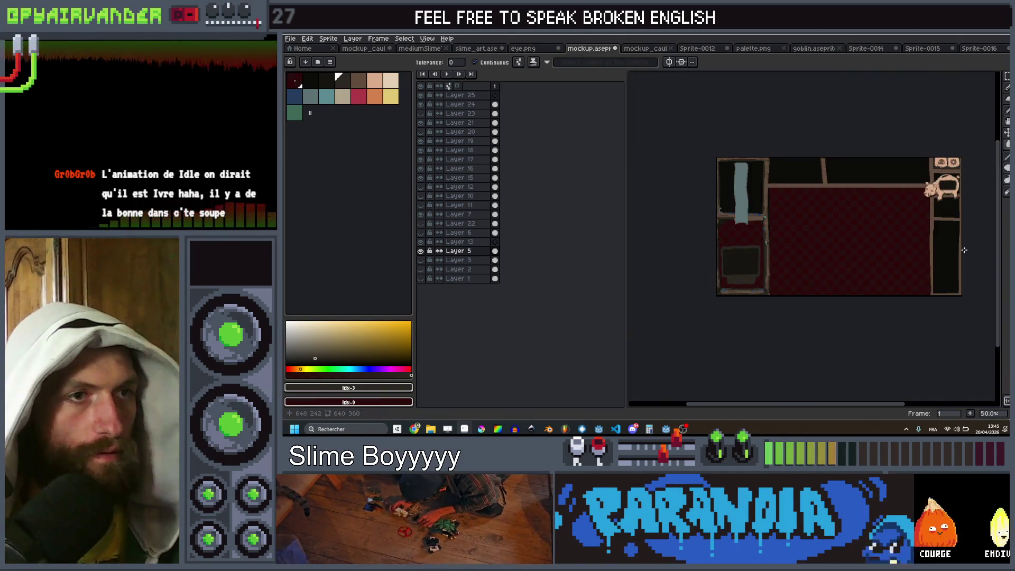
scroll(873, 249, up, 1)
scroll(856, 256, down, 1)
scroll(856, 248, up, 1)
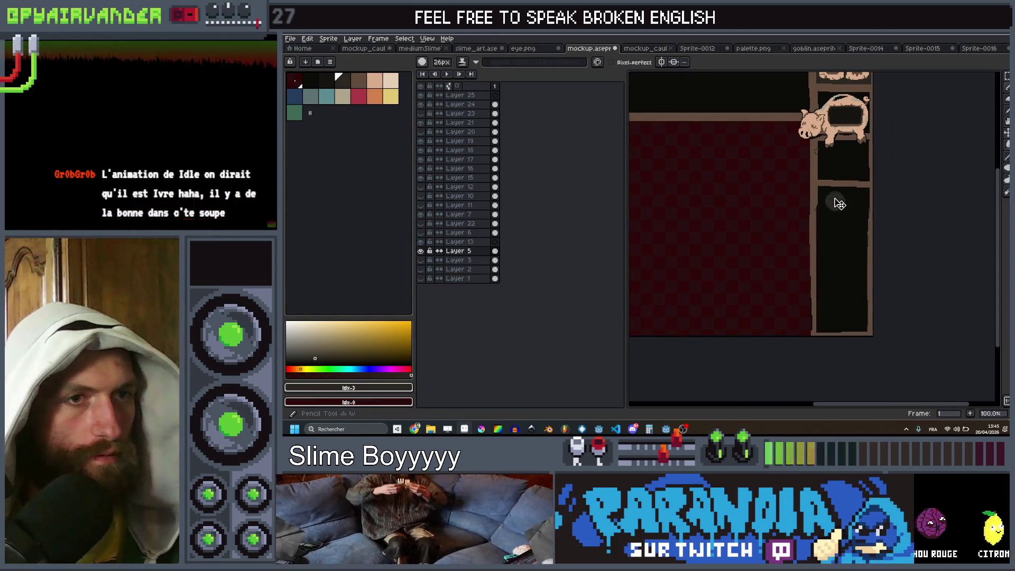
mouse_move(839, 205)
mouse_down()
mouse_move(823, 195)
mouse_move(858, 237)
mouse_move(861, 327)
mouse_move(824, 296)
mouse_move(828, 202)
mouse_up()
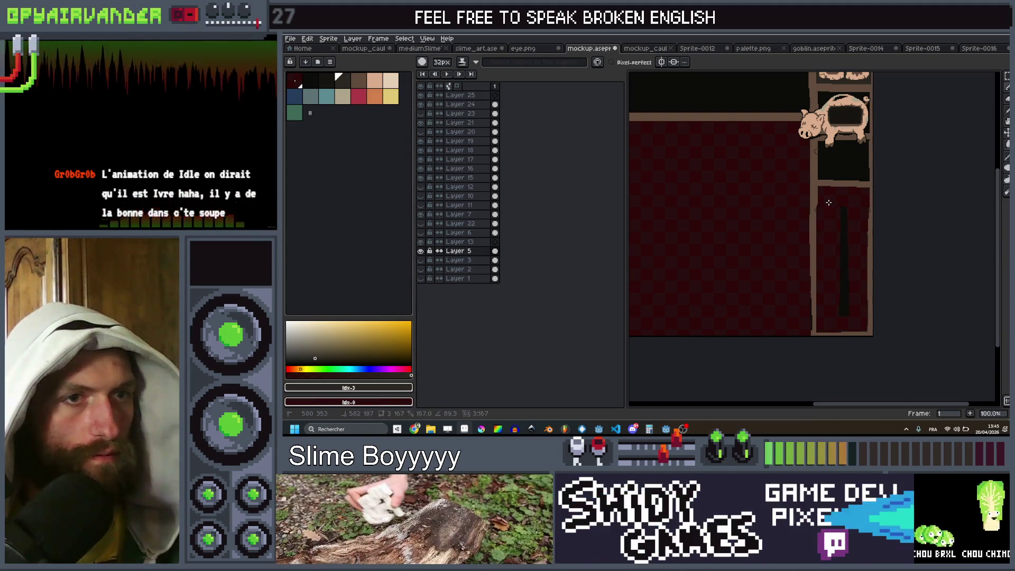
Re-export mockup.png and save mockup.aseprite
key(ctrl+shift+e)
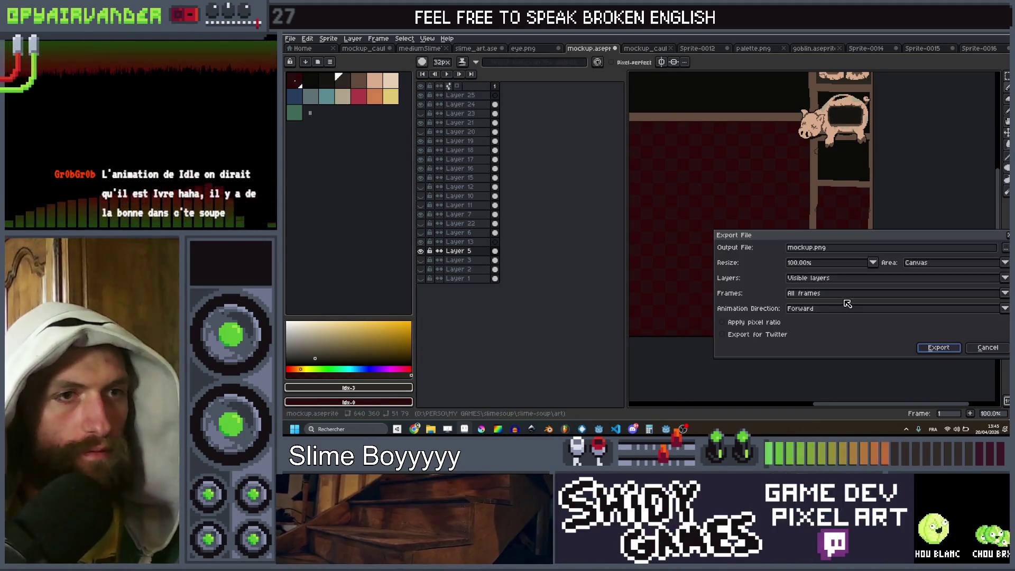
key(Return)
key(ctrl+s)
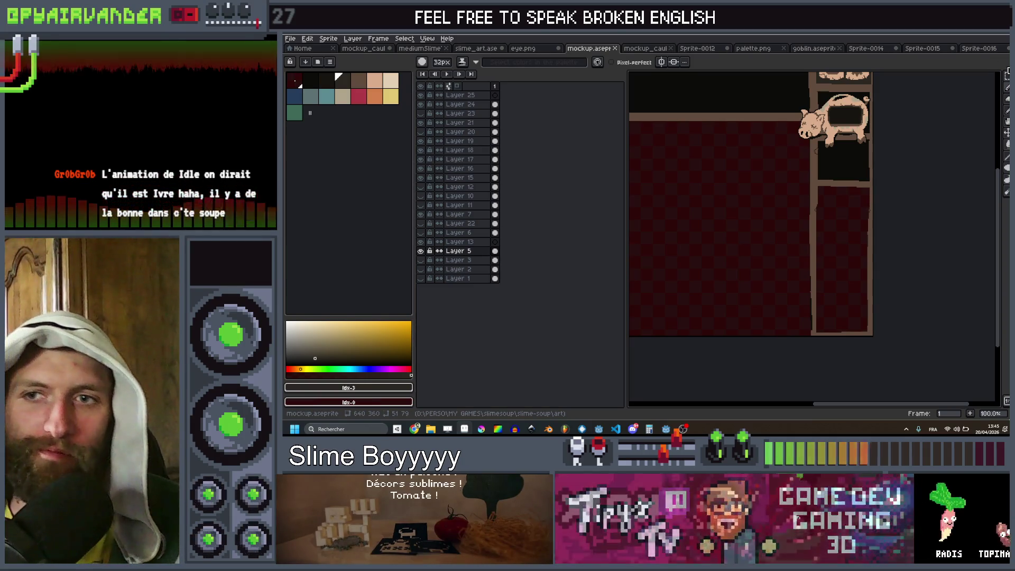
Move the Control over the tall frame and between MouthParticles and BkgUI in the tree
click(970, 37)
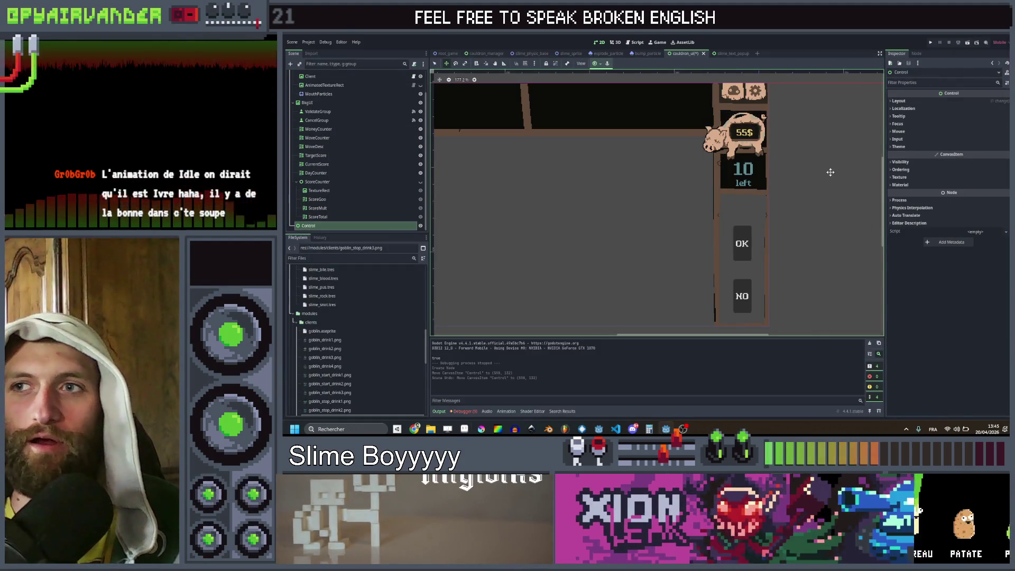
scroll(784, 213, up, 2)
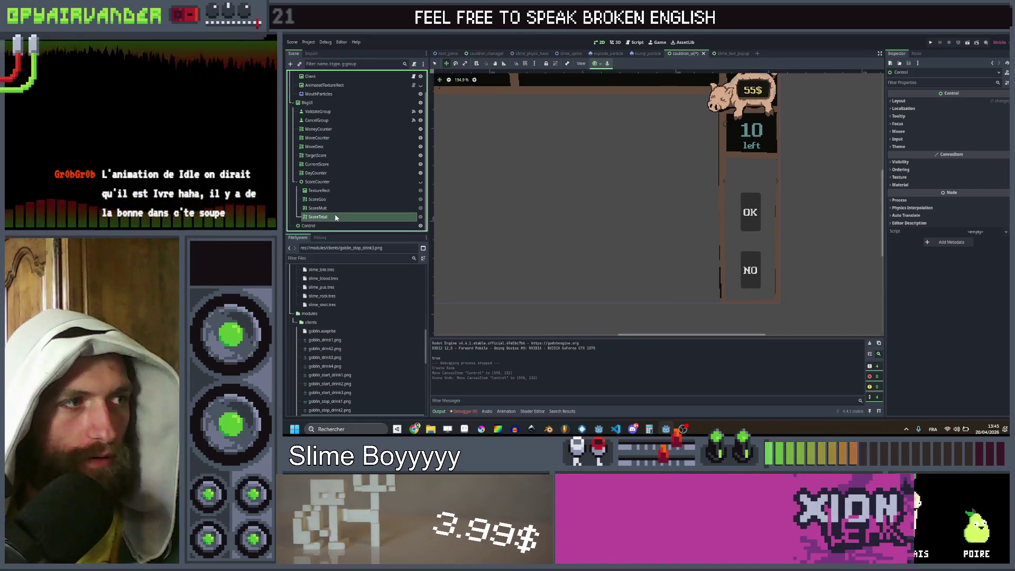
scroll(334, 213, up, 2)
click(332, 119)
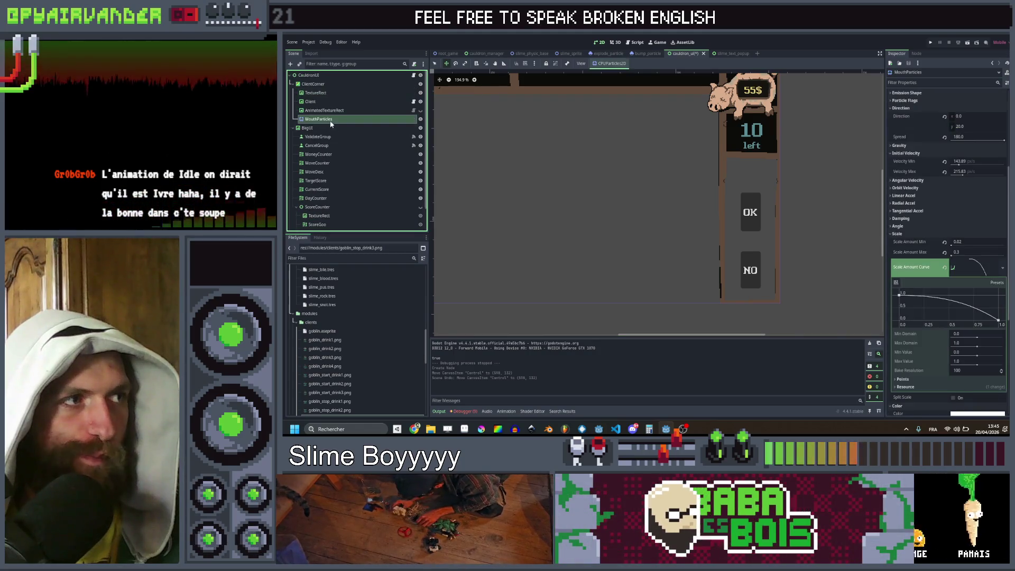
scroll(332, 225, down, 1)
click(332, 225)
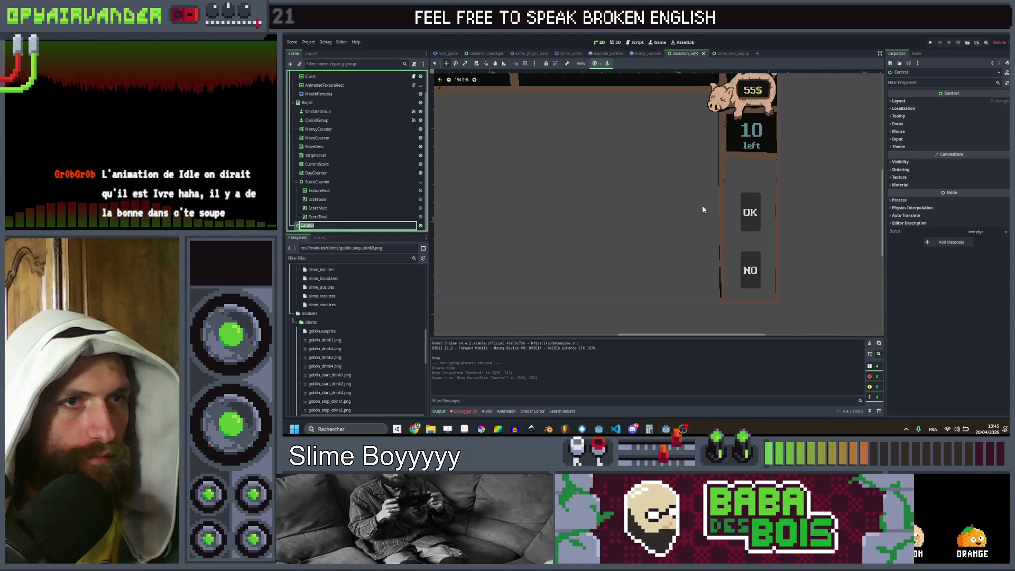
mouse_move(628, 194)
mouse_down()
mouse_move(654, 245)
mouse_move(679, 176)
mouse_move(763, 208)
mouse_up()
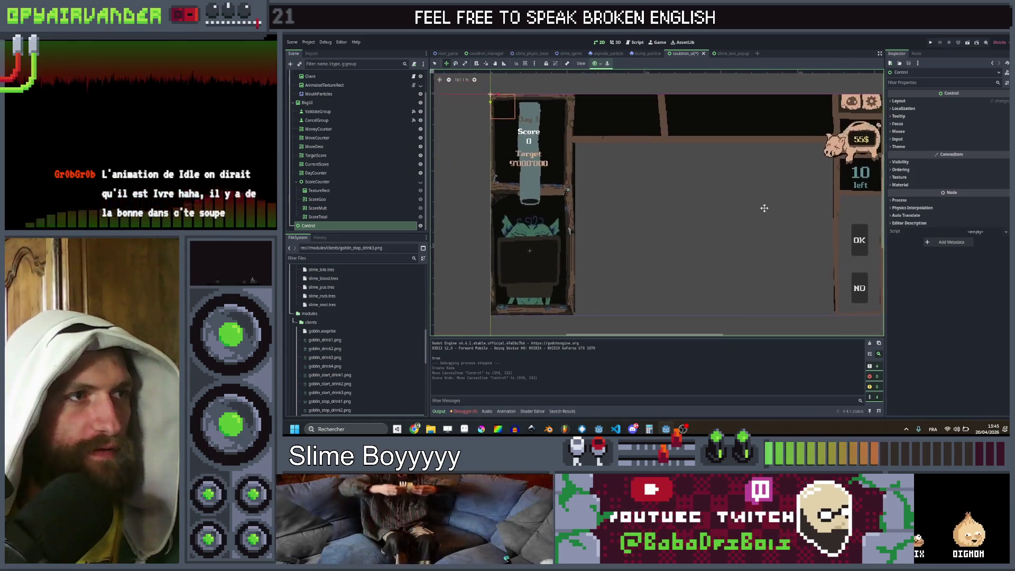
scroll(483, 103, up, 2)
mouse_move(487, 99)
mouse_down()
mouse_move(799, 198)
mouse_move(834, 199)
mouse_up()
scroll(766, 174, up, 5)
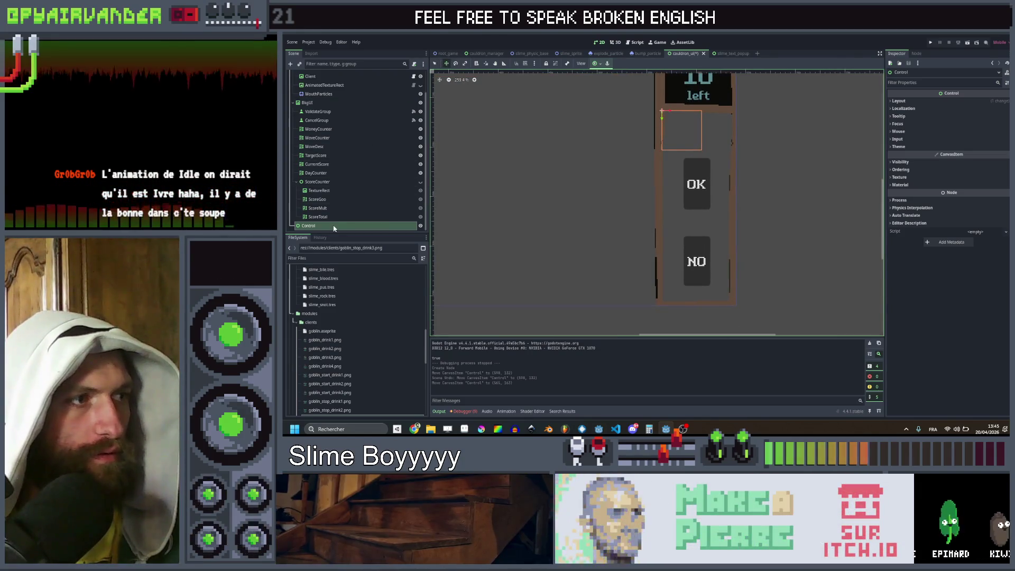
drag(322, 103, 322, 100)
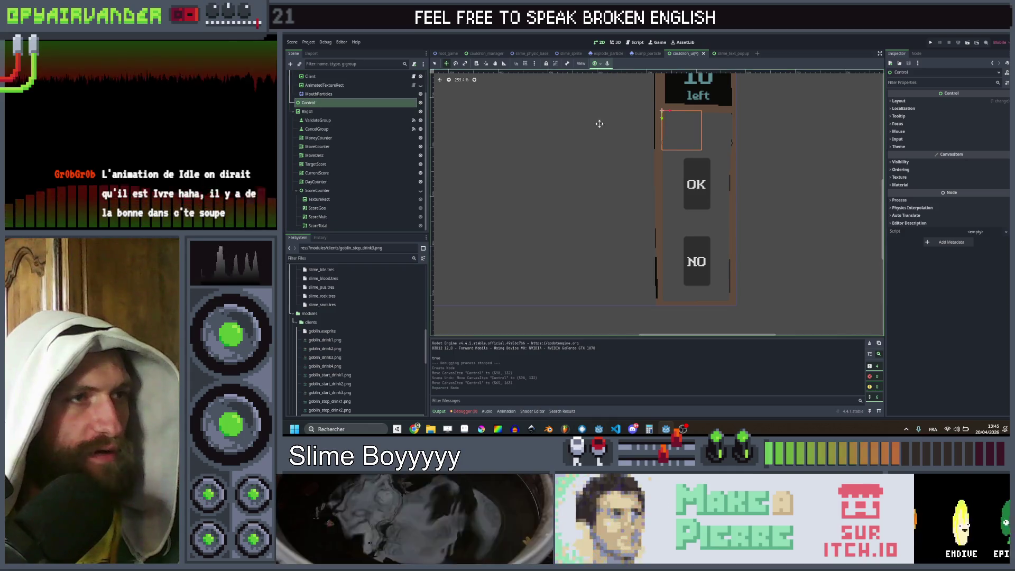
Widen the Control slightly on both its right and left edges
click(435, 64)
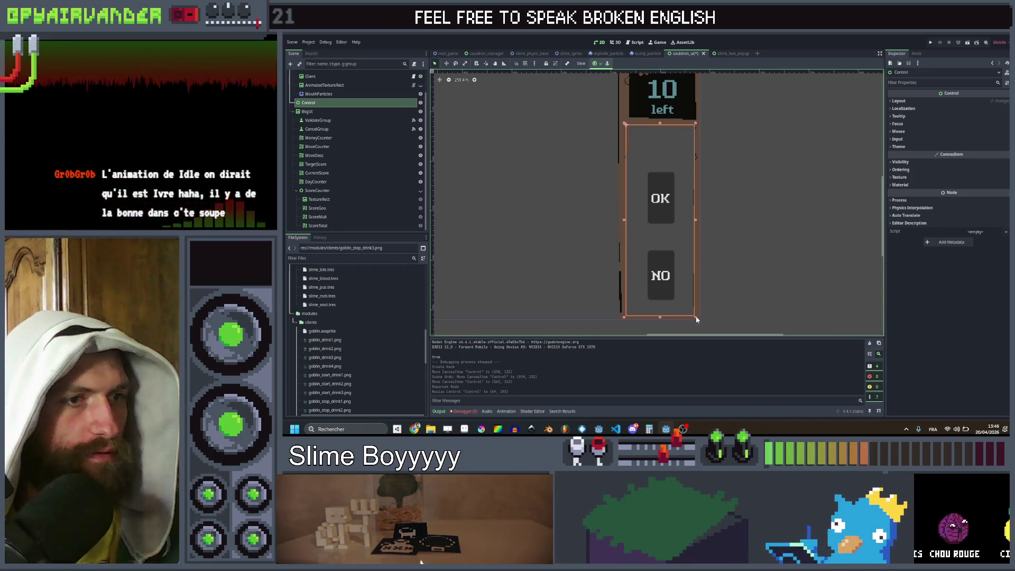
drag(695, 319, 697, 320)
scroll(690, 209, up, 3)
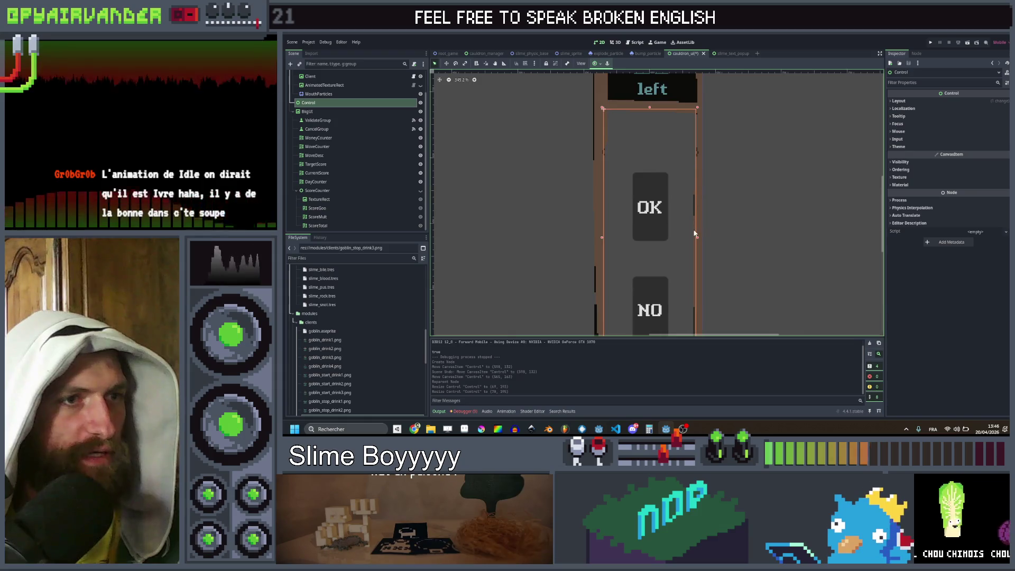
drag(699, 238, 700, 237)
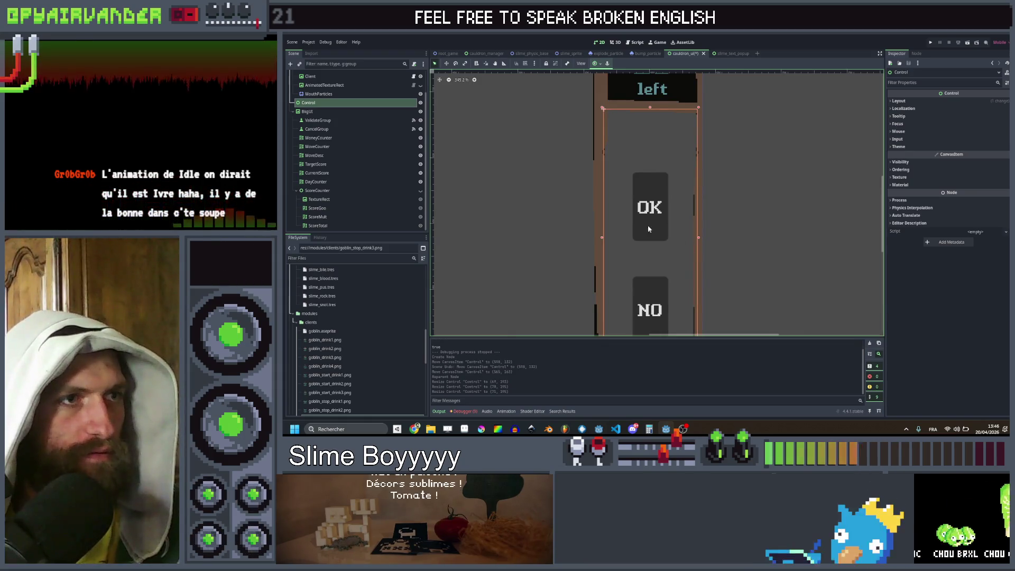
drag(603, 240, 600, 241)
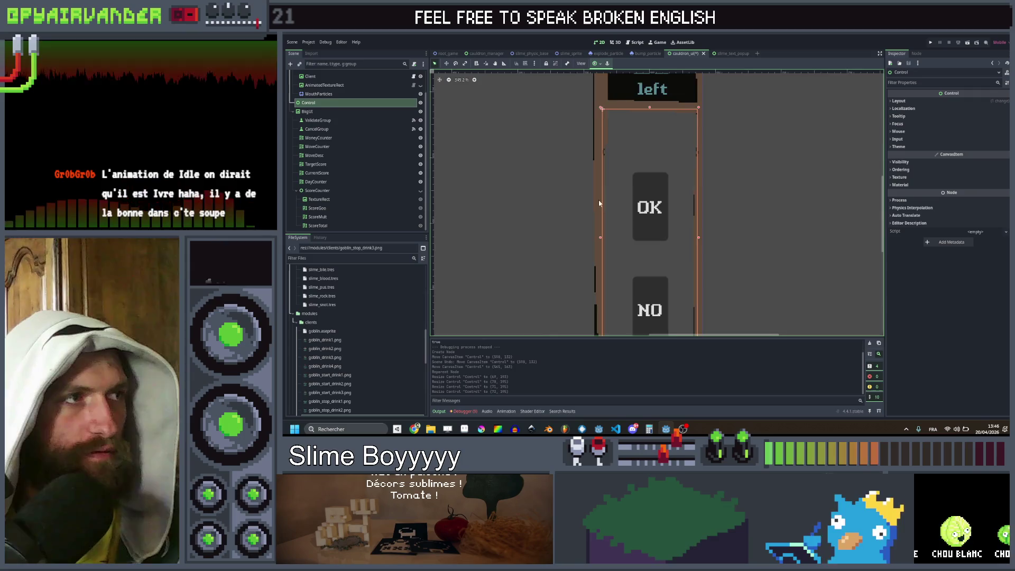
scroll(606, 195, down, 3)
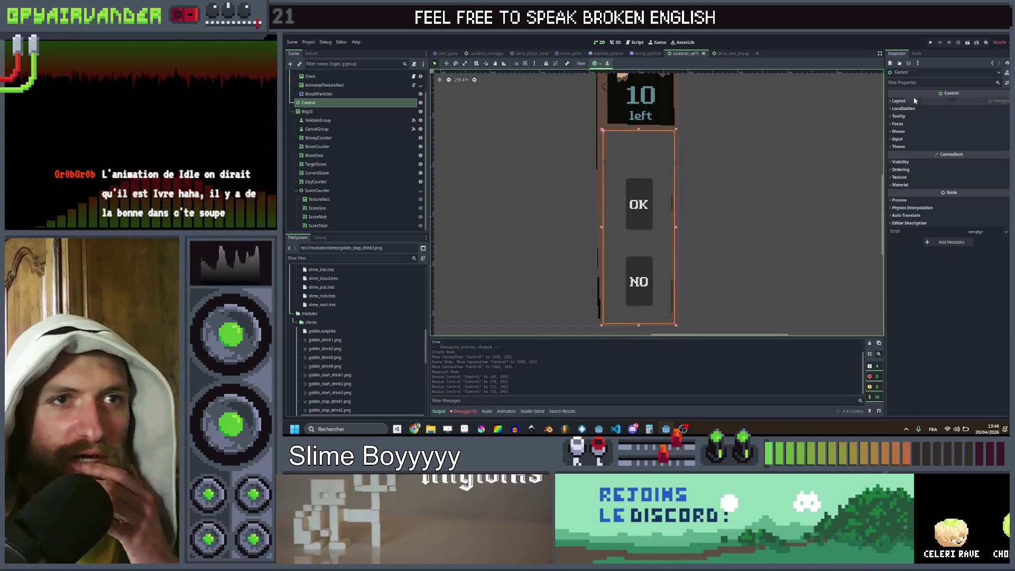
Set the Control's Visibility > Clip Children to Clip Only
click(900, 162)
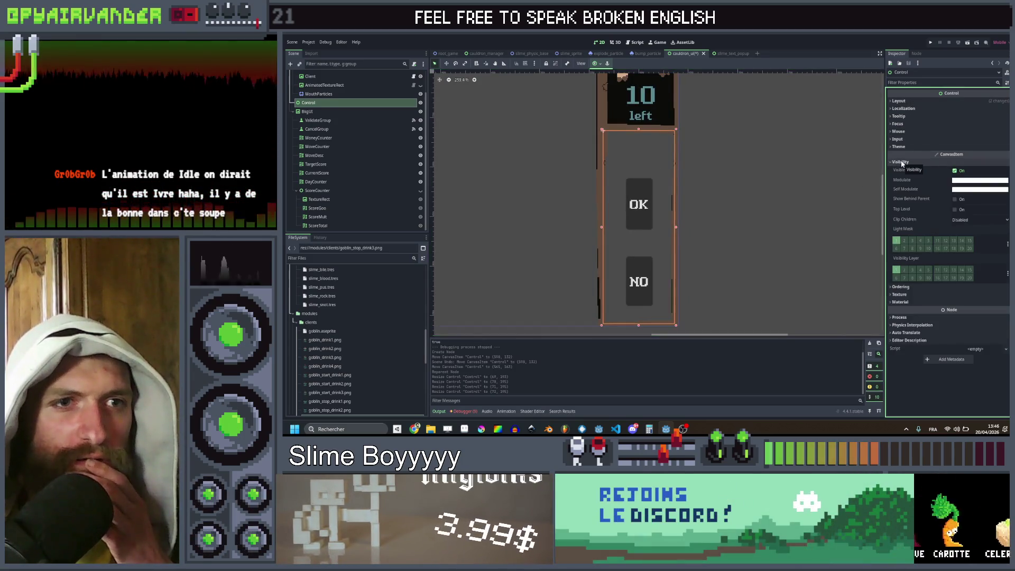
click(975, 218)
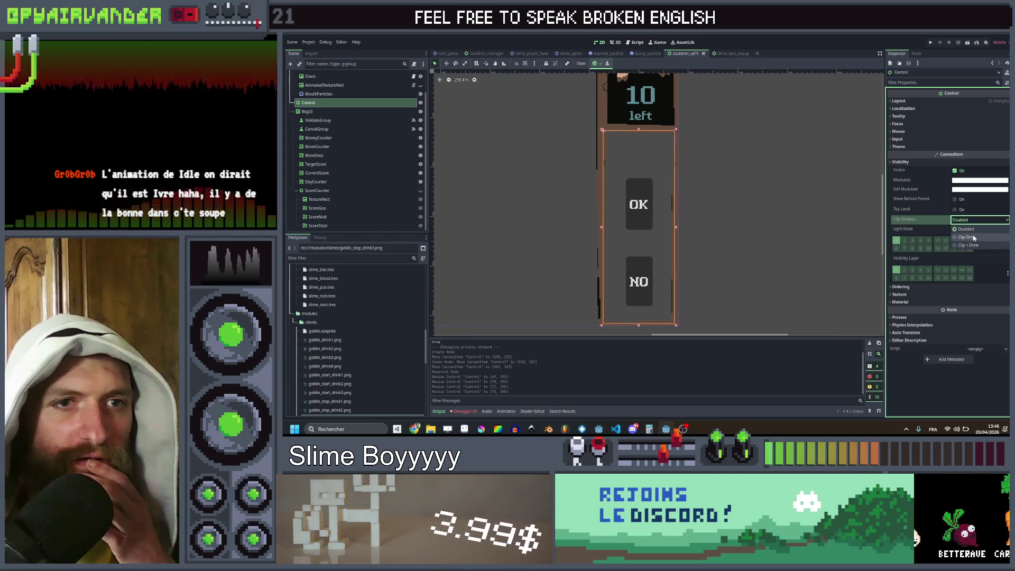
click(973, 237)
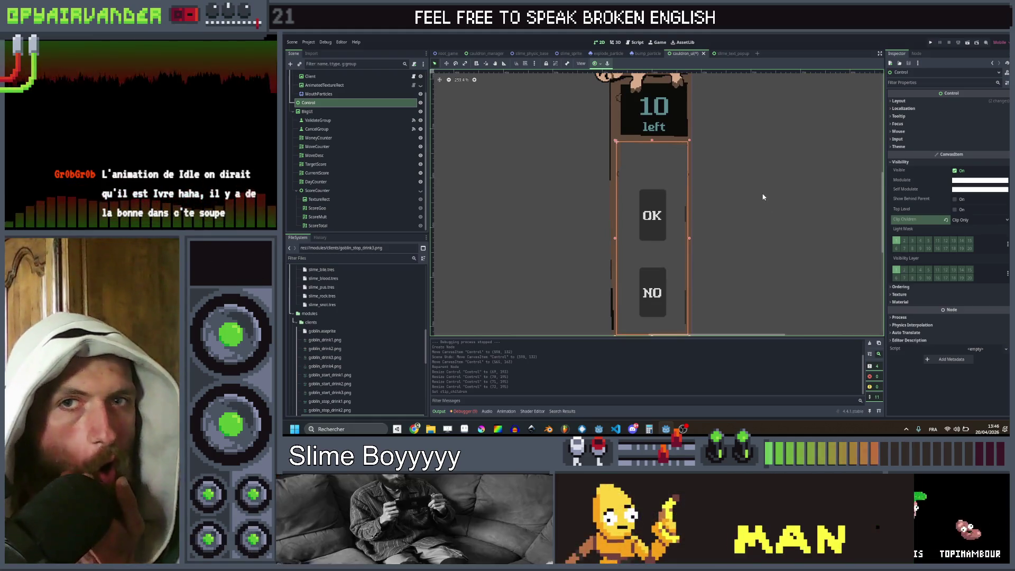
Save the scene and rename the Control node to Flush
key(ctrl+s)
click(339, 107)
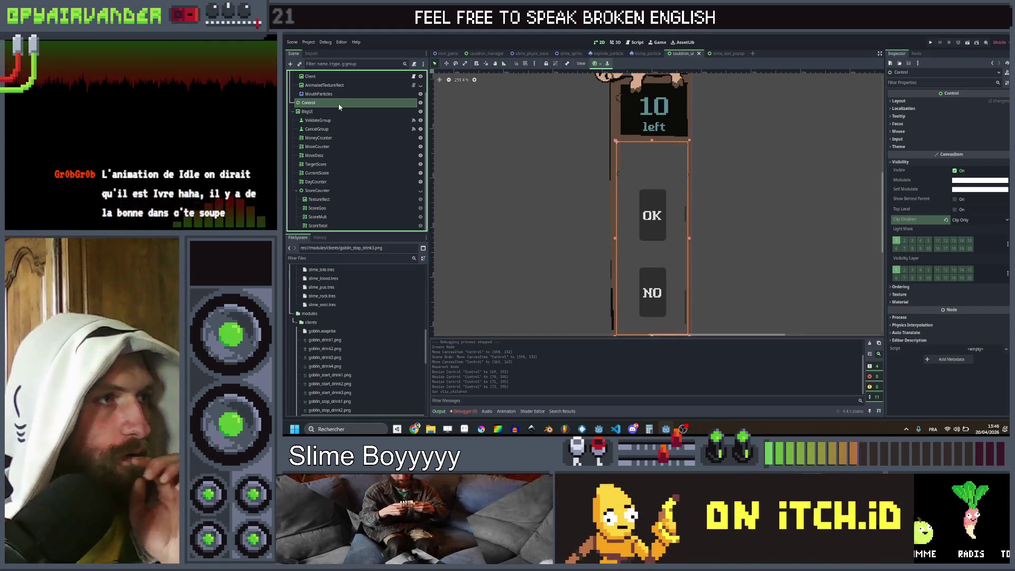
double_click(338, 107)
text(Flu)
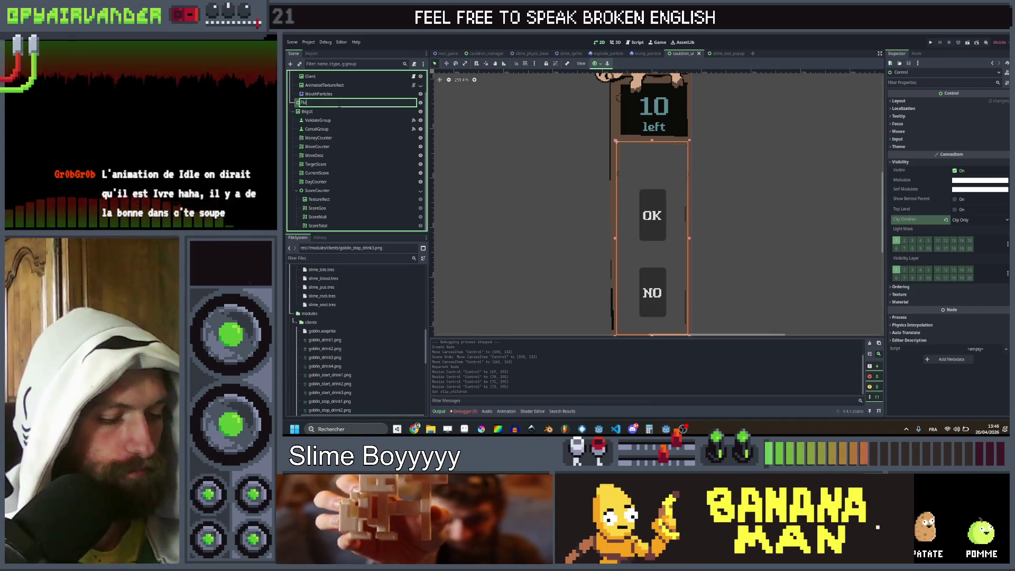
key(Return)
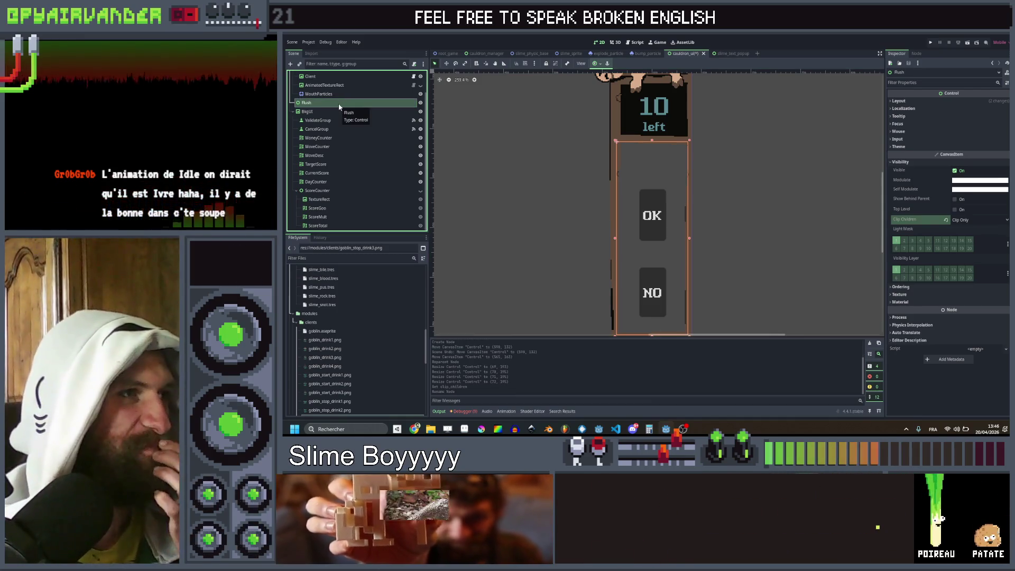
Add a ColorRect under Flush and stretch it to fill the panel
scroll(340, 74, up, 2)
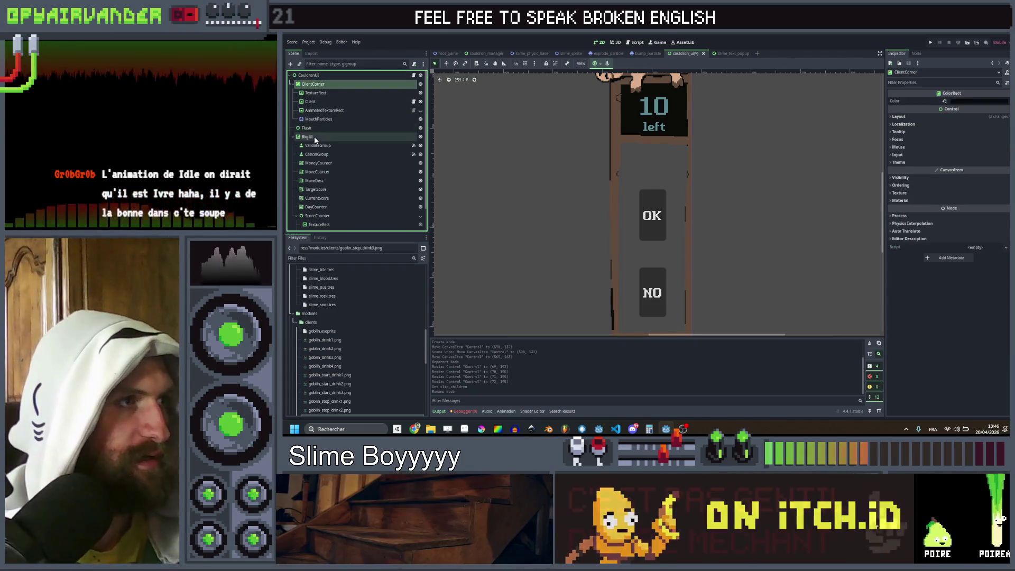
right_click(316, 129)
click(341, 135)
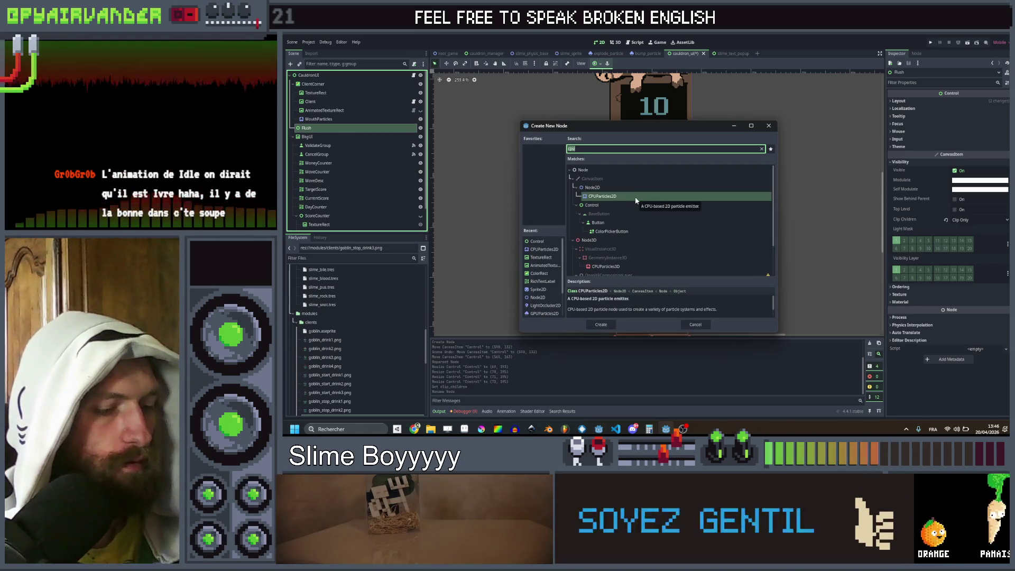
text(colo)
key(Return)
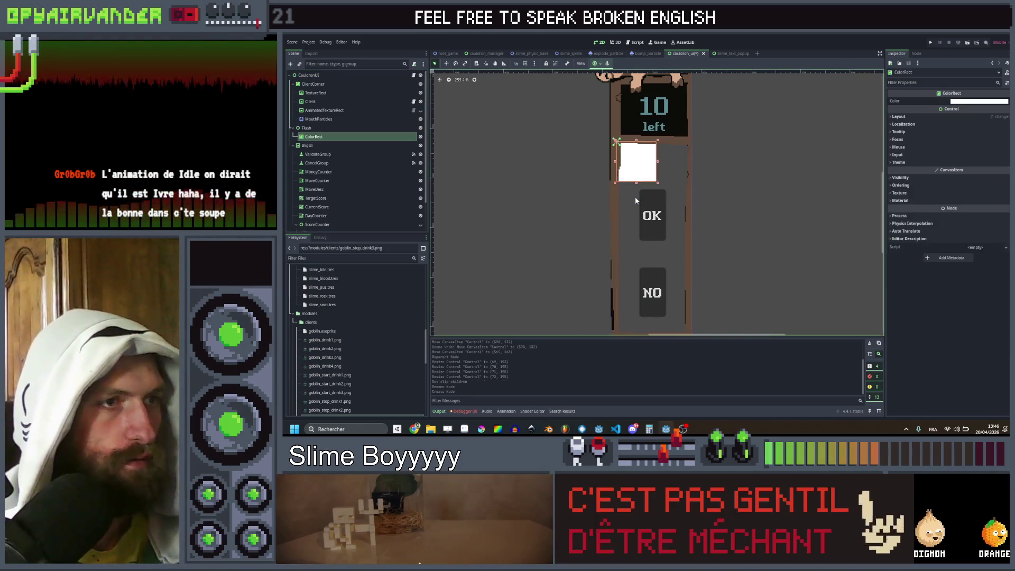
drag(658, 183, 687, 336)
Set the ColorRect's colour to a dark shade sampled from the canvas
click(979, 102)
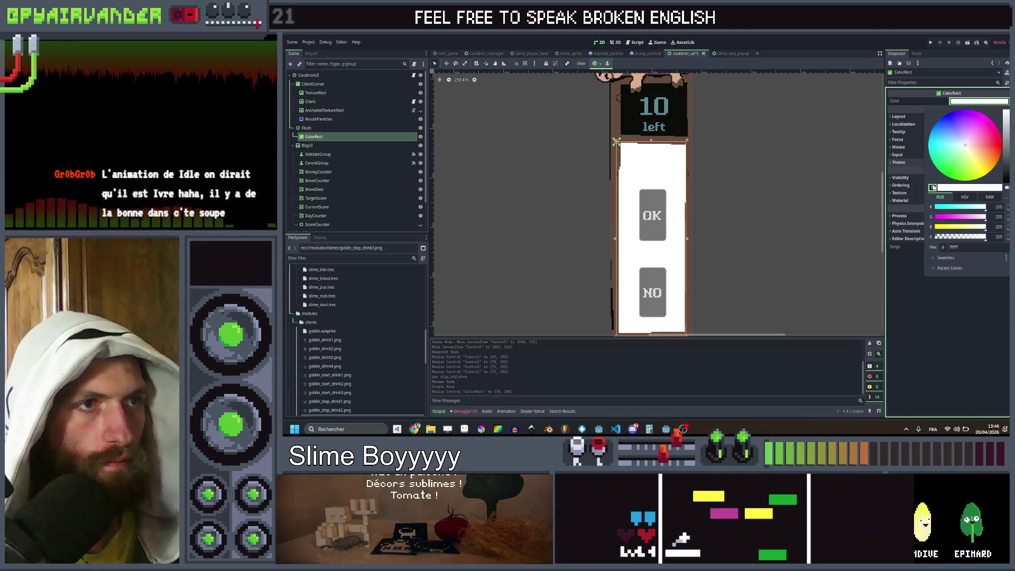
click(933, 187)
click(681, 118)
click(688, 240)
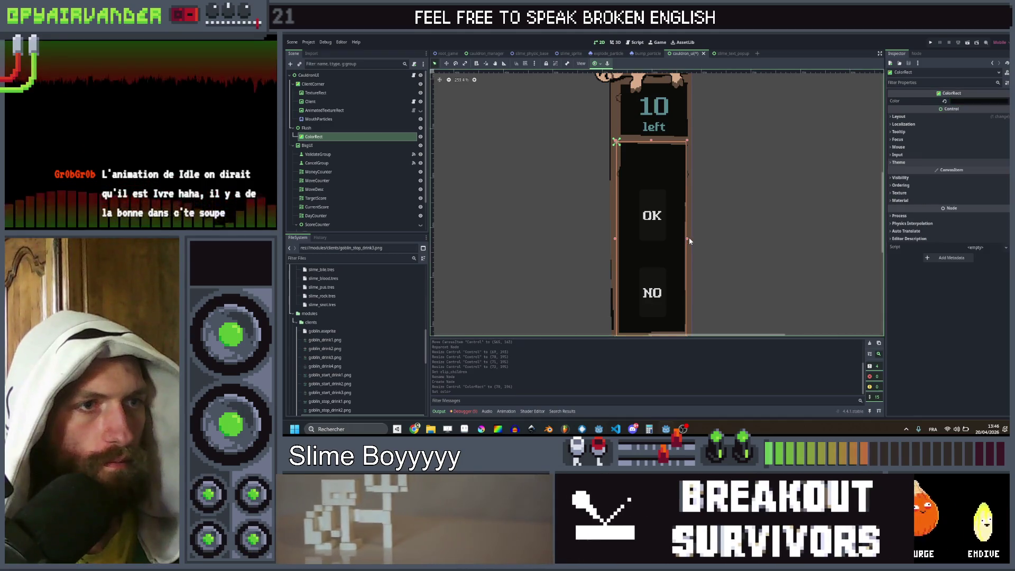
Widen the ColorRect's right edge slightly
mouse_move(688, 240)
mouse_down()
mouse_move(725, 188)
mouse_move(732, 237)
mouse_up()
click(748, 215)
scroll(748, 215, down, 1)
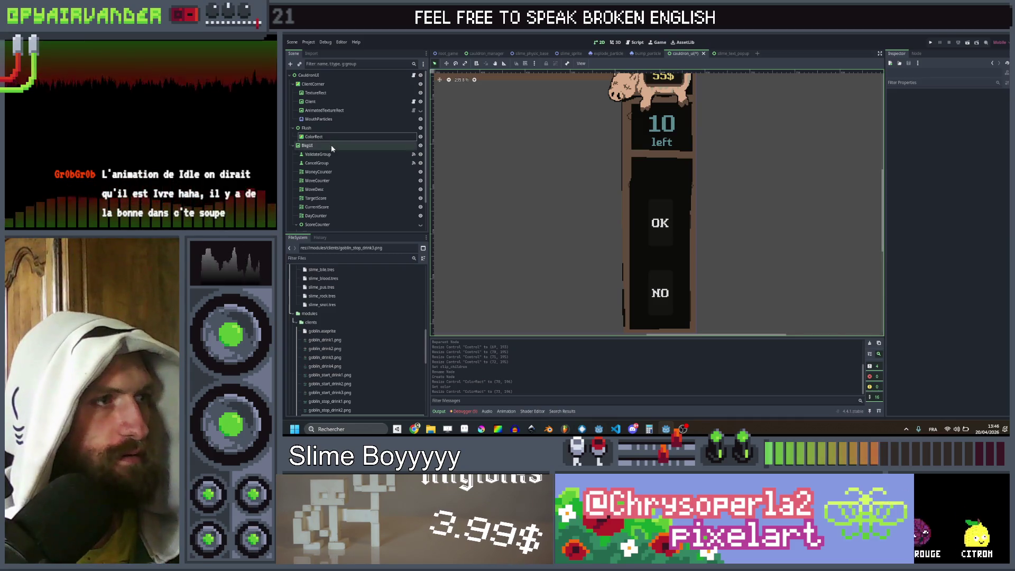
Add a Node2D under Flush and move it up onto the 10 counter
click(331, 128)
right_click(331, 128)
click(348, 136)
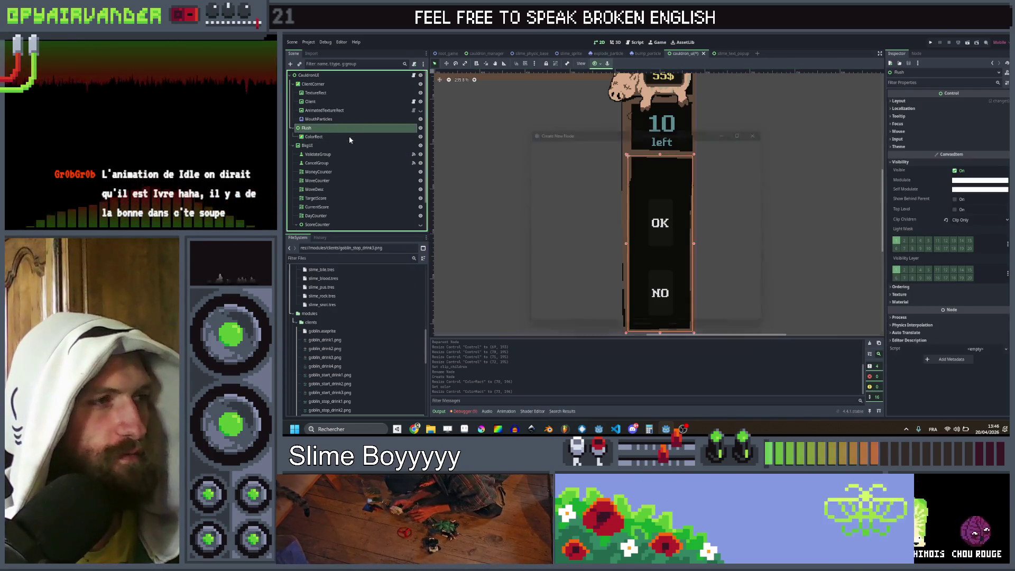
scroll(634, 222, up, 5)
click(592, 227)
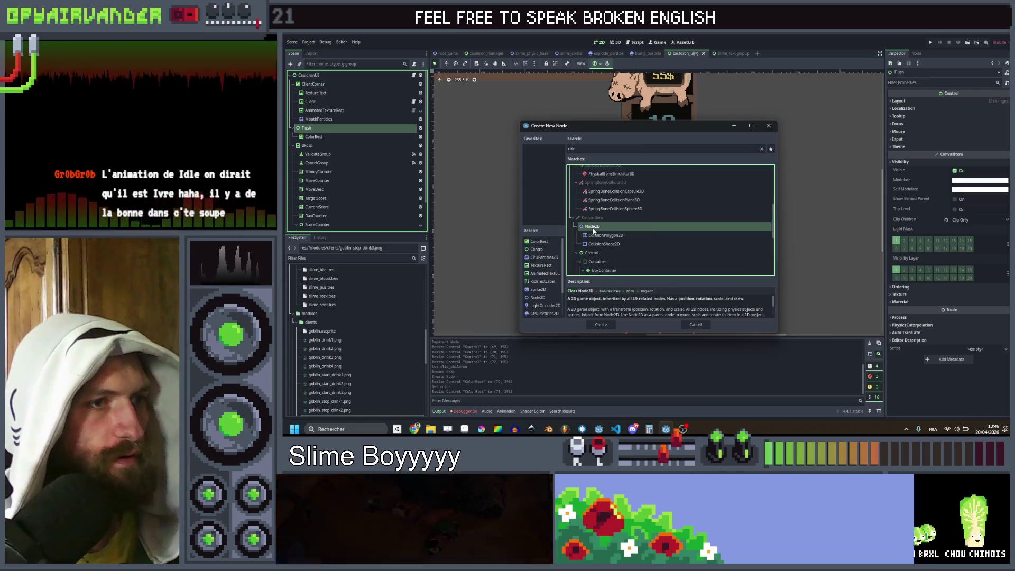
double_click(592, 227)
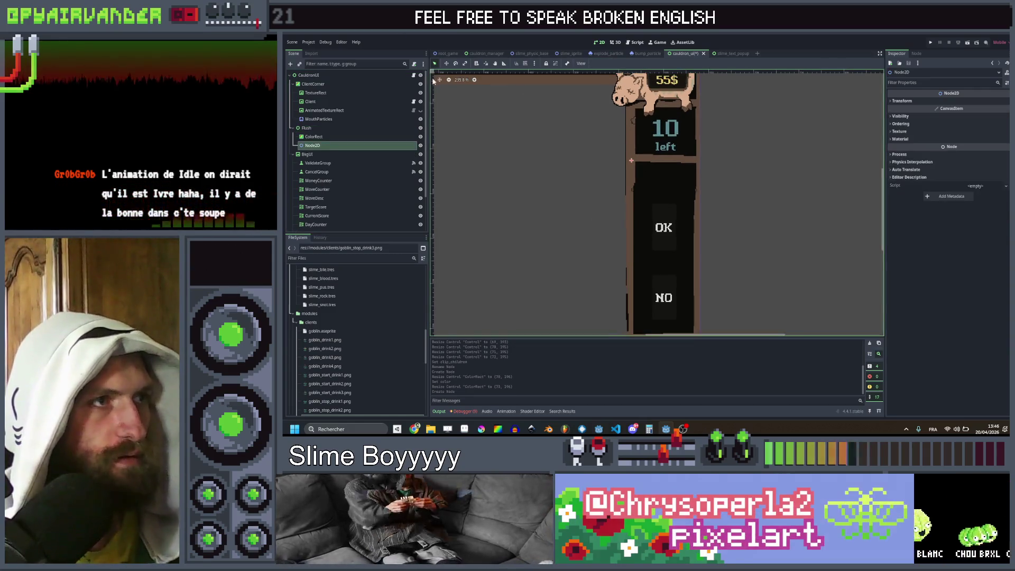
key(w)
drag(628, 158, 664, 131)
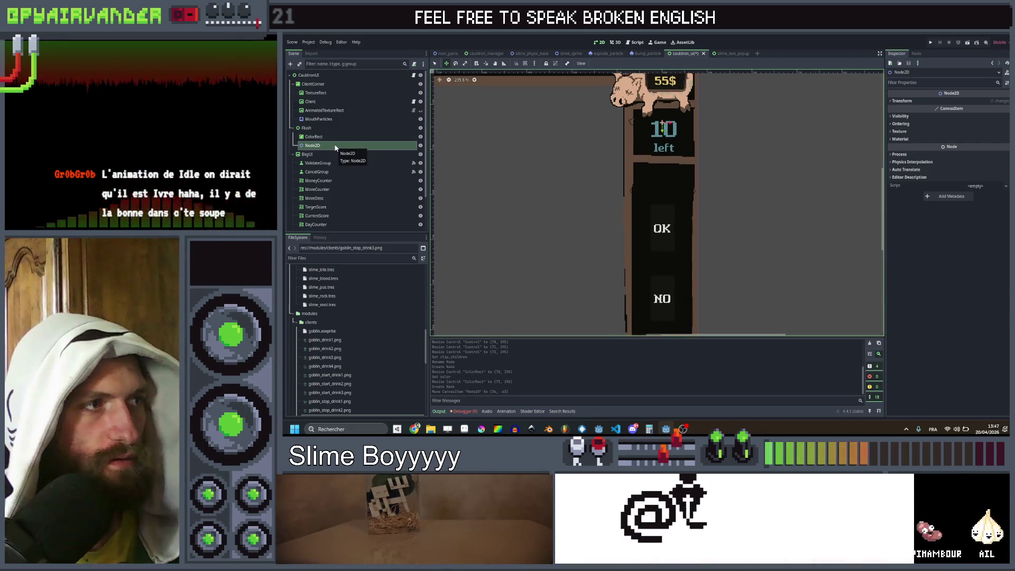
Add a RigidBody2D under Flush and place it between the OK and NO buttons
click(326, 129)
right_click(325, 129)
click(349, 135)
text(colo)
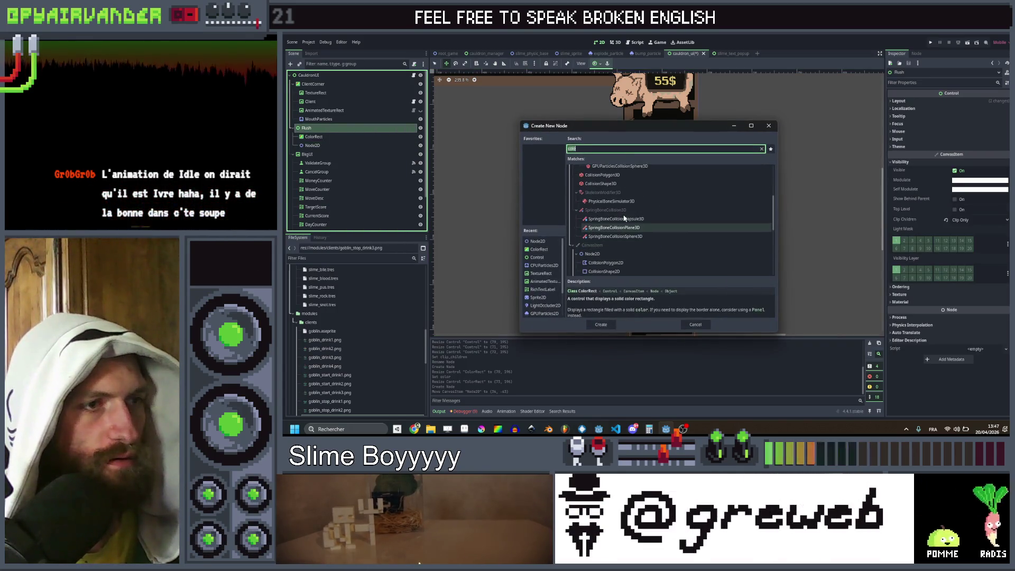
scroll(625, 217, up, 1)
key(BackSpace)
key(BackSpace)
key(BackSpace)
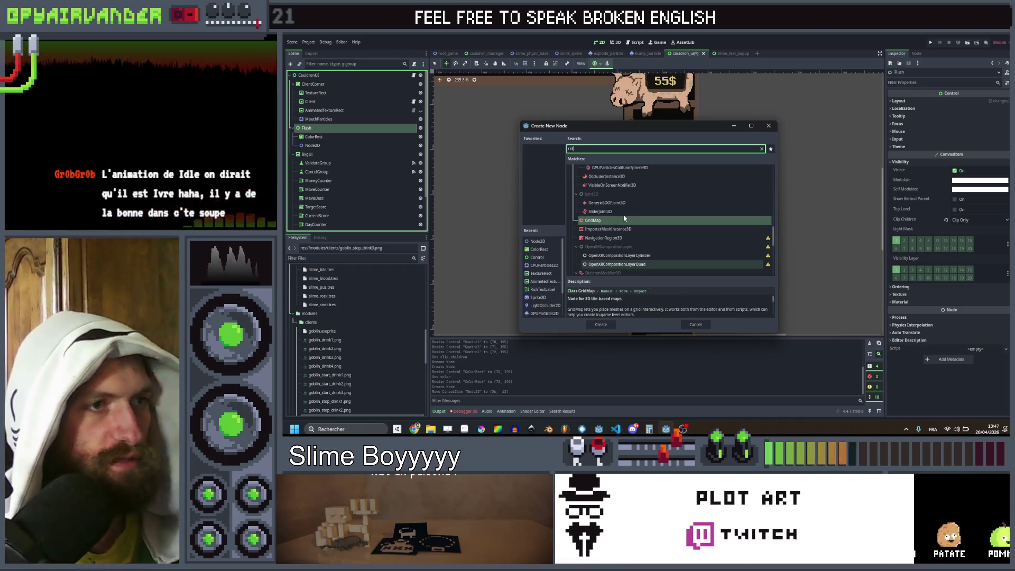
text(rig)
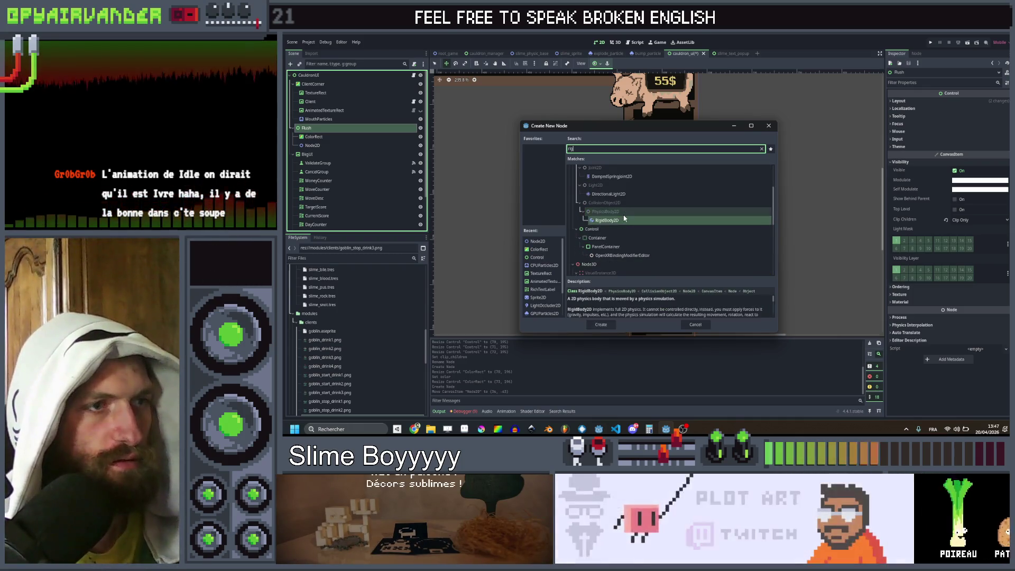
key(Return)
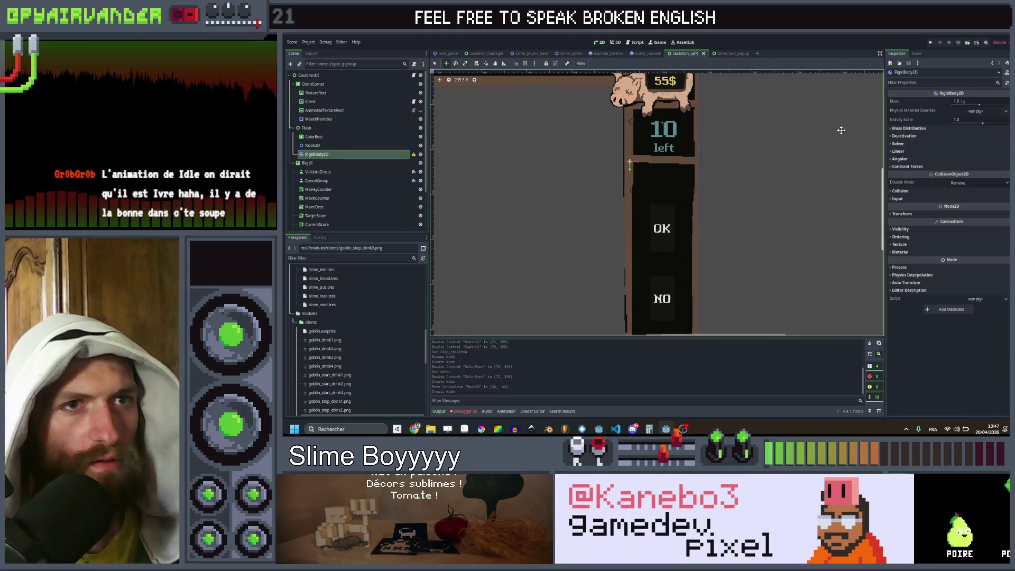
drag(645, 167, 645, 196)
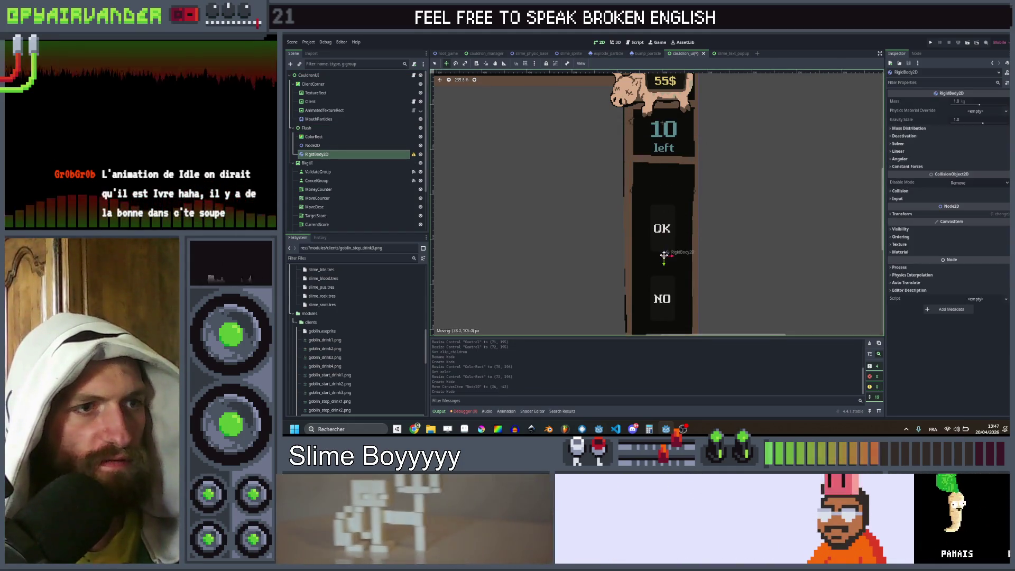
drag(664, 255, 661, 252)
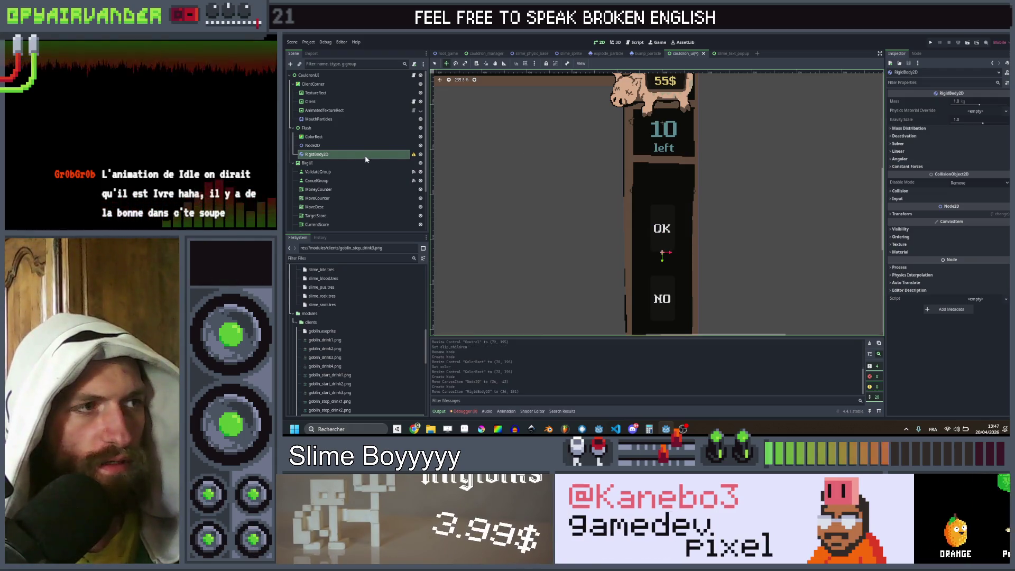
Start adding another RigidBody2D child to Flush by searching 'rig'
click(350, 153)
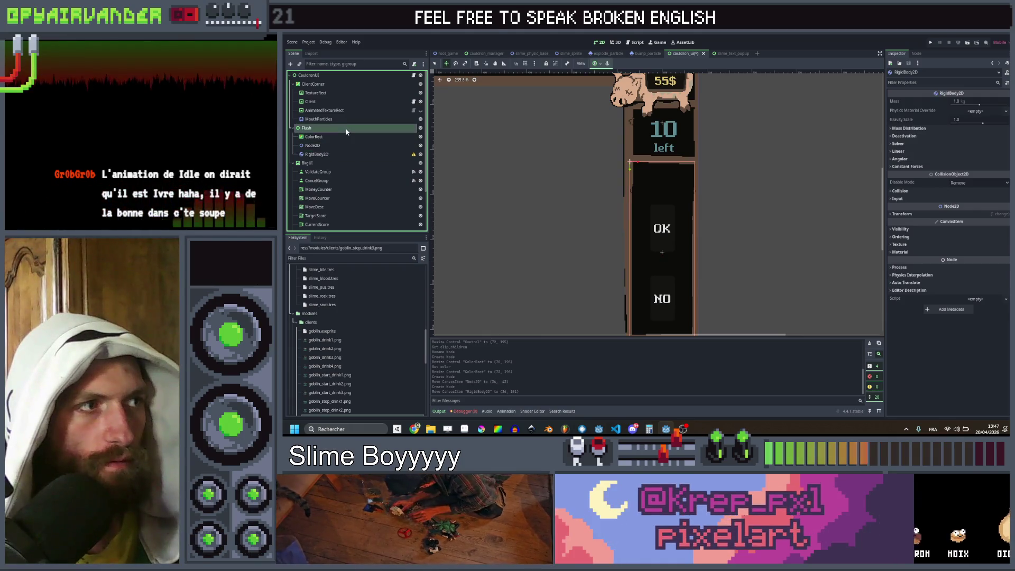
right_click(347, 129)
click(364, 135)
text(rig)
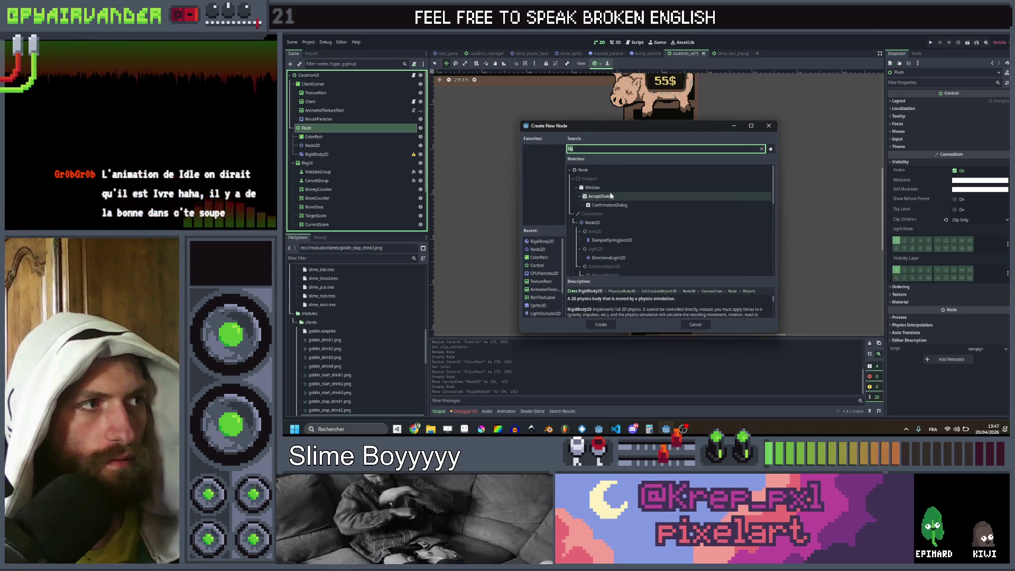
Cancel the new-node dialog and rename the Node2D to Rope
key(Escape)
click(346, 146)
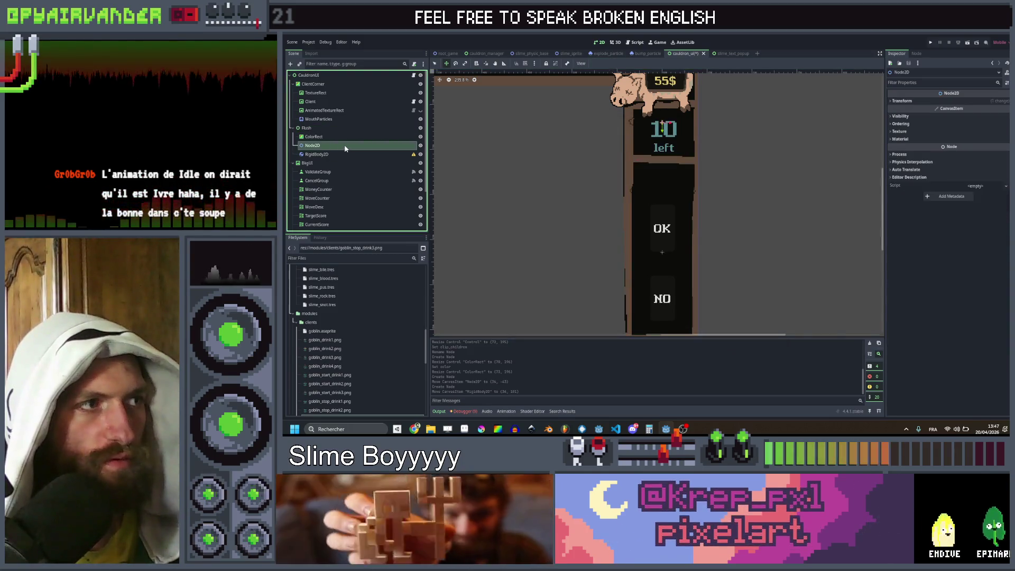
double_click(345, 145)
text(Rope)
key(Return)
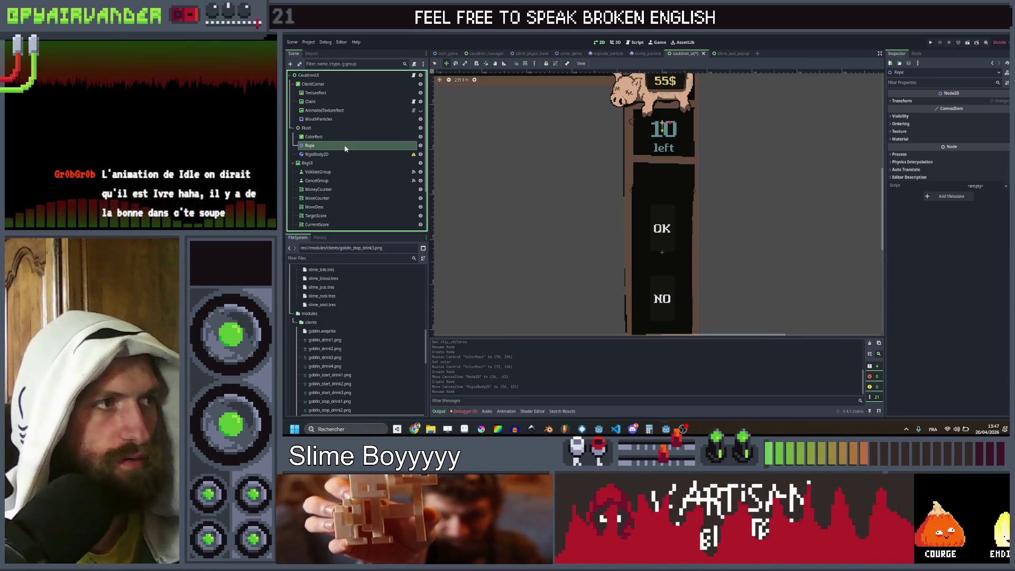
Add a RigidBody2D child under Rope
right_click(345, 147)
click(363, 149)
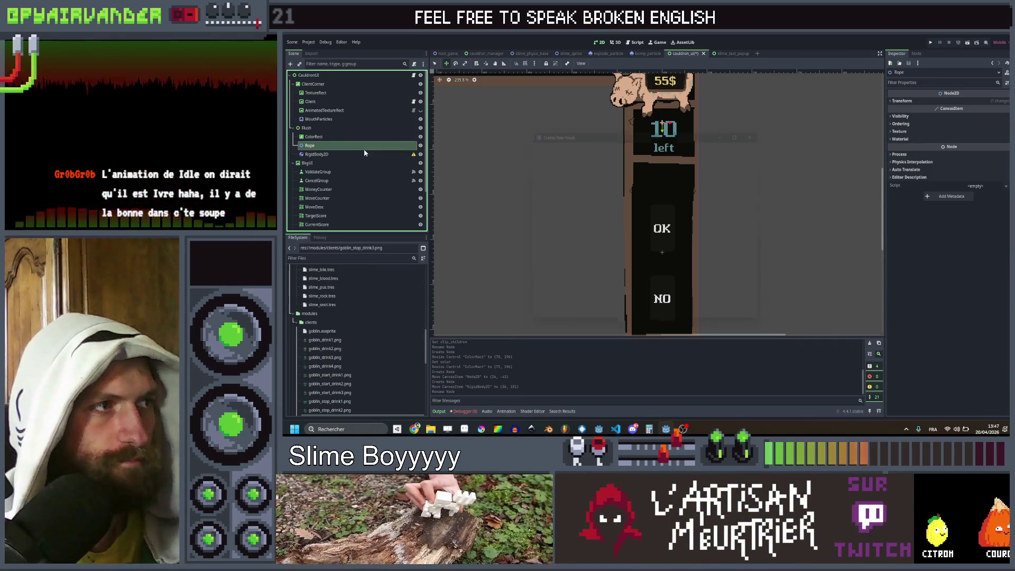
double_click(614, 221)
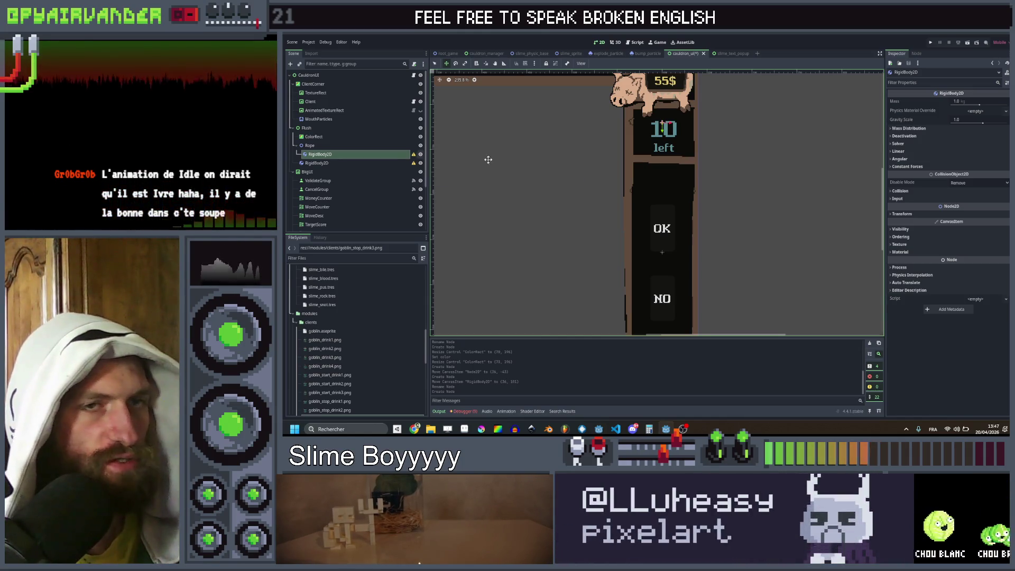
Duplicate the first rope link and set RigidBody2D2's position to y 25
click(361, 147)
key(ctrl+d)
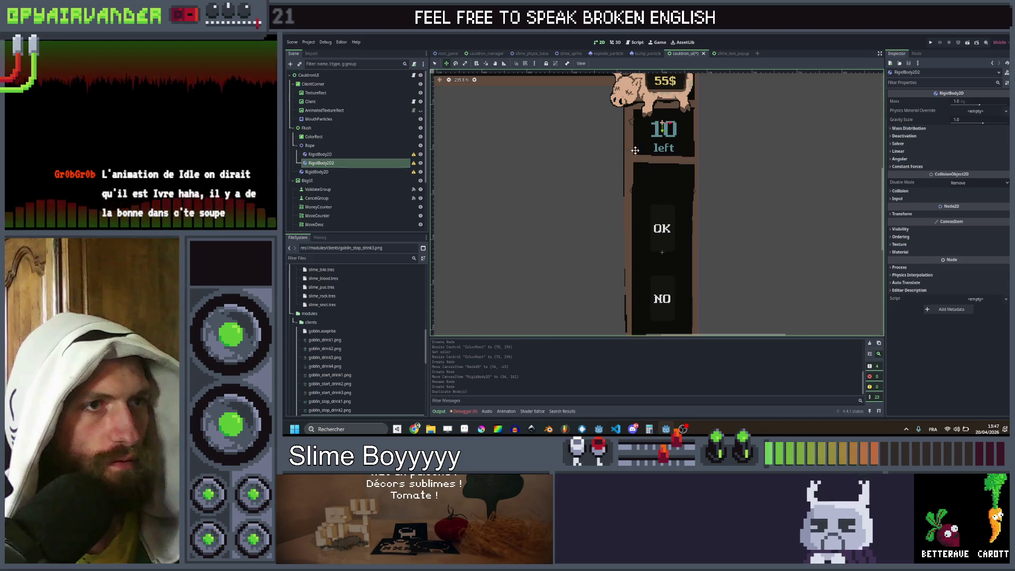
scroll(664, 130, up, 1)
drag(663, 130, 661, 158)
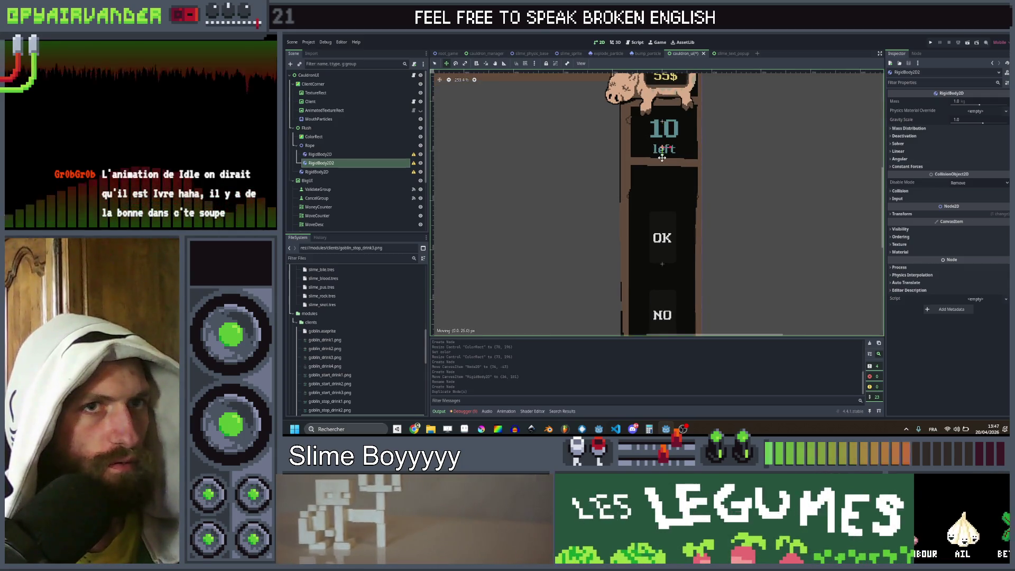
click(892, 214)
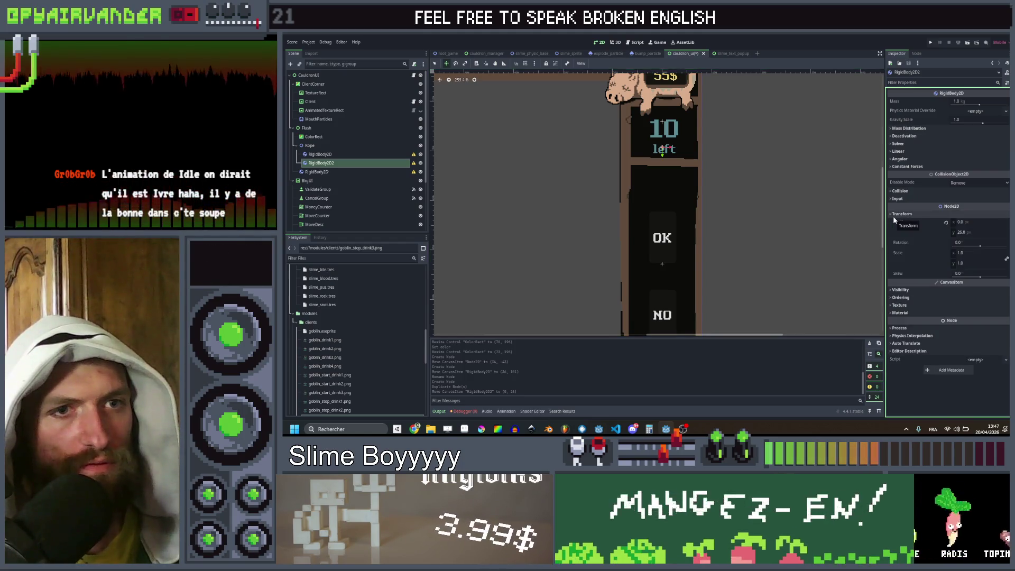
click(317, 154)
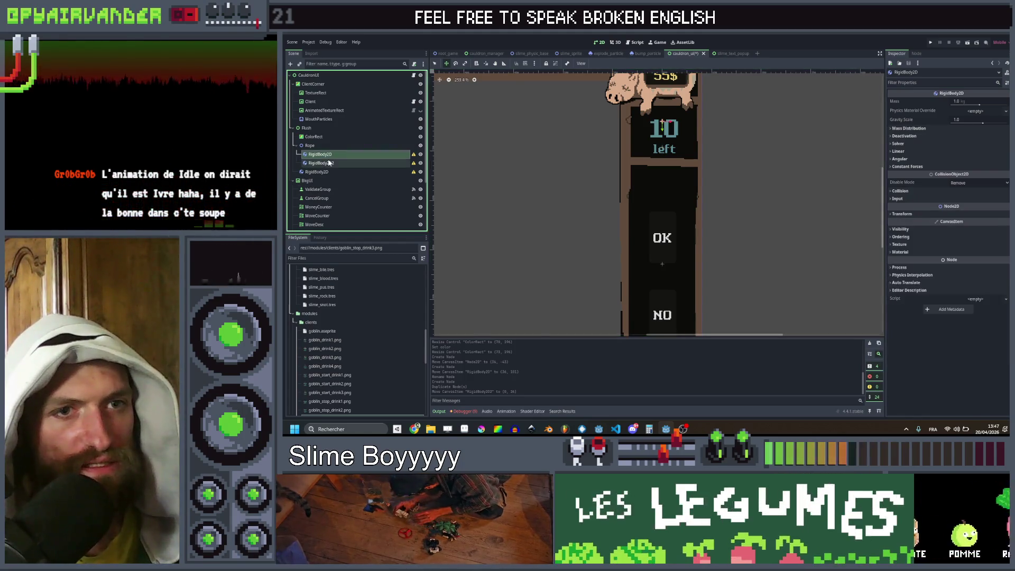
click(889, 214)
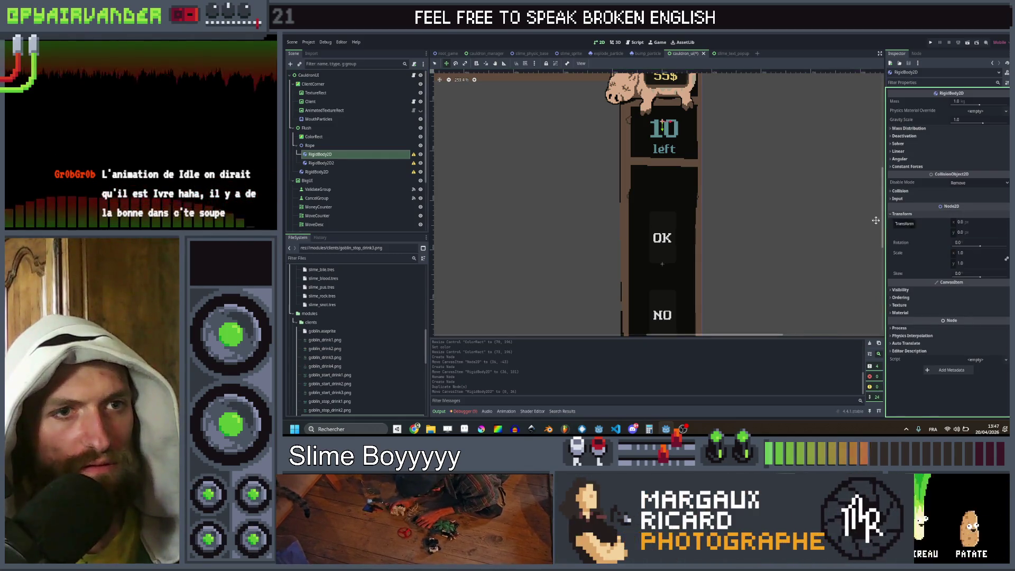
click(321, 162)
scroll(643, 157, up, 2)
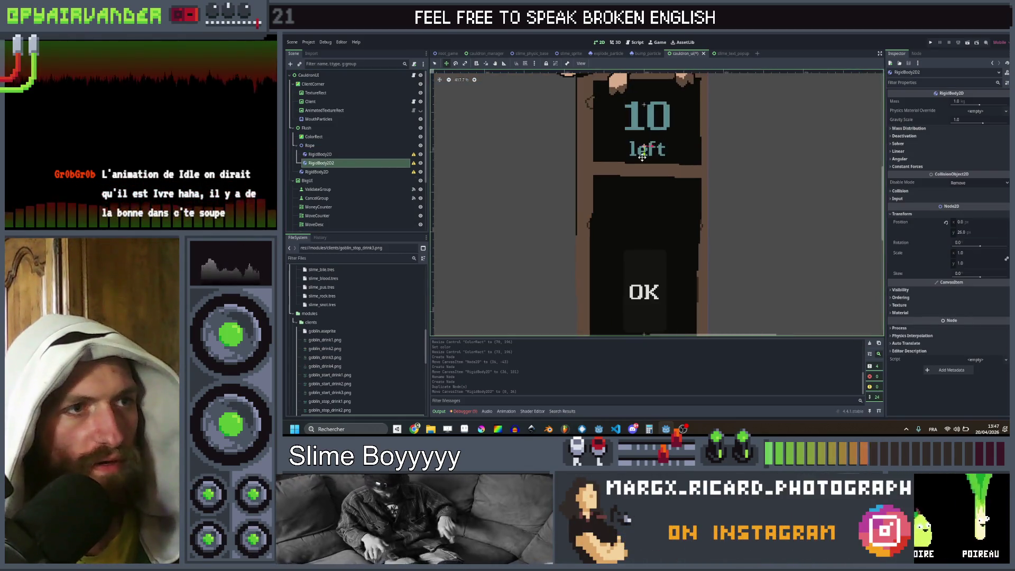
key(Up)
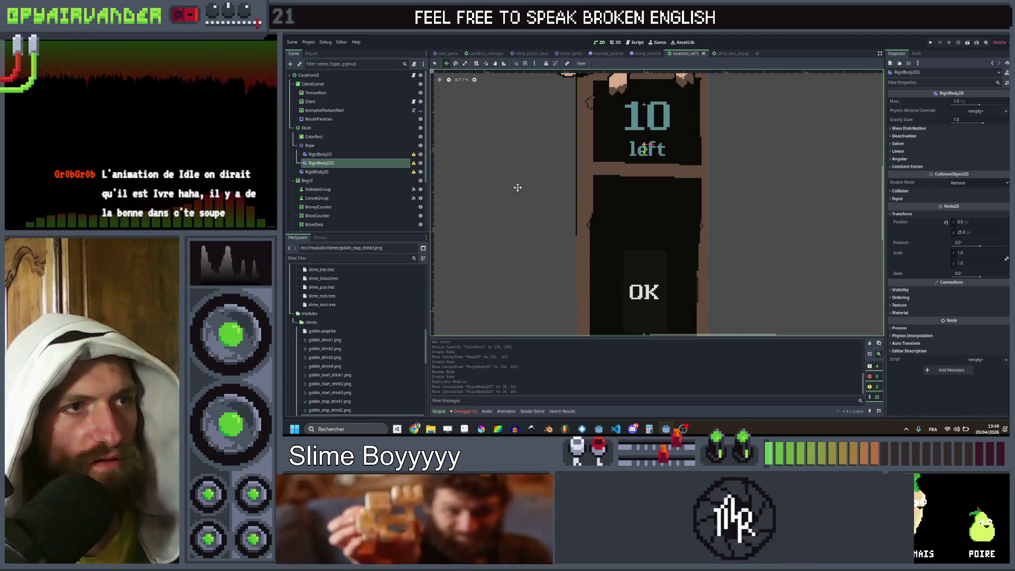
Duplicate RigidBody2D2 as a third link at position y 50
key(ctrl+d)
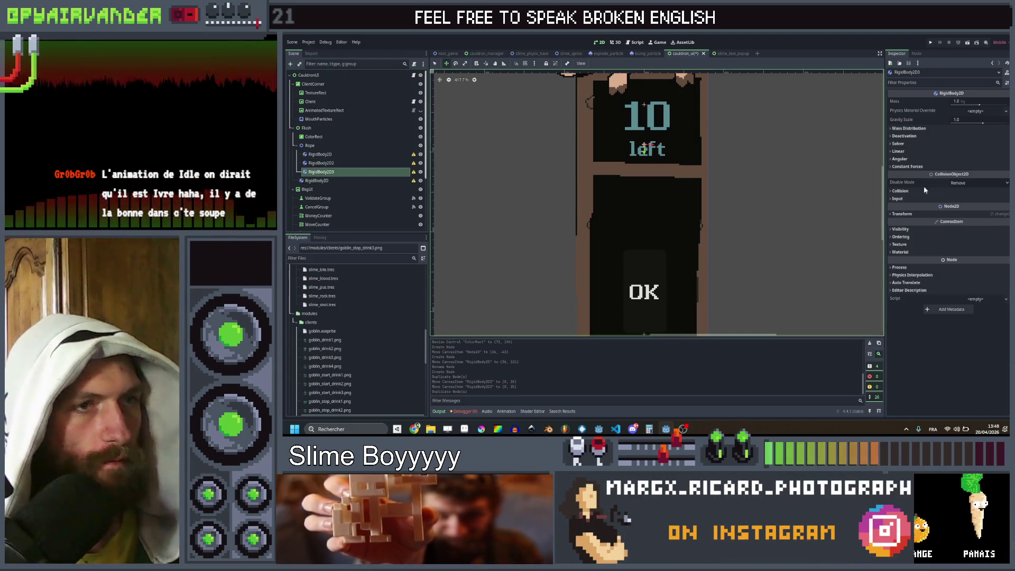
click(901, 213)
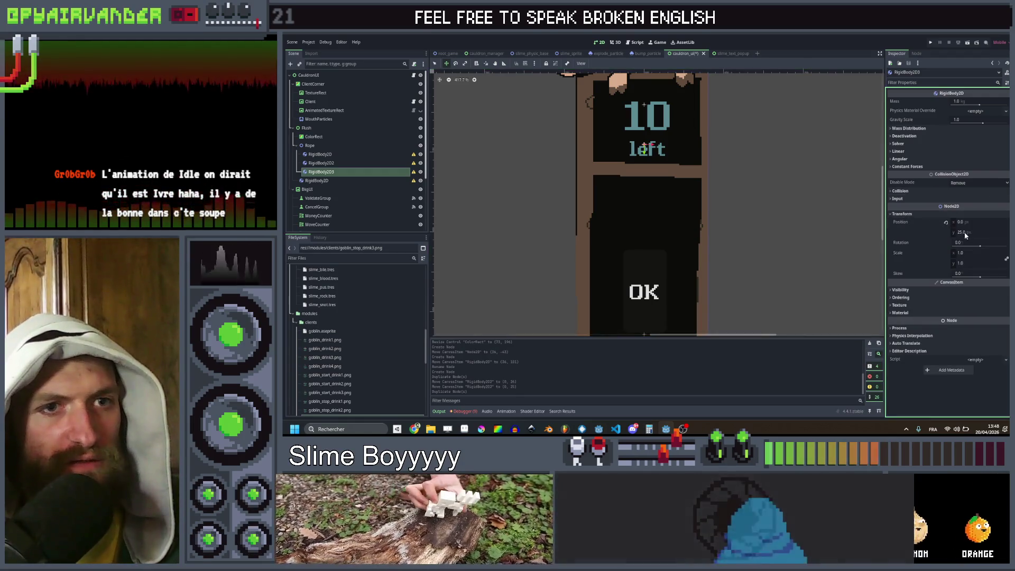
click(979, 232)
text(50)
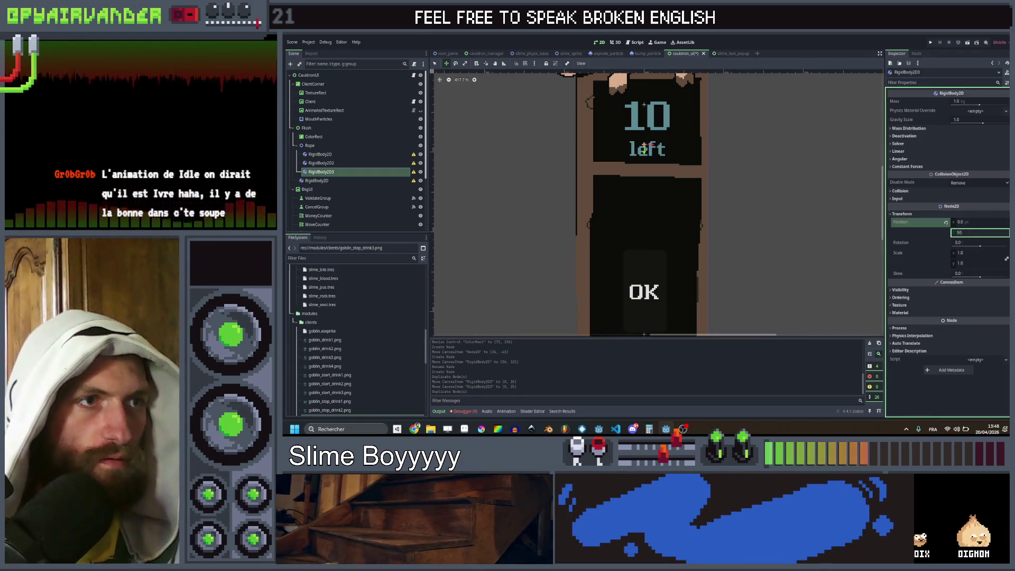
key(Return)
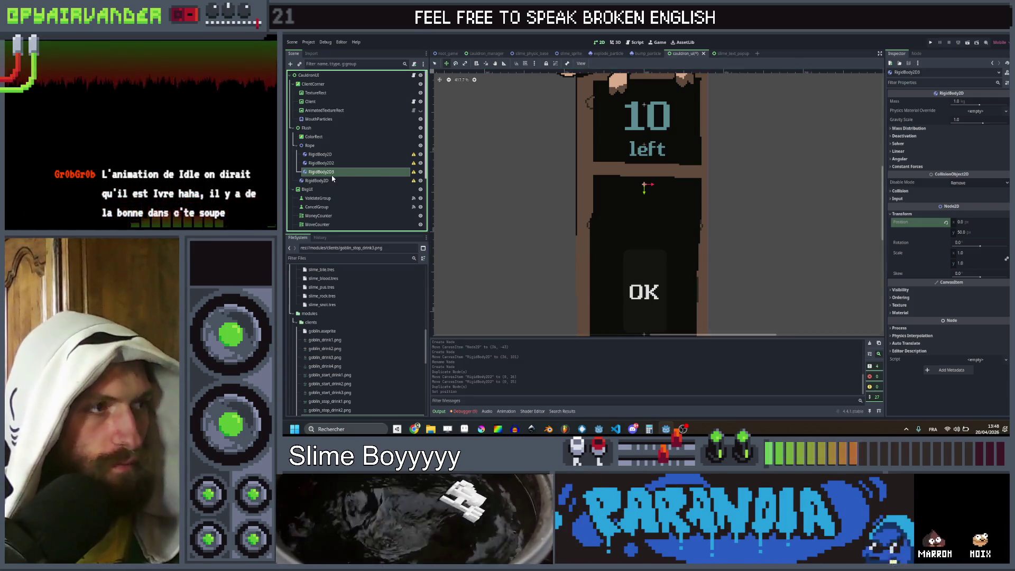
Duplicate a fourth link, check its collision settings, and select Rope
key(ctrl+d)
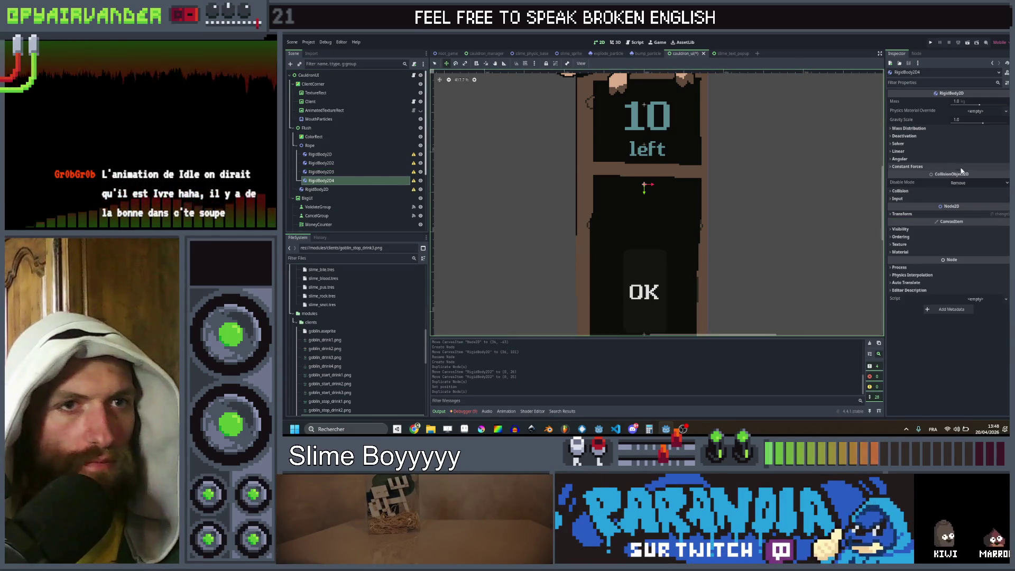
click(900, 191)
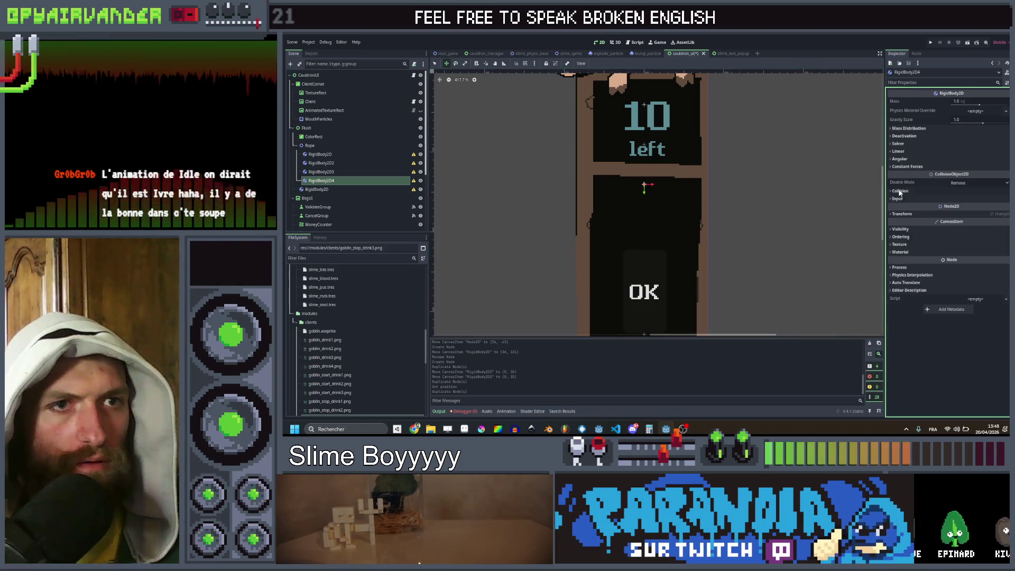
click(900, 191)
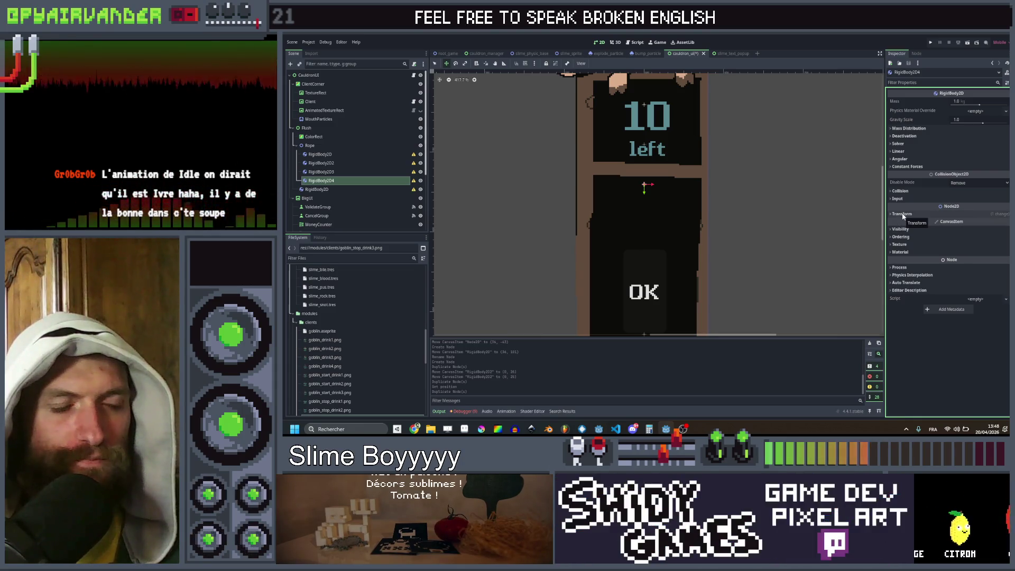
click(328, 147)
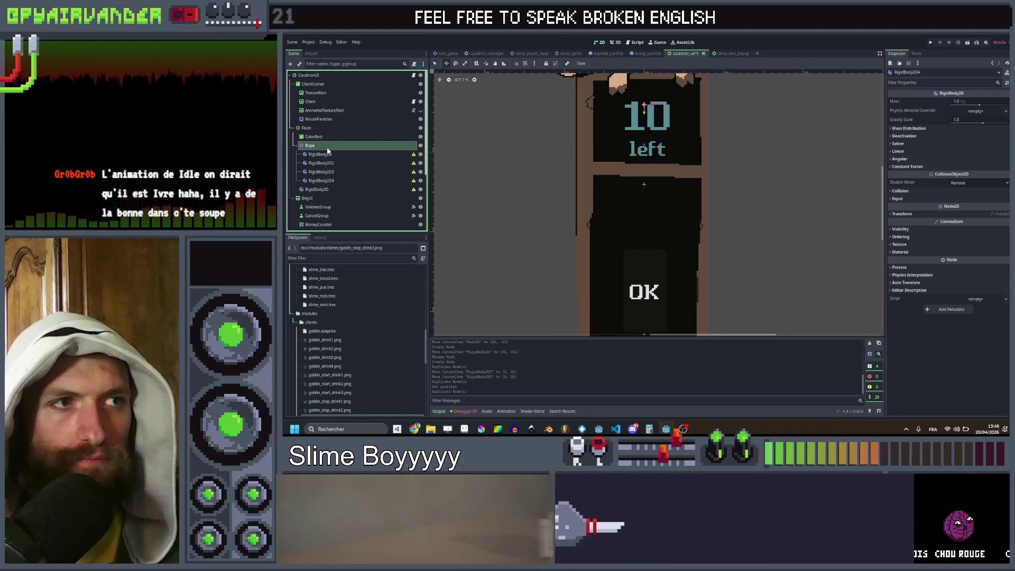
Review the rope links and set RigidBody2D4's position y to 75
click(327, 153)
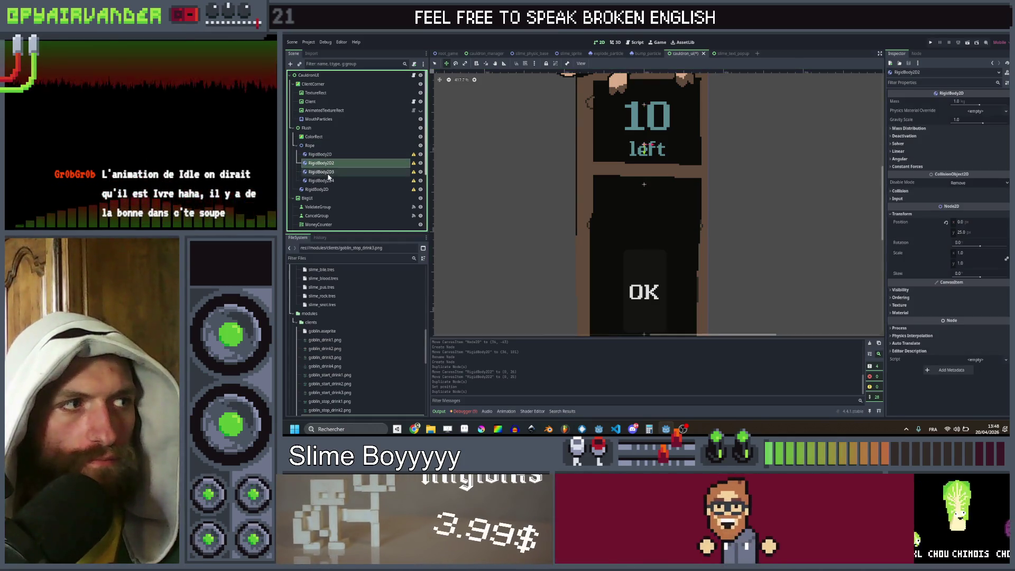
click(328, 173)
click(330, 181)
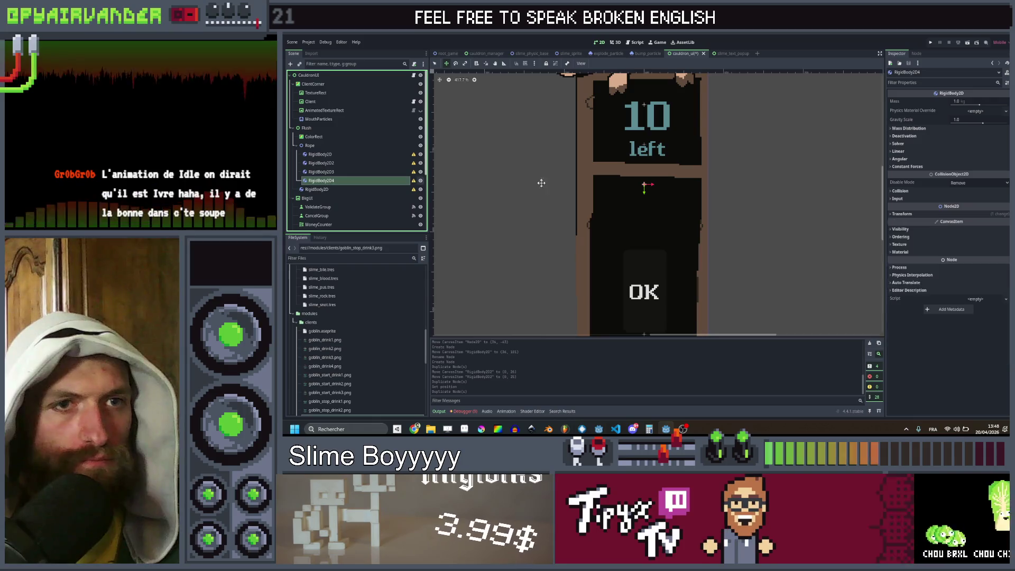
click(904, 213)
click(967, 234)
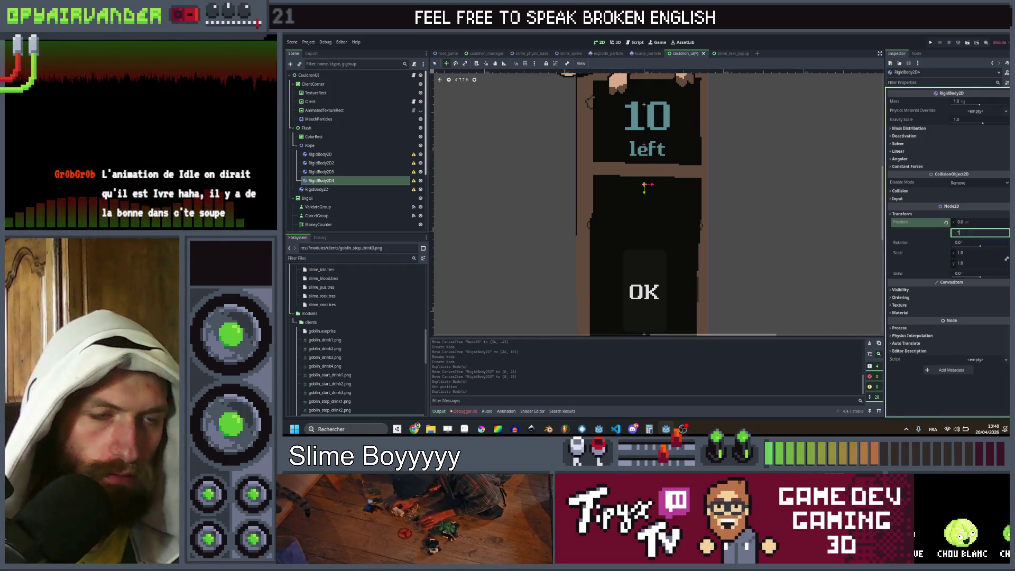
scroll(701, 210, down, 3)
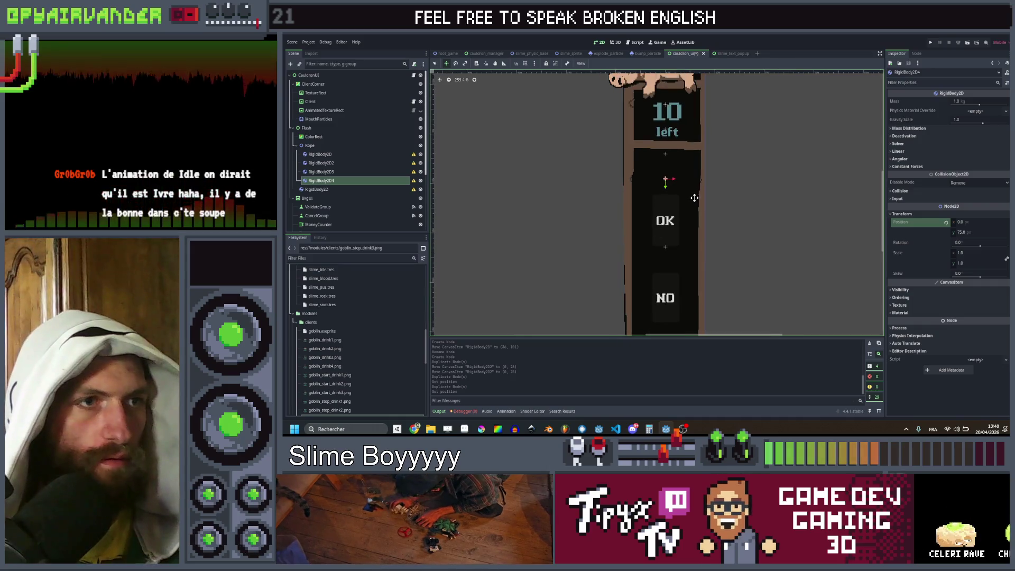
Duplicate it into RigidBody2D5 at y 100 and RigidBody2D6 at y 125
key(ctrl+d)
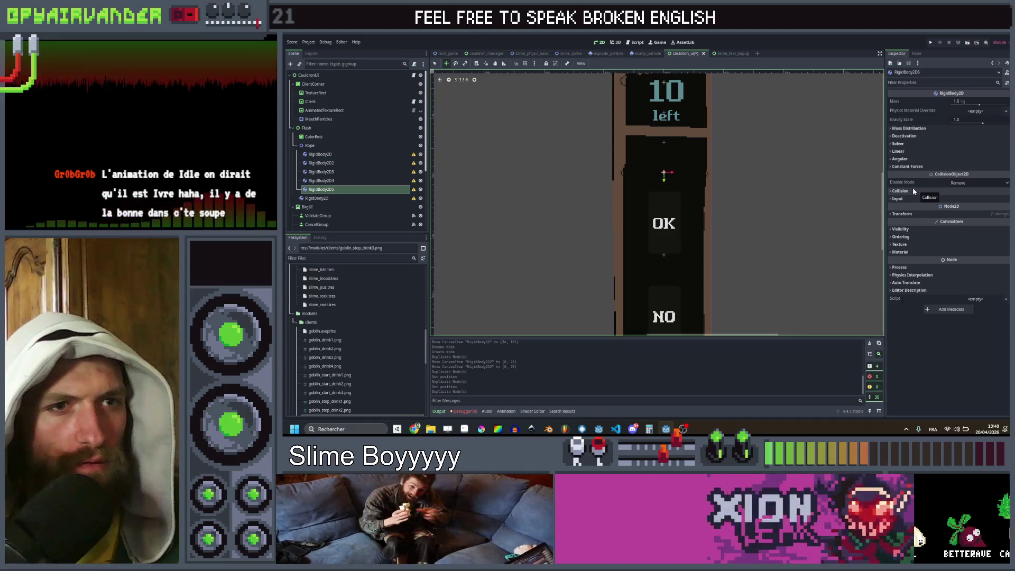
click(897, 213)
click(981, 233)
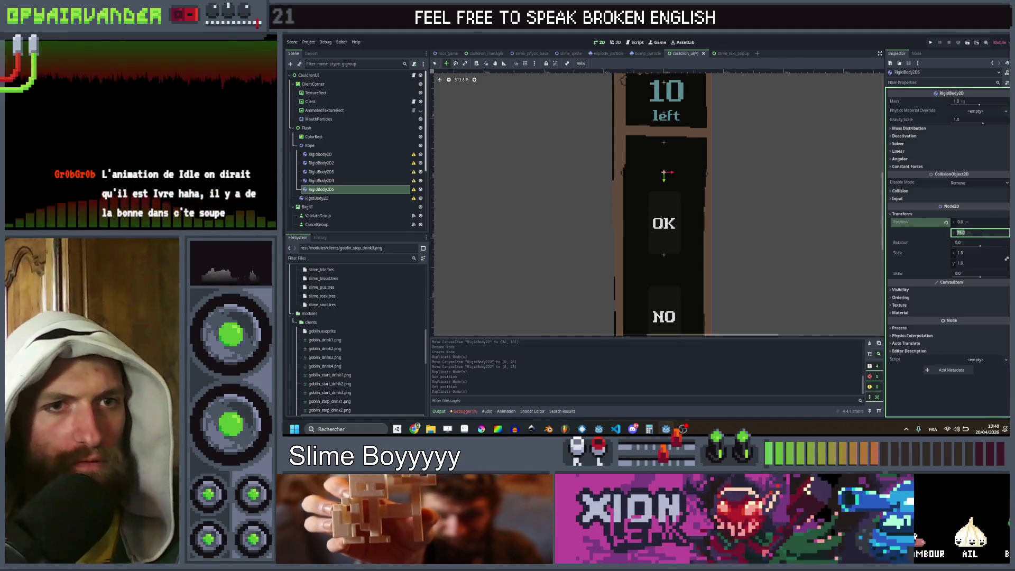
text(100)
key(Return)
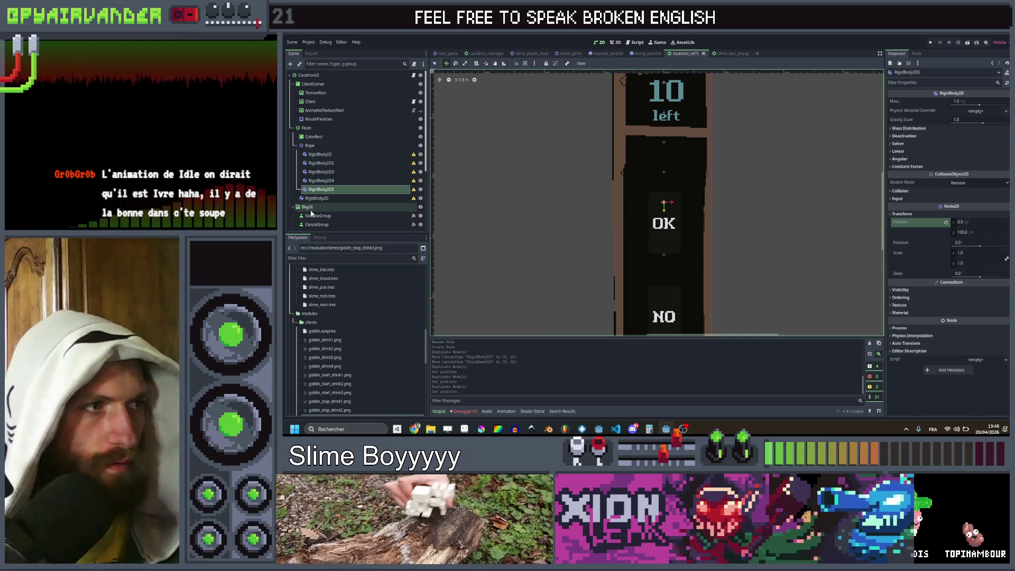
key(ctrl+d)
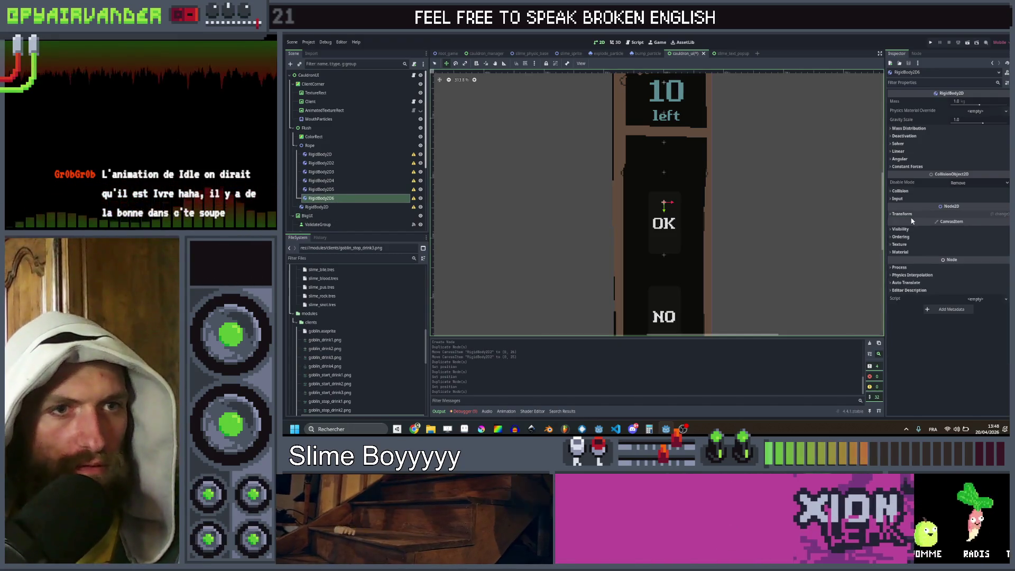
click(903, 214)
click(980, 232)
text(1)
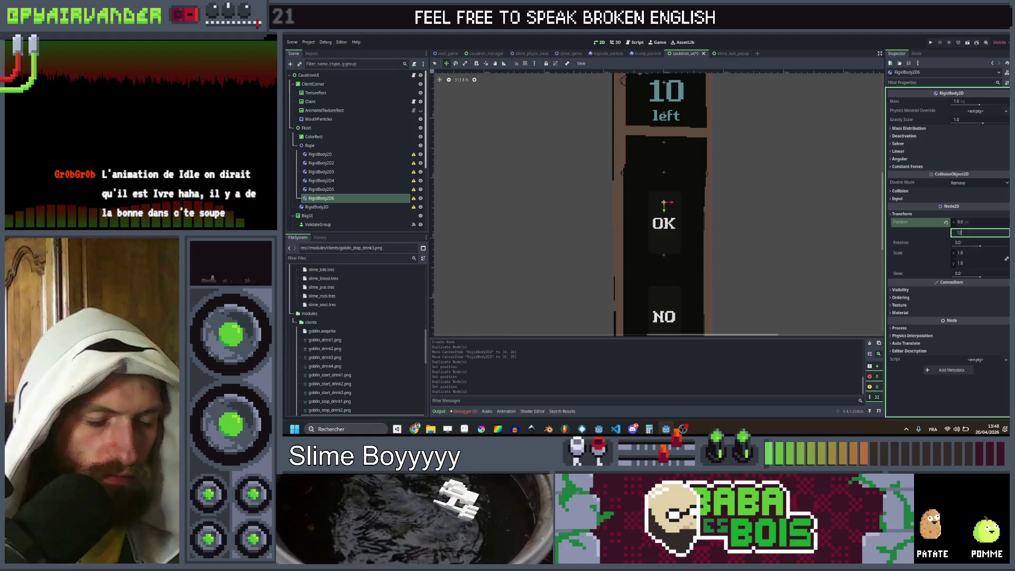
text(25)
key(Return)
Move the standalone RigidBody2D just below the OK button
scroll(681, 231, up, 4)
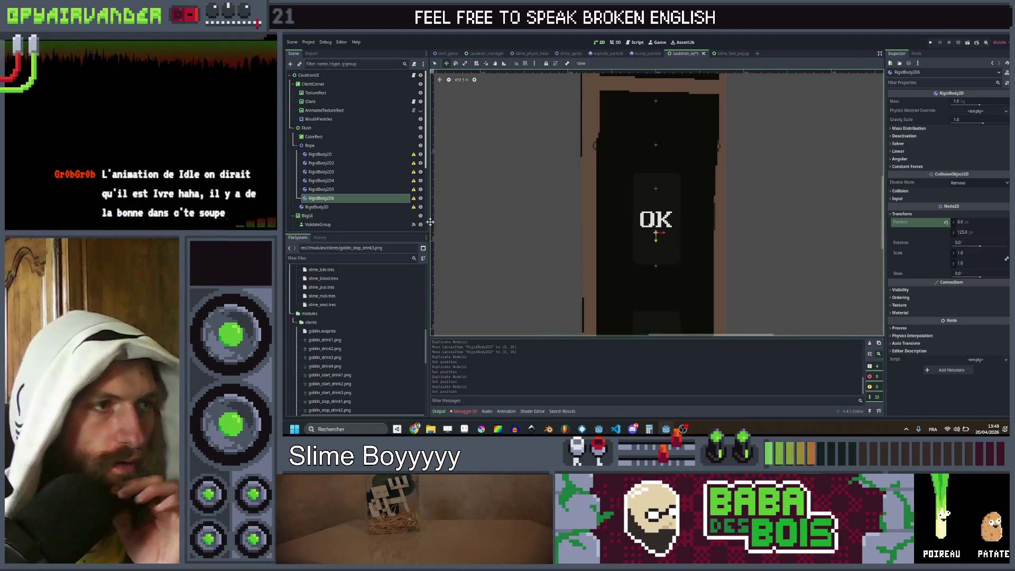
click(365, 206)
scroll(667, 261, up, 2)
drag(668, 265, 668, 272)
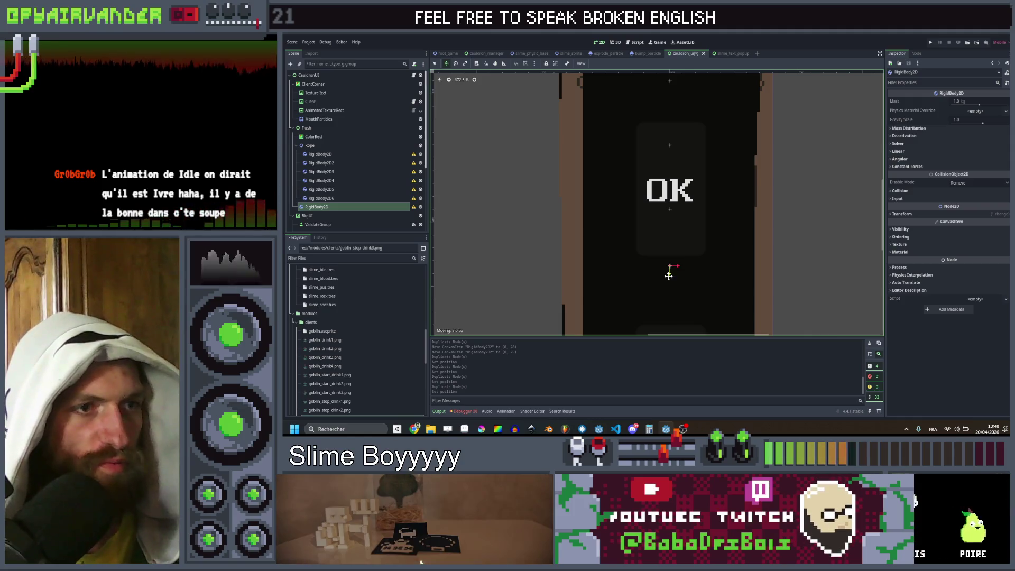
Add a Sprite2D child to the separate RigidBody2D and give it the goblin checkmark texture
right_click(323, 207)
click(362, 212)
text(sp)
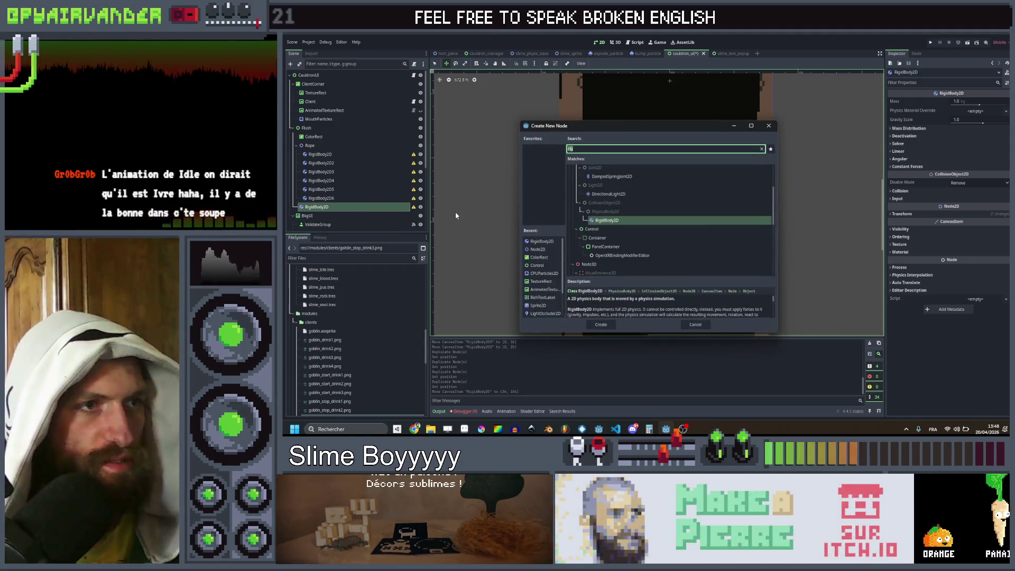
text(rite)
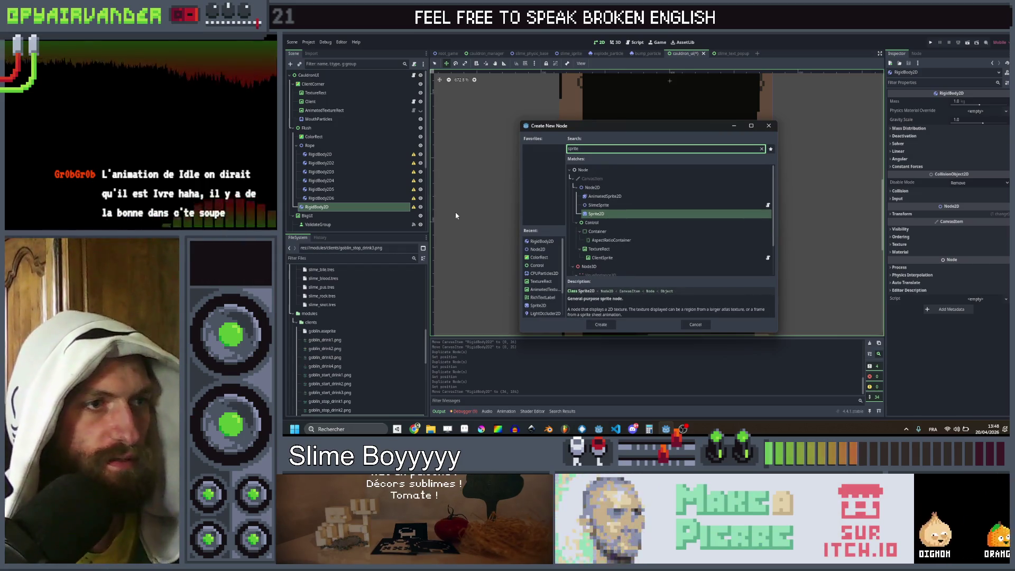
key(Return)
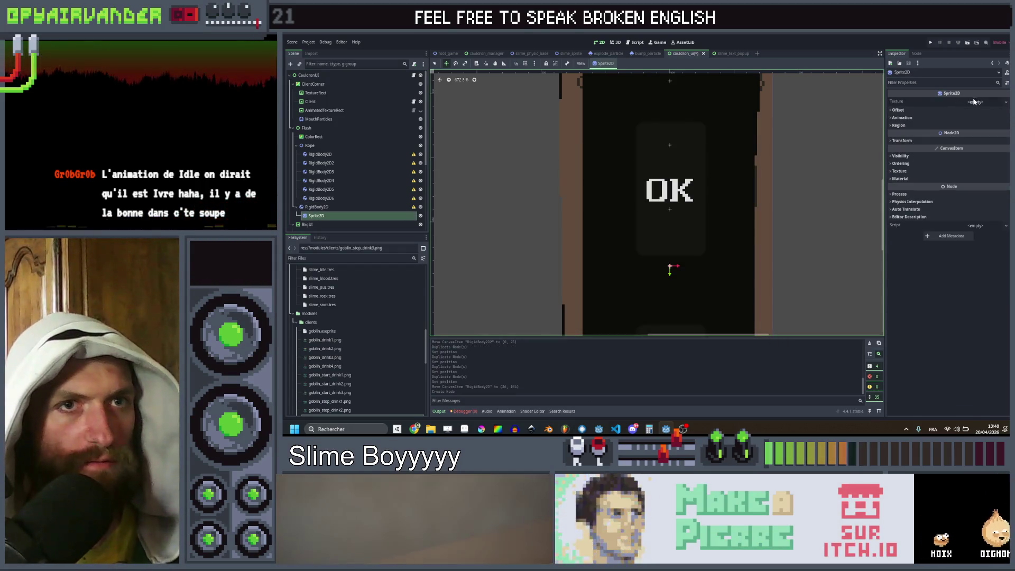
click(975, 102)
click(972, 243)
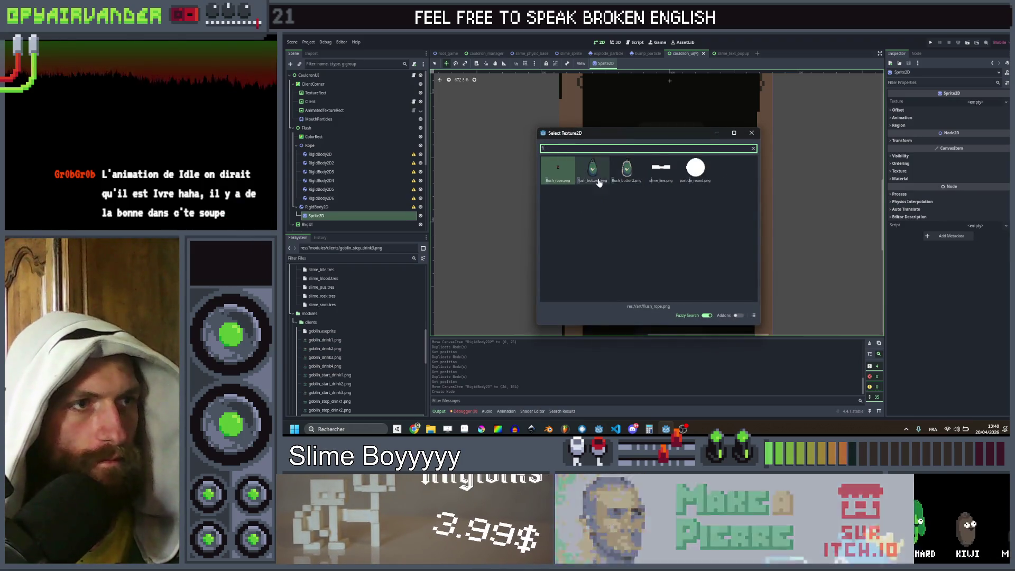
double_click(600, 172)
Move the sprite down to position (8, 37) so it hangs below the rope
scroll(698, 218, down, 5)
scroll(690, 227, up, 4)
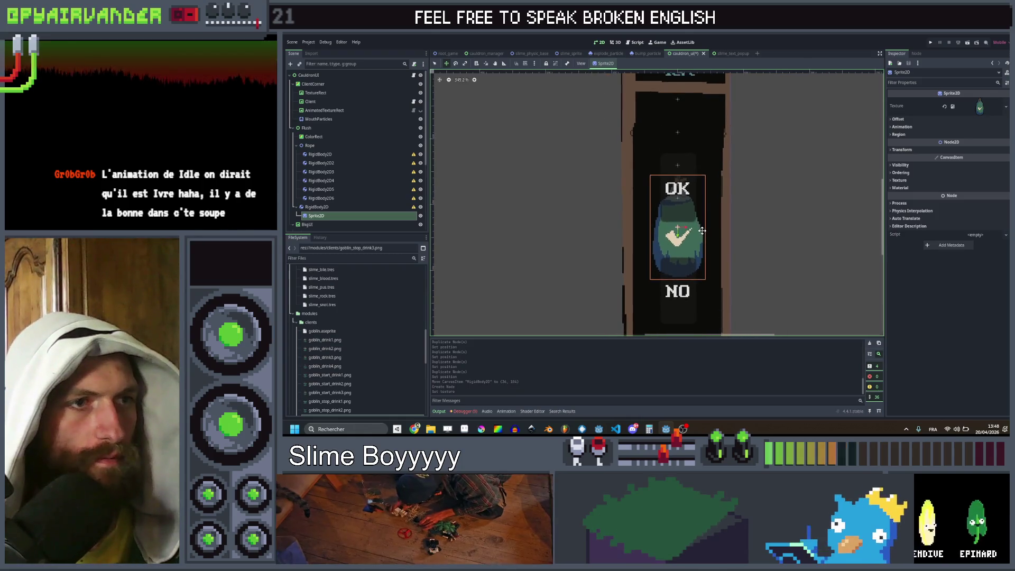
drag(670, 235, 670, 307)
scroll(692, 263, down, 5)
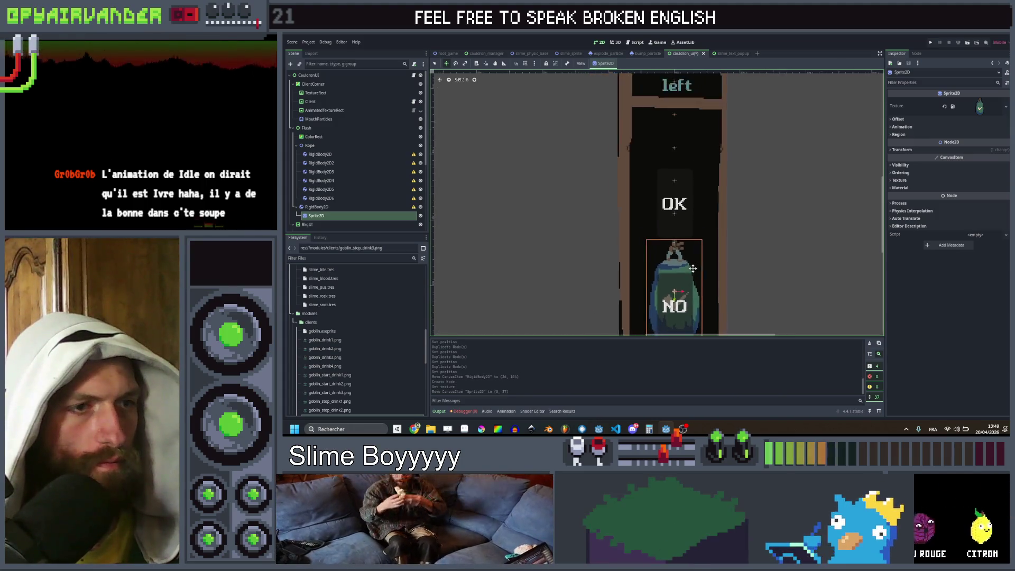
scroll(692, 263, down, 1)
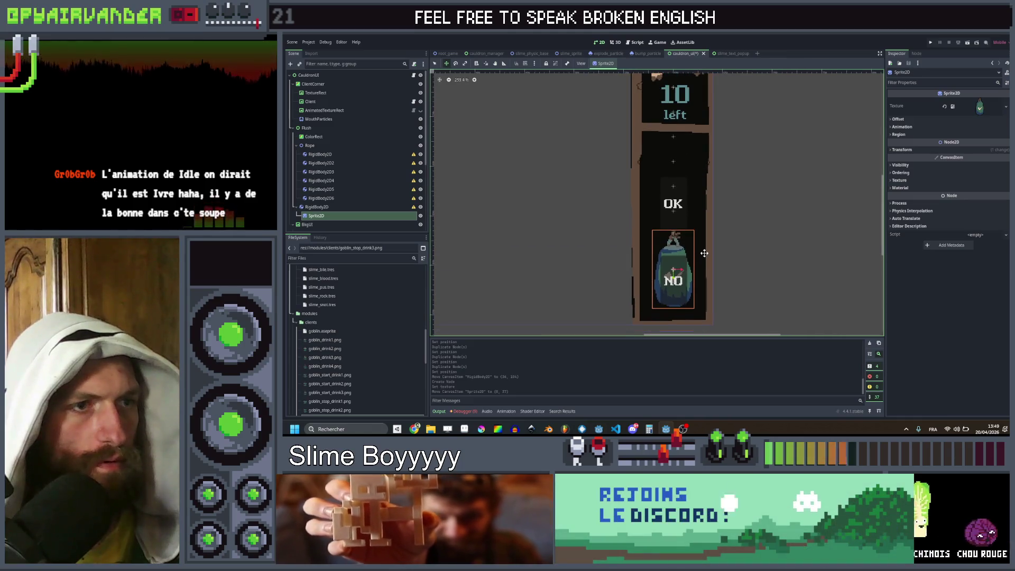
click(350, 197)
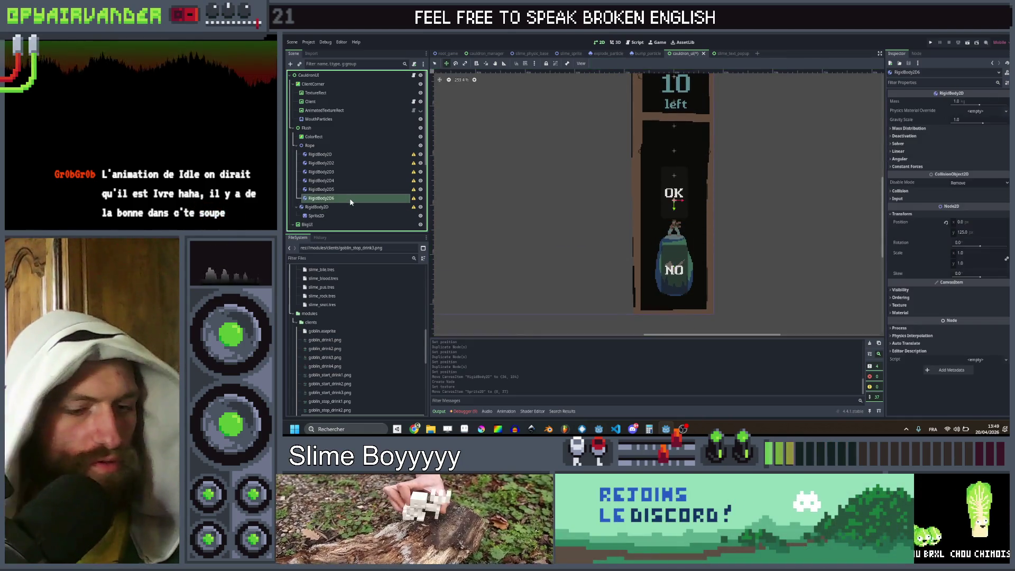
Delete the RigidBody2D6 link and raise the bottle's RigidBody2D by 11 px
key(Delete)
key(Return)
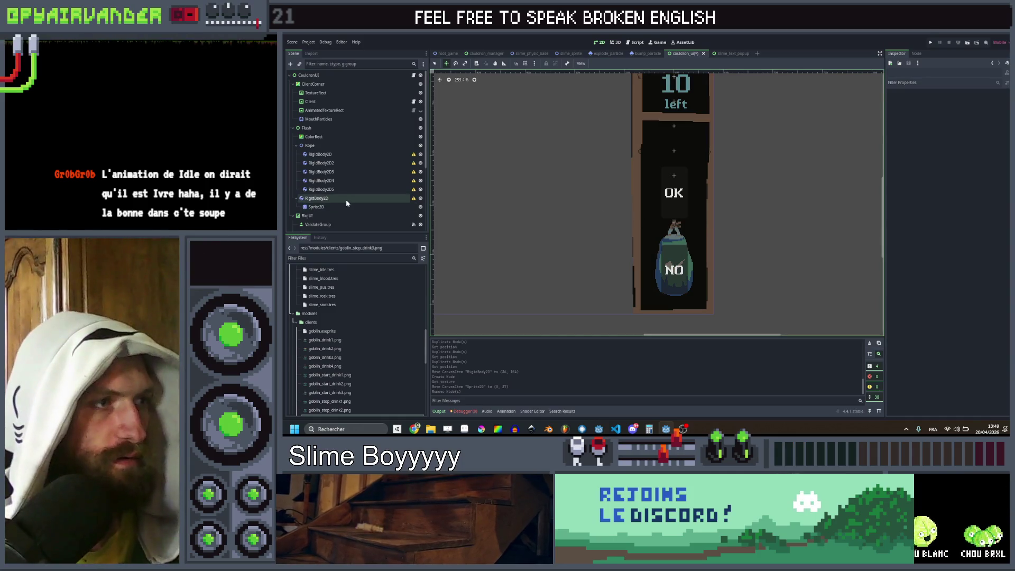
double_click(346, 199)
drag(672, 234, 674, 196)
scroll(705, 192, down, 5)
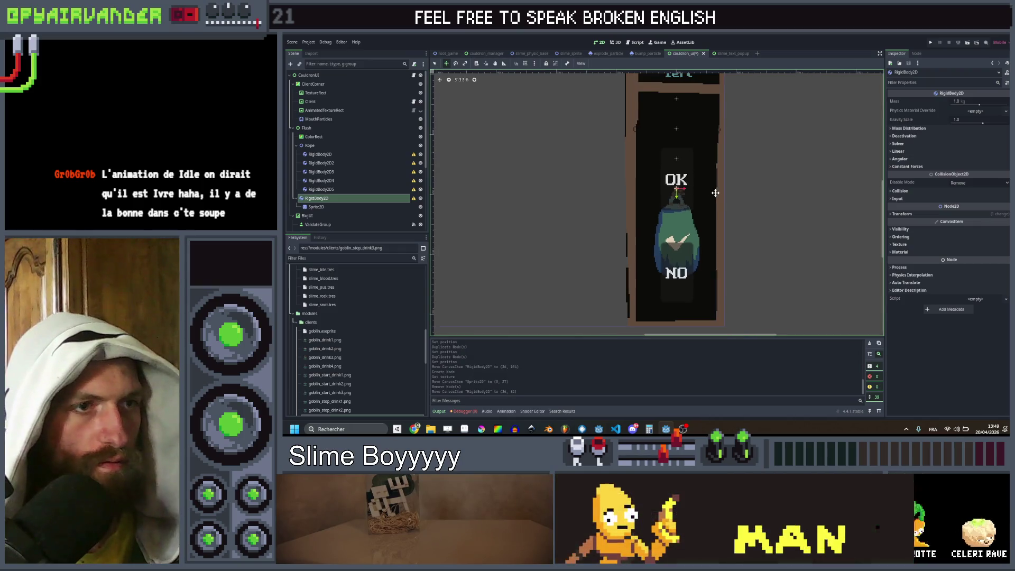
Delete RigidBody2D5 and raise the bottle body another 24 px under the shortened rope
click(321, 189)
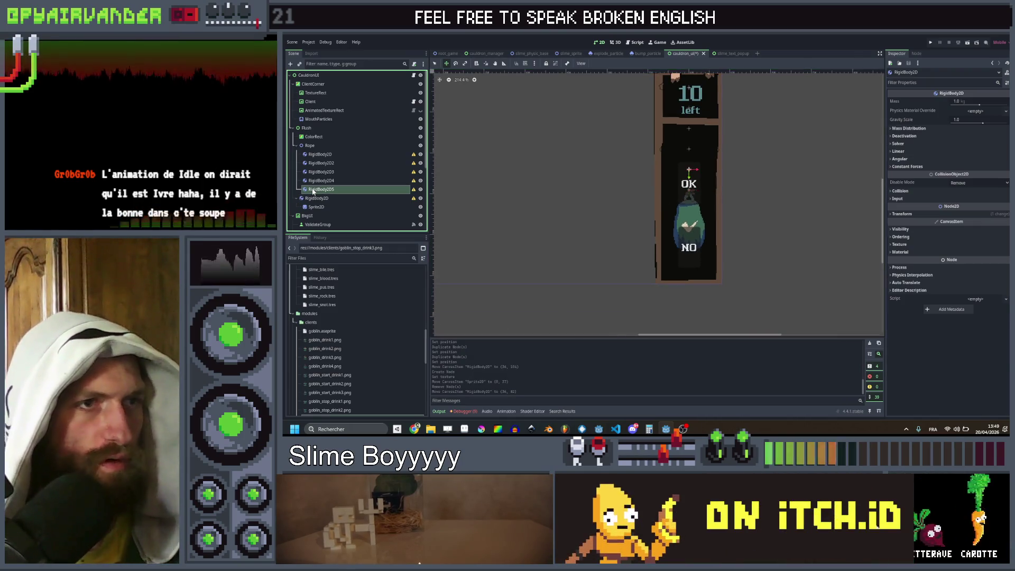
key(Delete)
key(Return)
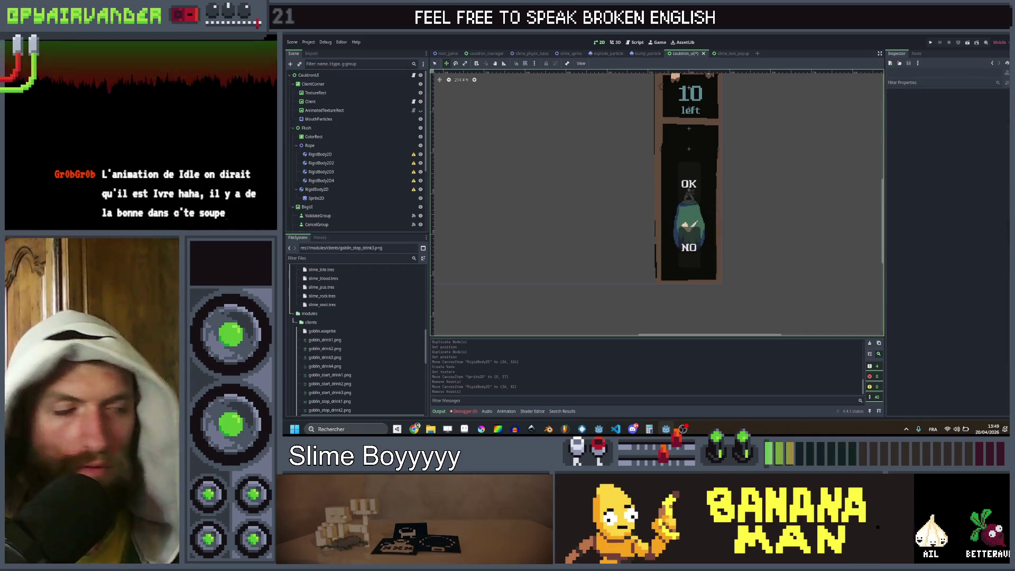
click(338, 188)
scroll(776, 191, up, 5)
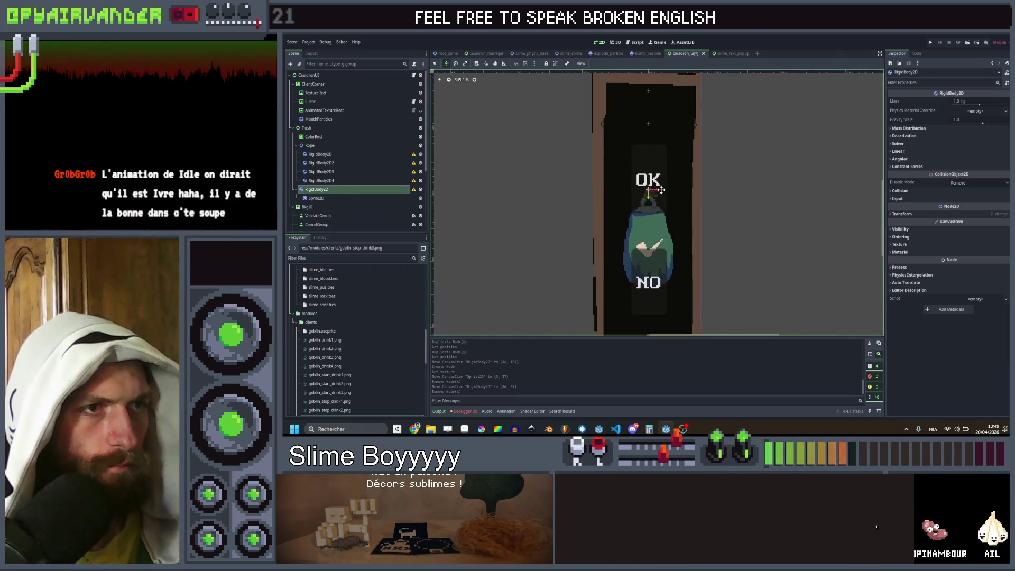
drag(650, 195, 648, 166)
scroll(728, 165, down, 5)
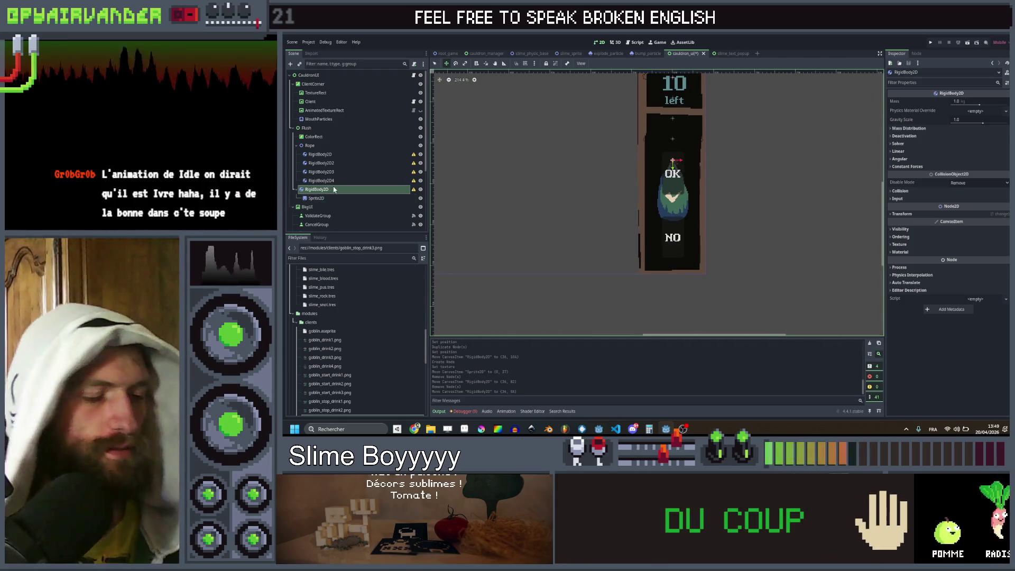
click(343, 145)
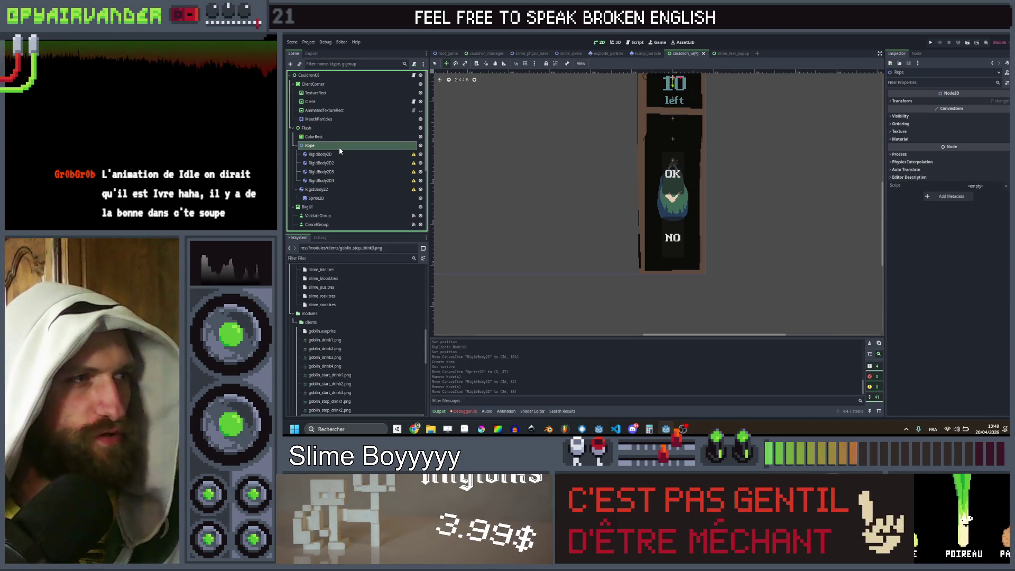
Add a Bone2D under Rope, then delete it again
right_click(339, 149)
click(359, 152)
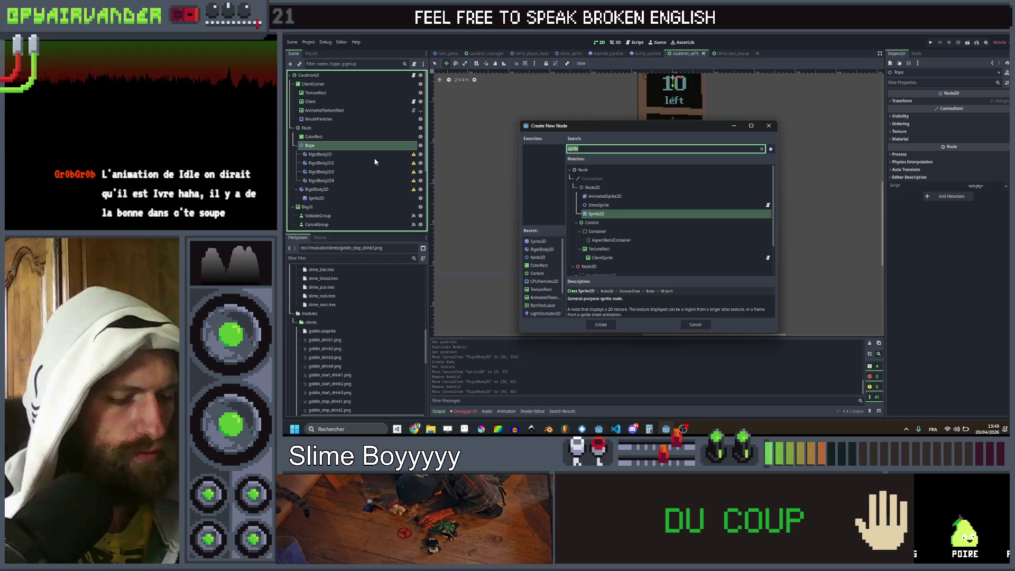
text(bone)
key(Return)
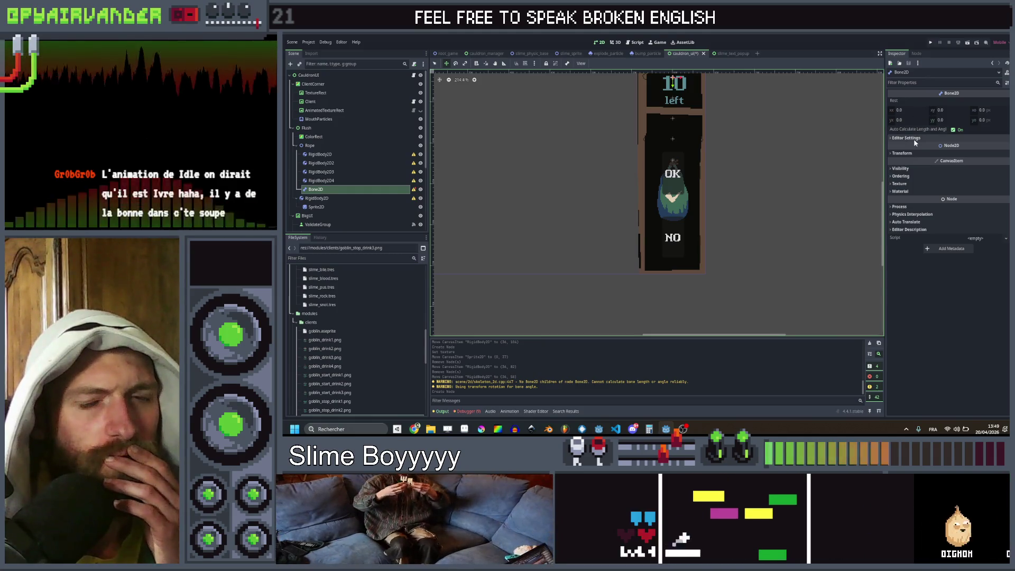
click(339, 190)
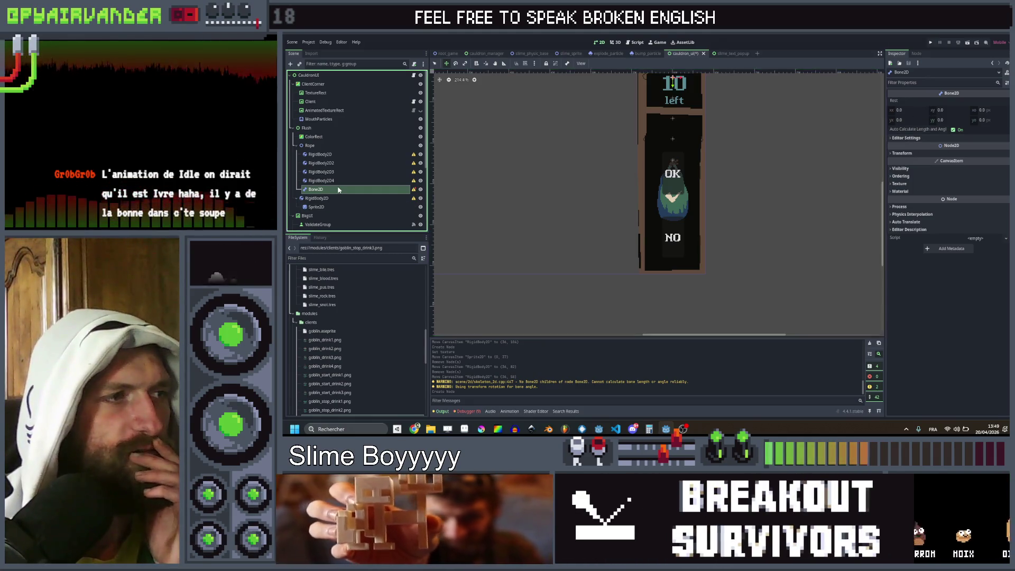
key(Delete)
key(Return)
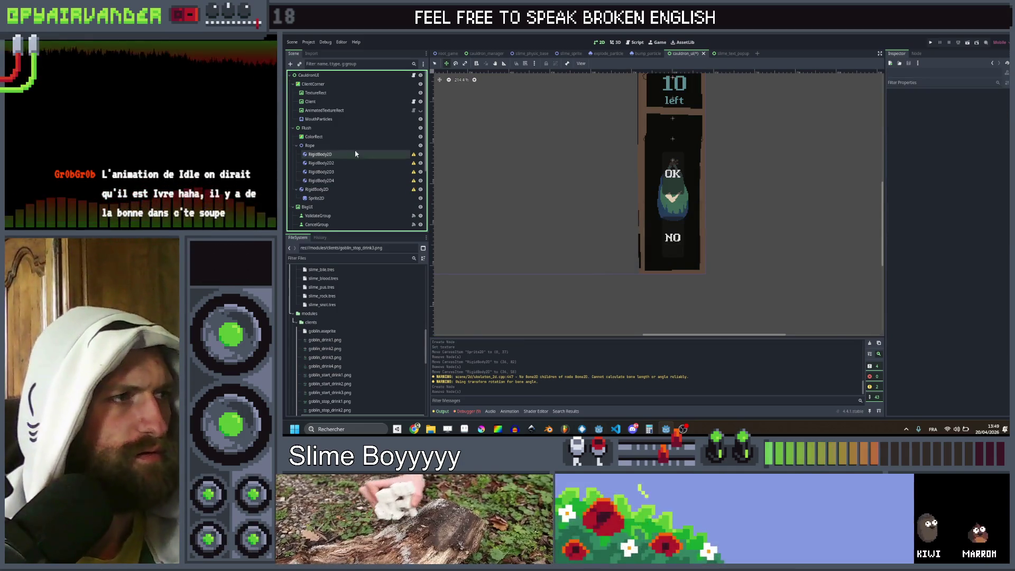
click(338, 147)
Add a PinJoint2D under Rope and place it right after the first RigidBody2D link
right_click(338, 149)
click(379, 151)
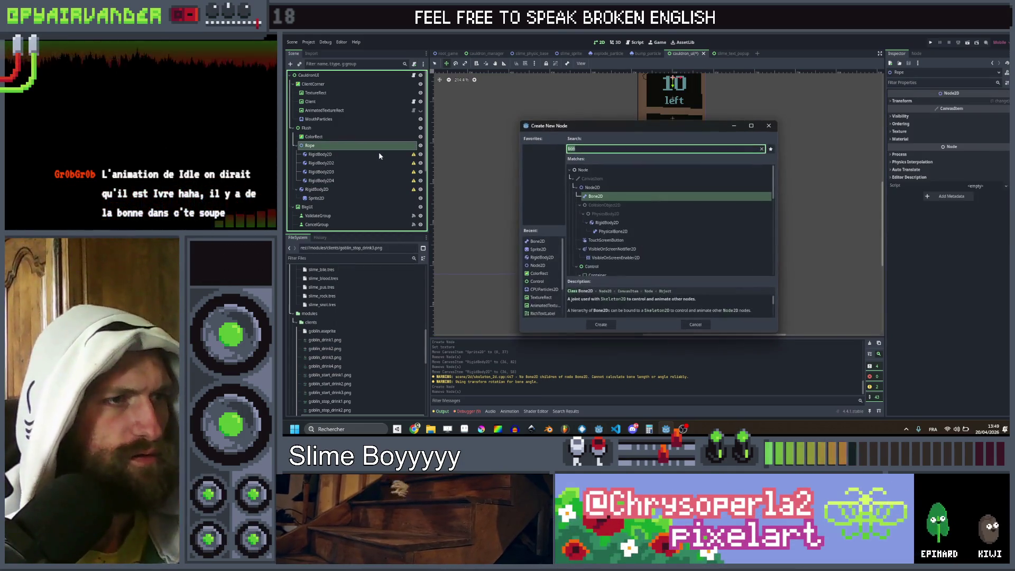
text(joi)
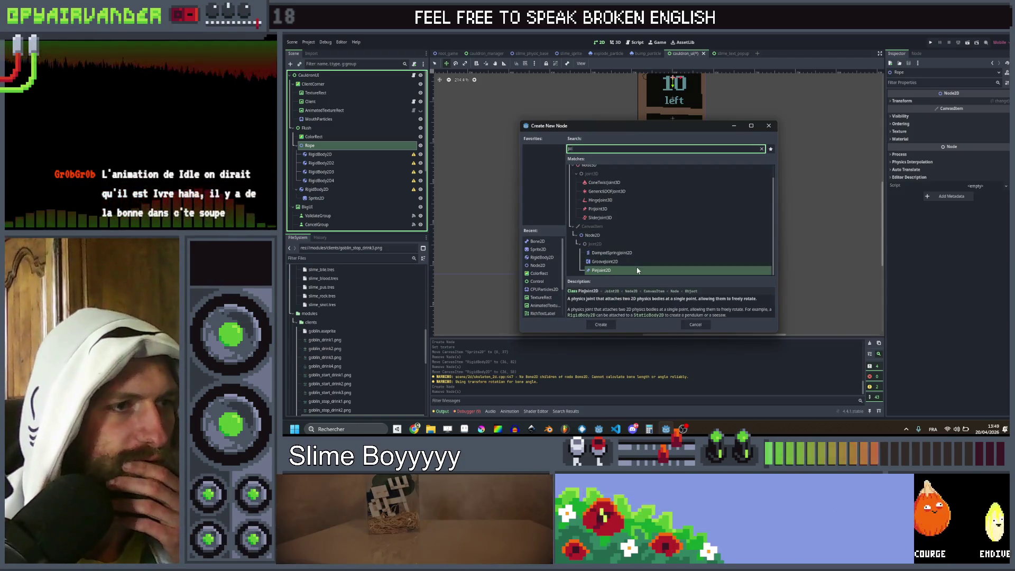
double_click(636, 269)
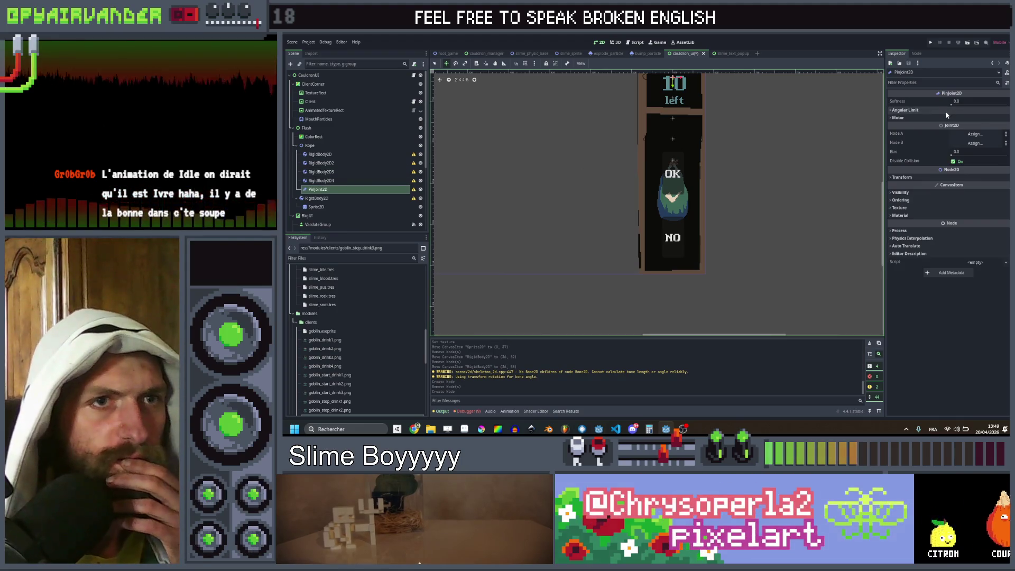
drag(353, 186, 346, 151)
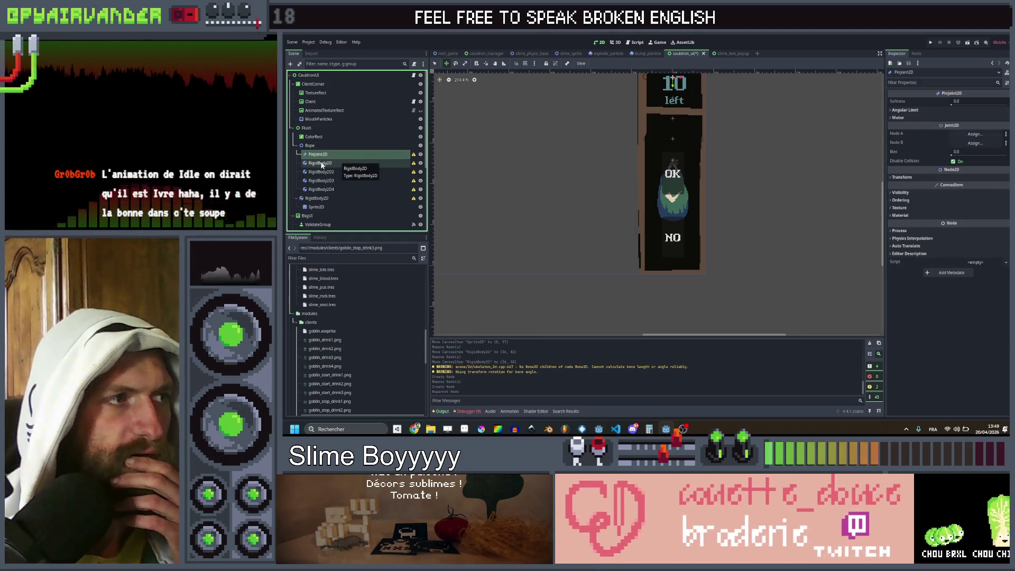
drag(328, 164, 329, 152)
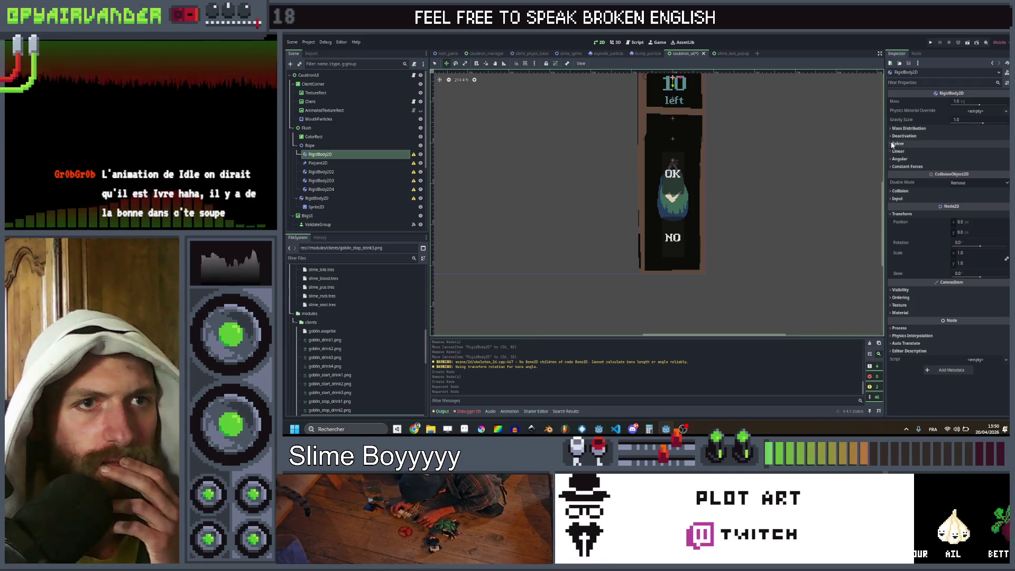
Tick Sleeping, Freeze and Lock Rotation on the first link, keeping Freeze Mode Static
click(891, 137)
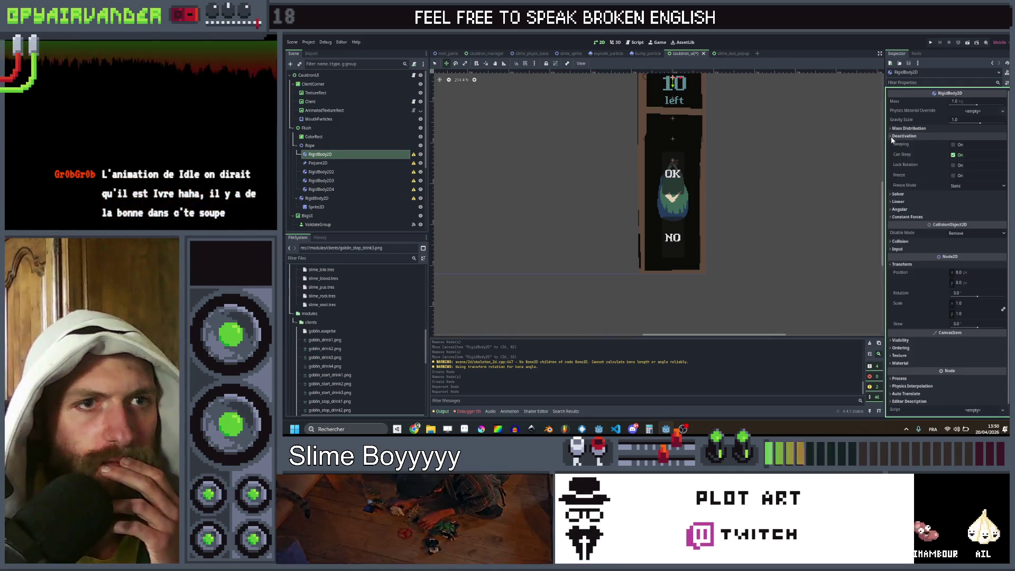
click(952, 142)
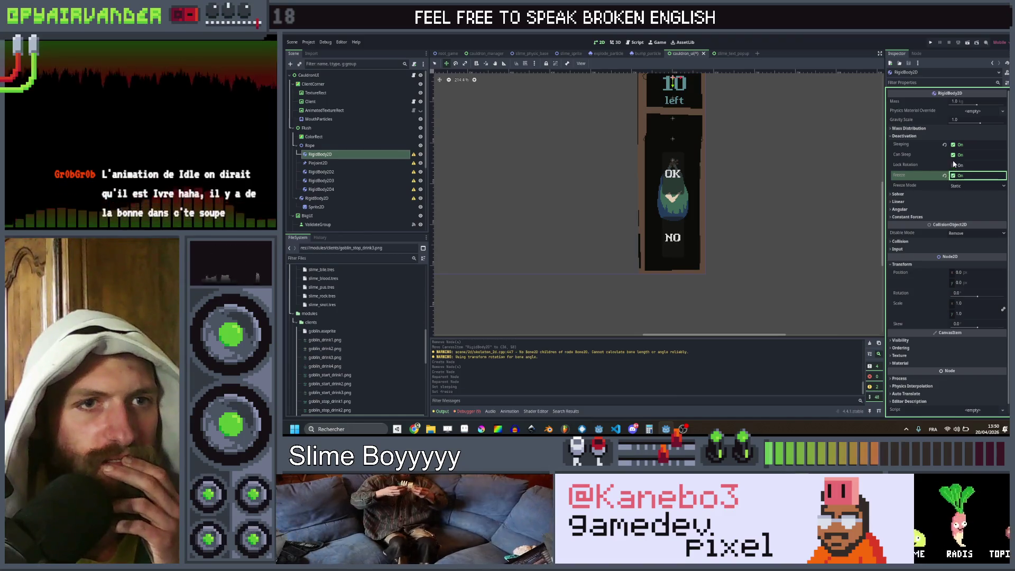
click(952, 165)
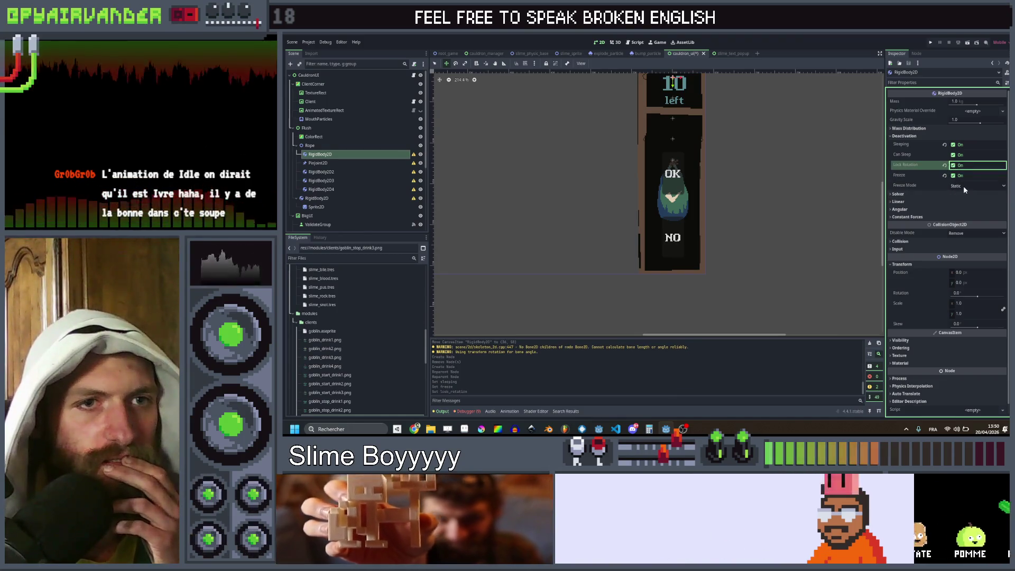
click(963, 185)
click(961, 195)
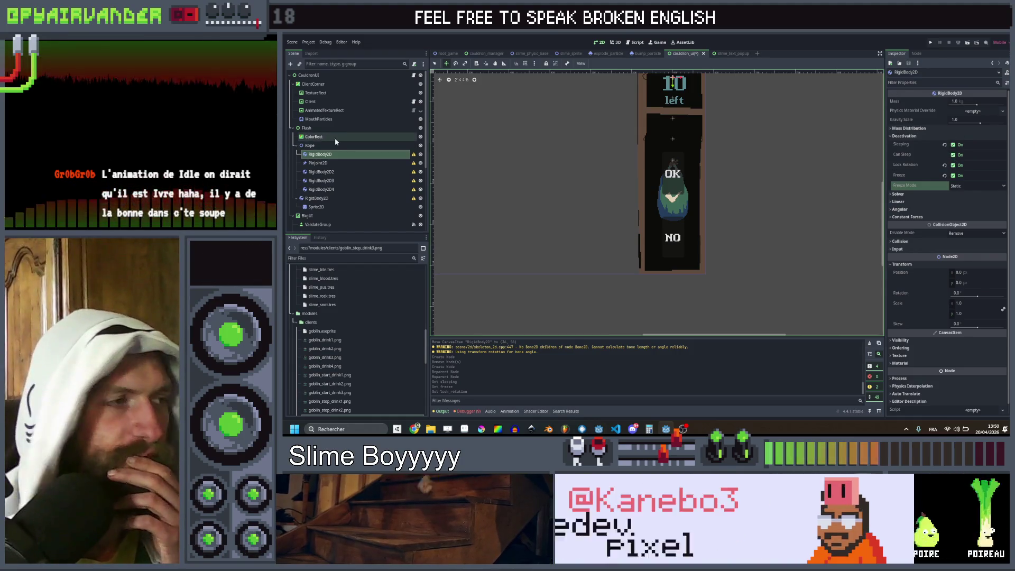
click(338, 163)
Connect the first PinJoint2D's Node A to RigidBody2D and Node B to RigidBody2D2
mouse_move(340, 154)
mouse_down()
mouse_move(747, 132)
mouse_move(982, 132)
mouse_up()
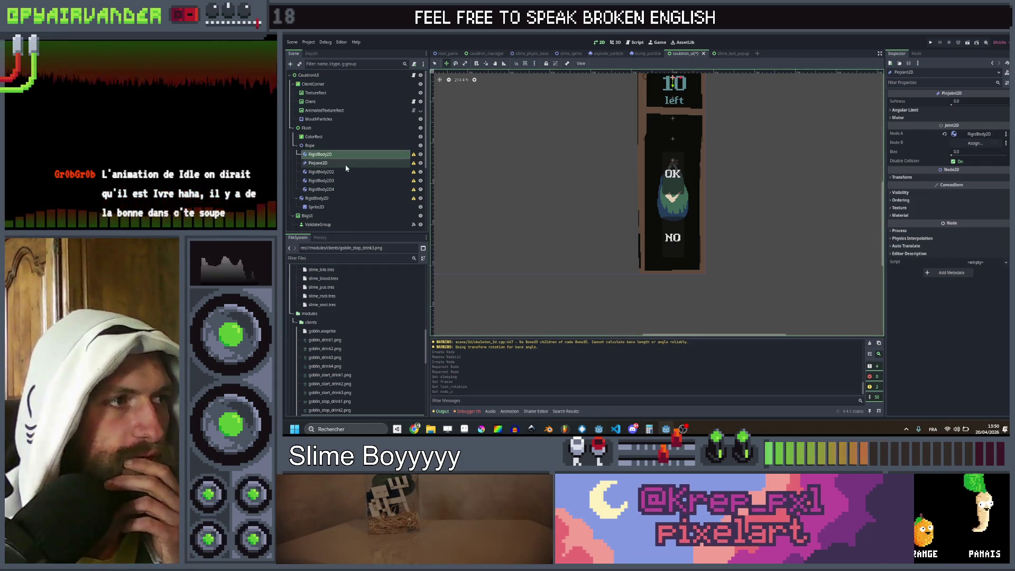
drag(341, 169, 978, 143)
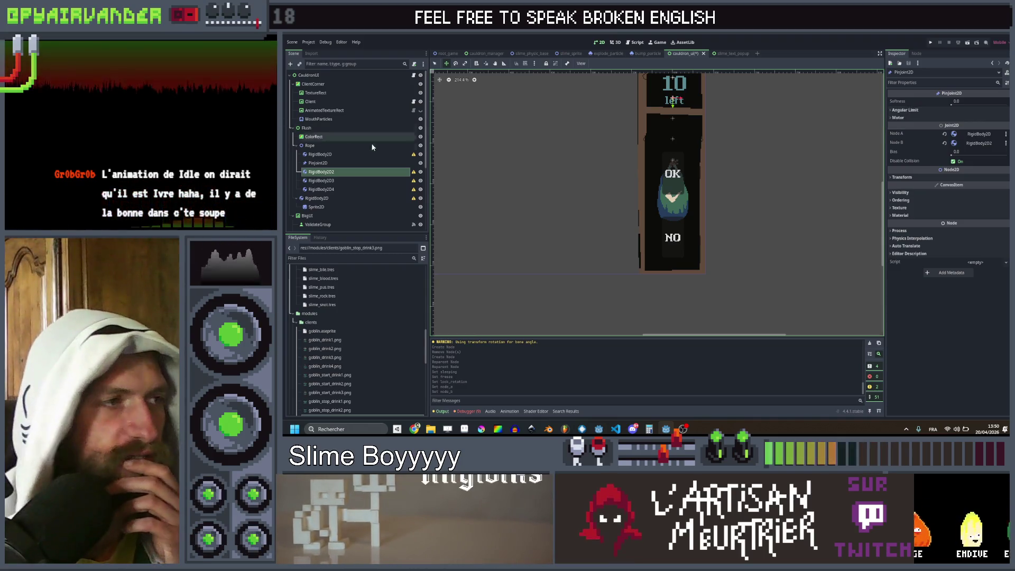
click(361, 178)
click(363, 165)
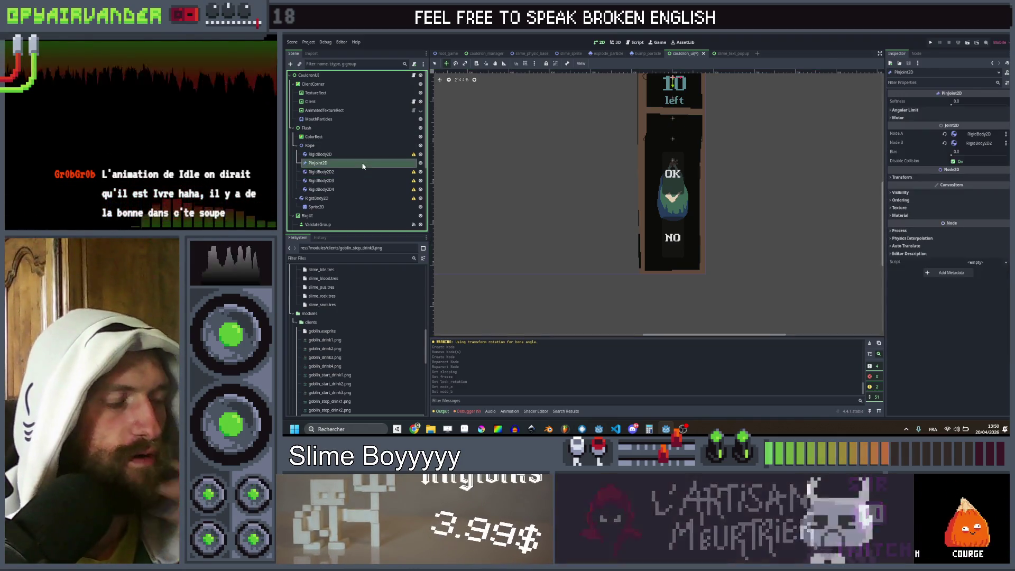
Copy the PinJoint2D and paste it under RigidBody2D2, undoing both misplaced pastes
key(ctrl+c)
click(358, 171)
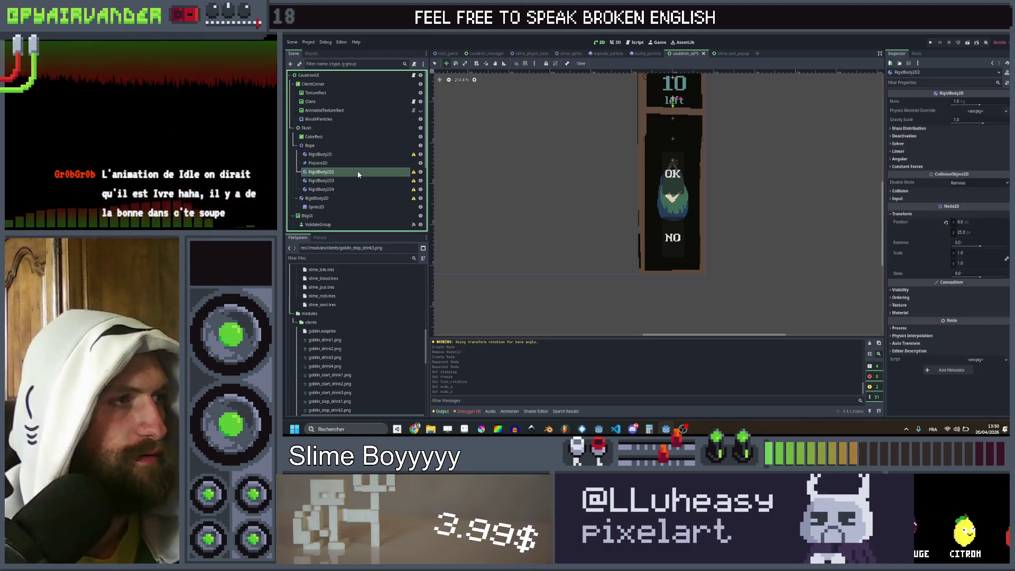
key(ctrl+v)
key(ctrl+z)
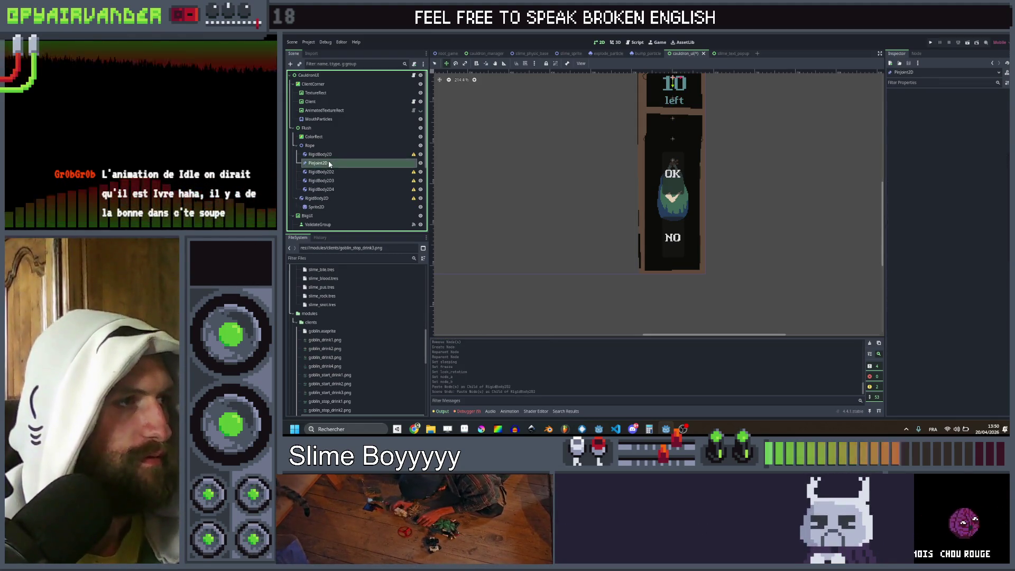
key(ctrl+v)
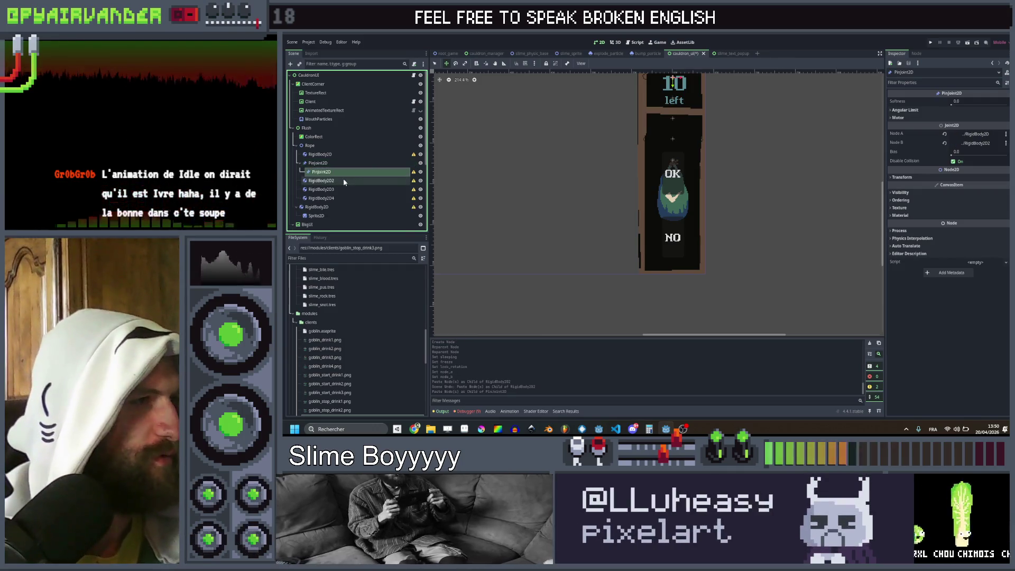
key(ctrl+z)
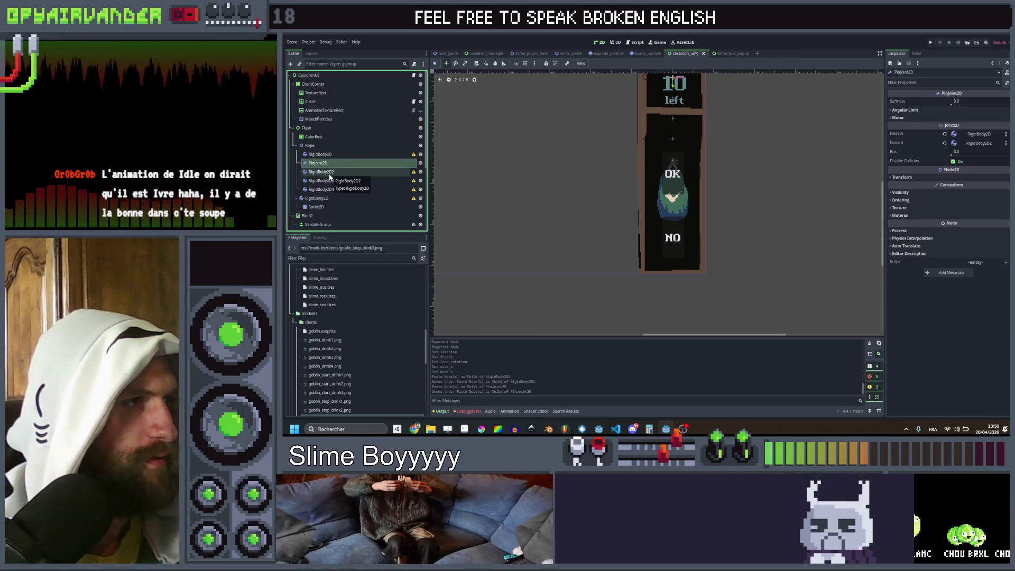
Make three PinJoint2D copies between the links and move a link under Rope as RigidBody2D5
key(ctrl+d)
key(ctrl+d)
key(ctrl+d)
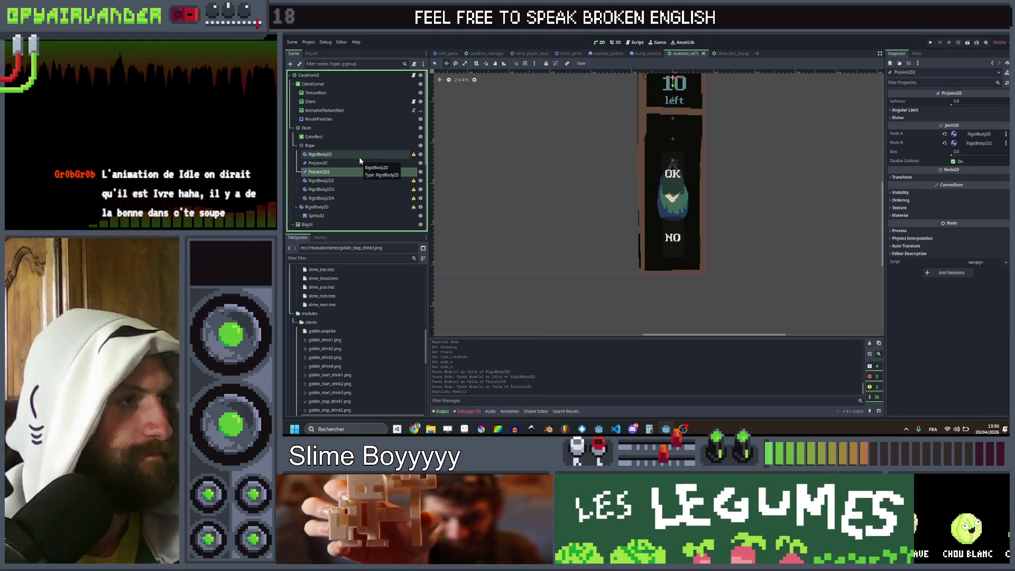
mouse_move(332, 187)
mouse_down()
mouse_move(326, 224)
mouse_move(322, 179)
mouse_up()
mouse_move(319, 141)
mouse_down()
mouse_move(322, 162)
mouse_move(322, 146)
mouse_up()
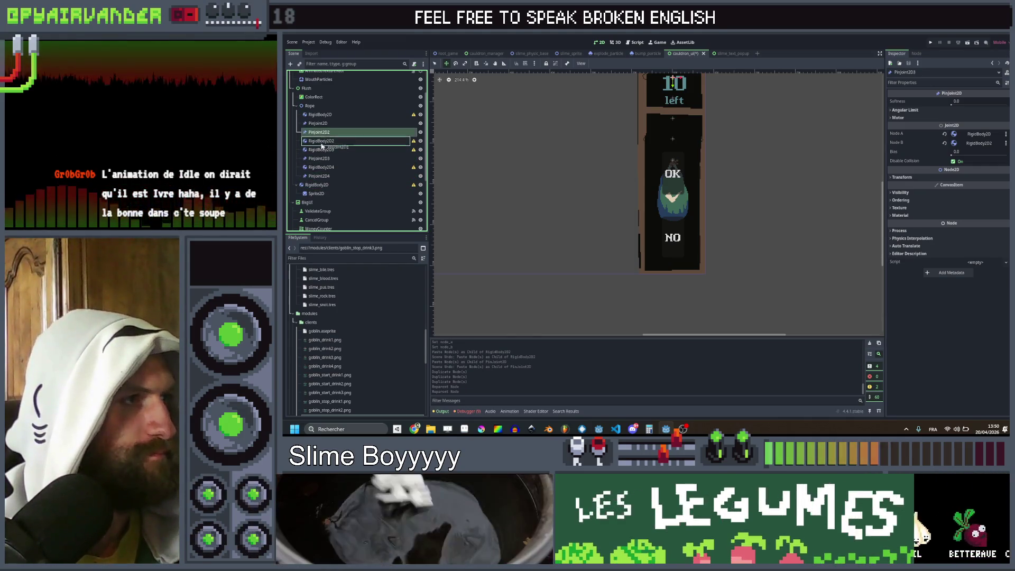
click(326, 126)
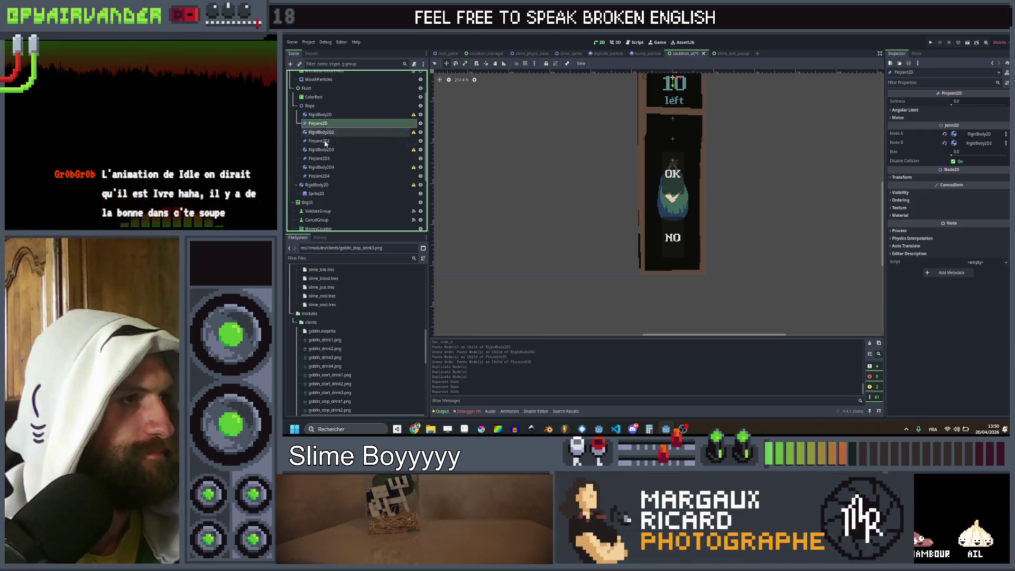
drag(317, 184, 321, 182)
drag(312, 109, 313, 108)
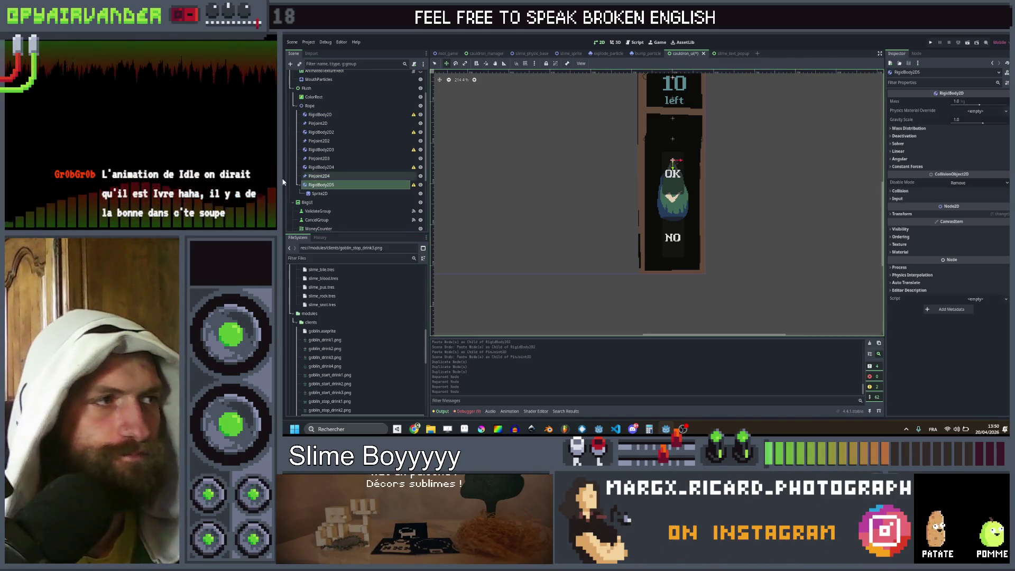
Connect PinJoint2D2, 3 and 4 to links RigidBody2D2–3, RigidBody2D3–4 and RigidBody2D4–5
click(321, 140)
drag(321, 131, 933, 120)
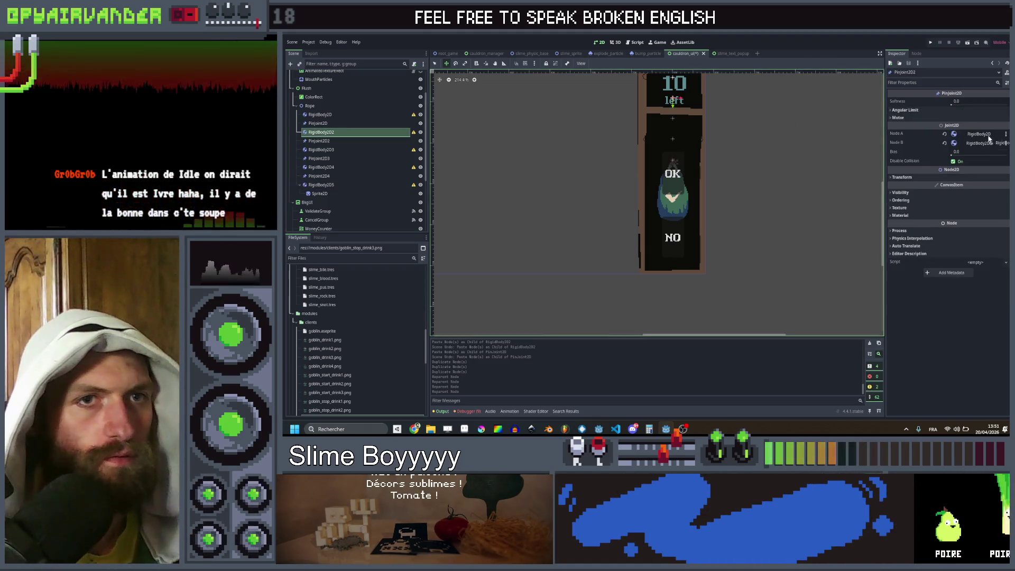
drag(320, 149, 943, 141)
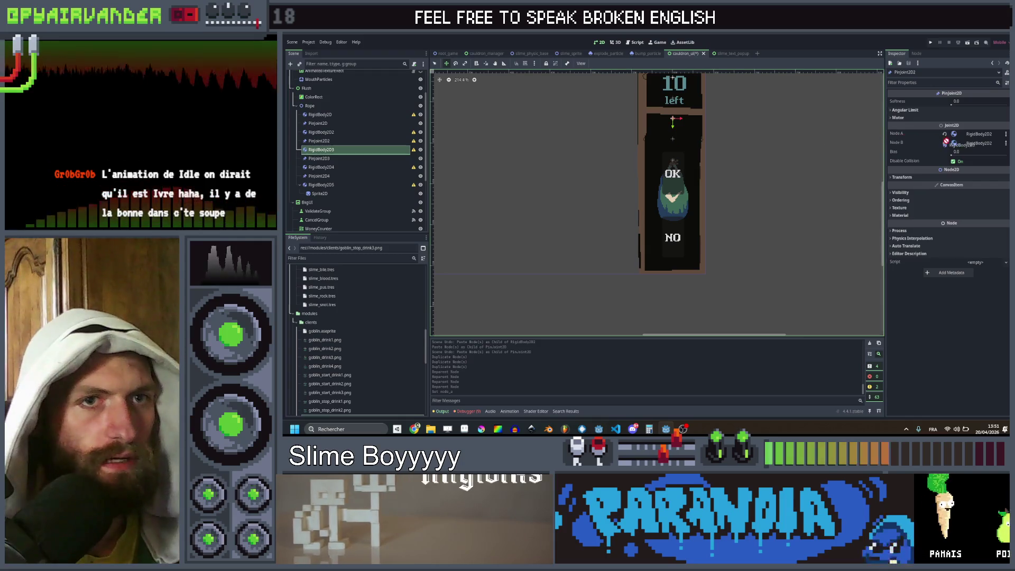
click(322, 159)
drag(353, 153, 978, 133)
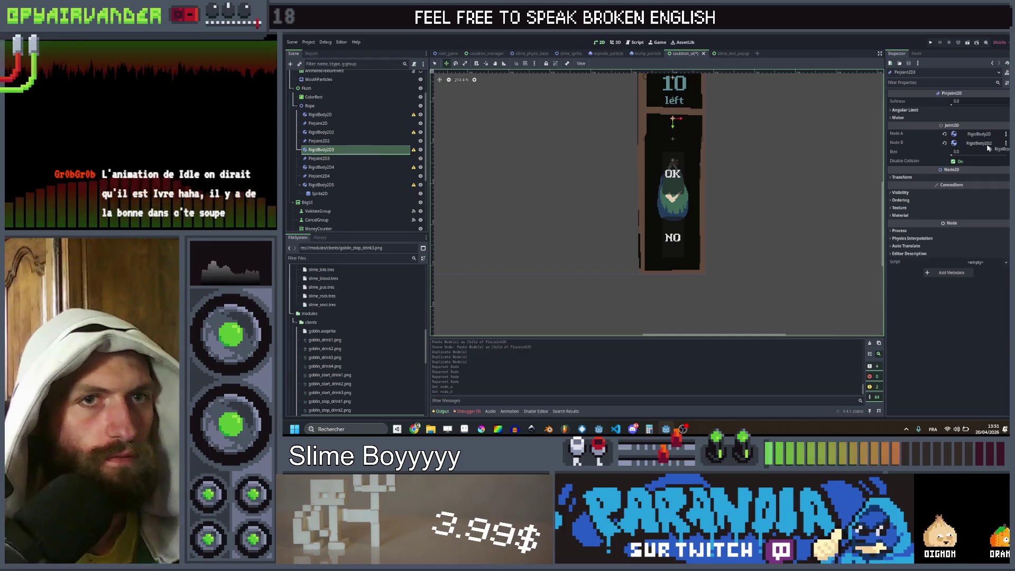
drag(347, 168, 971, 145)
click(331, 176)
mouse_move(331, 167)
mouse_down()
mouse_move(991, 138)
mouse_move(983, 135)
mouse_up()
drag(318, 185, 955, 148)
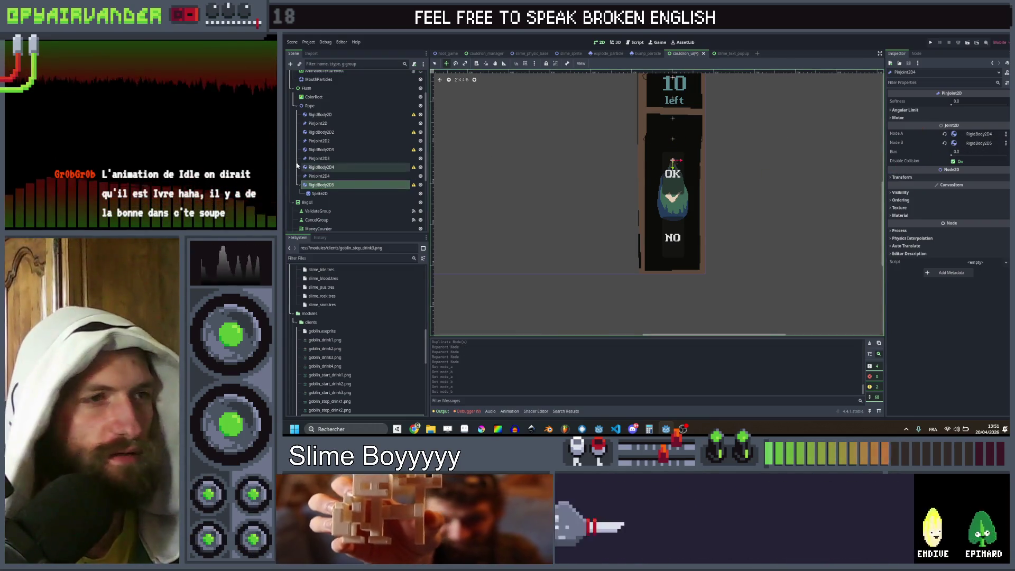
right_click(319, 105)
Create a Line2D under Rope and move it to the top of Rope's children
click(343, 108)
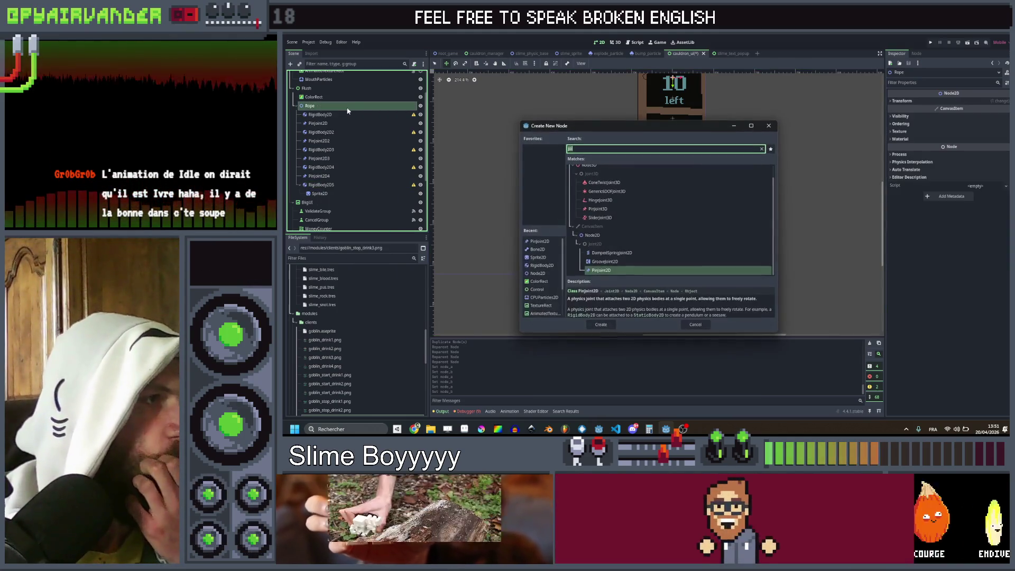
text(line)
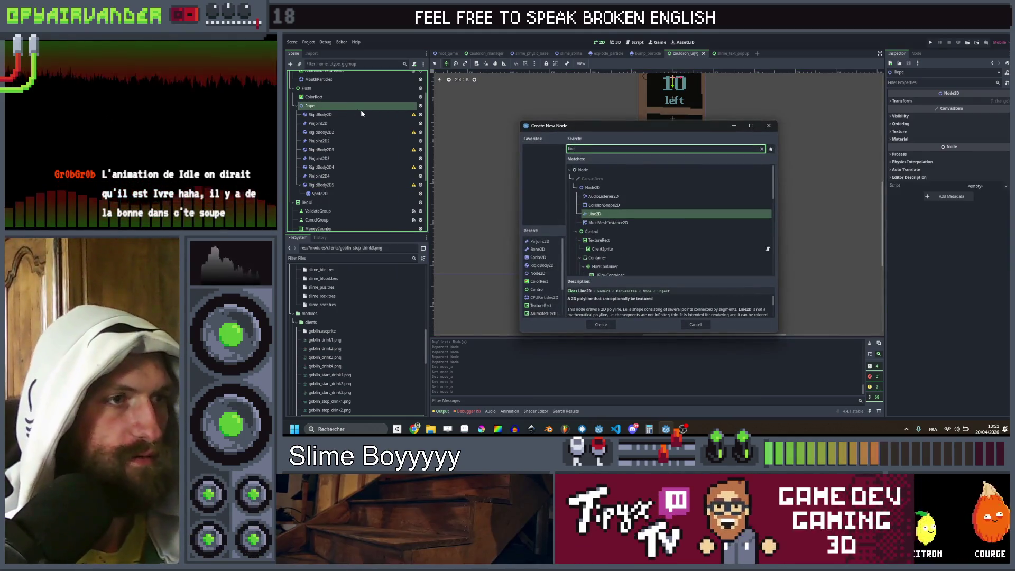
key(Return)
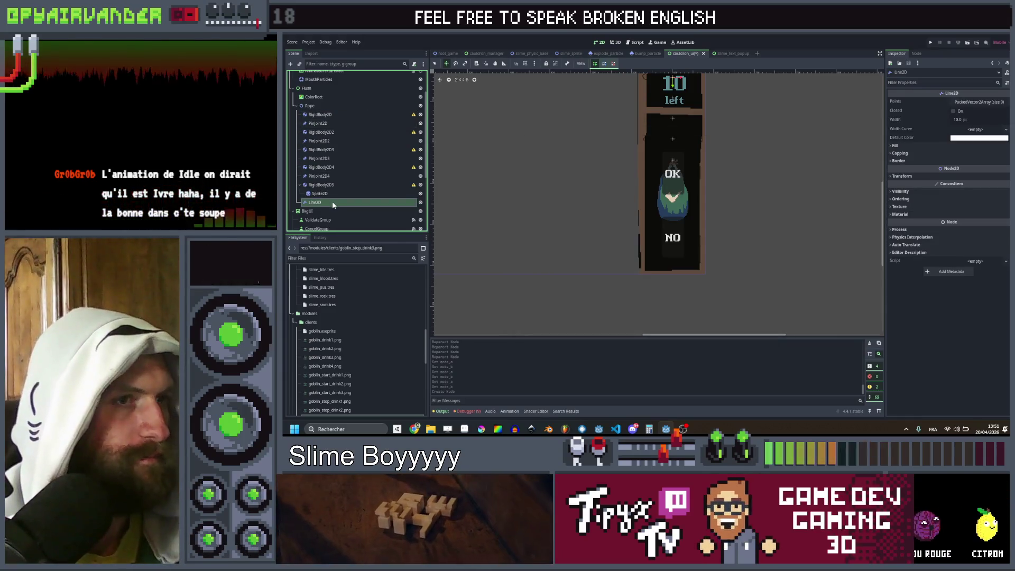
drag(332, 183, 331, 183)
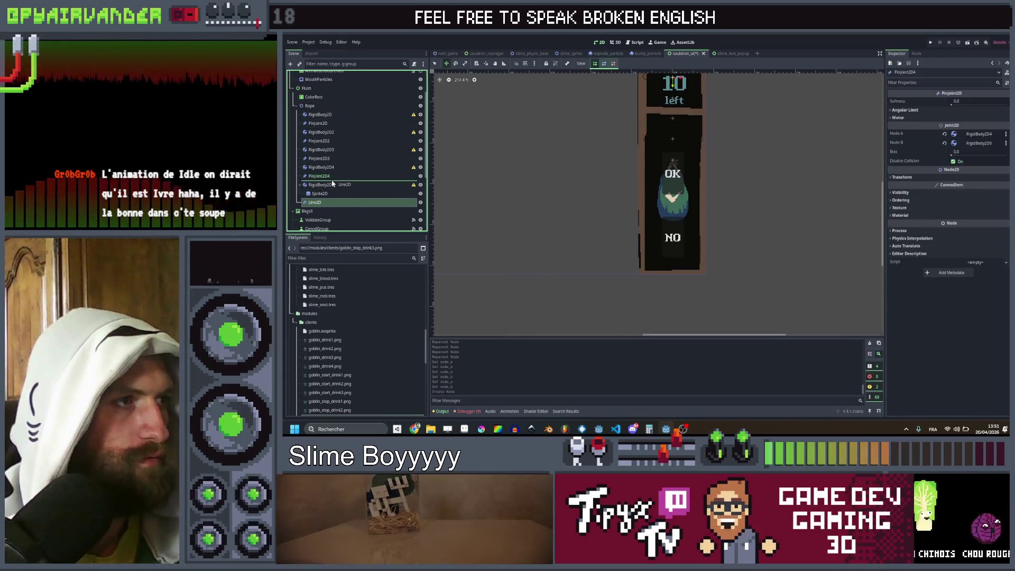
drag(334, 99, 332, 109)
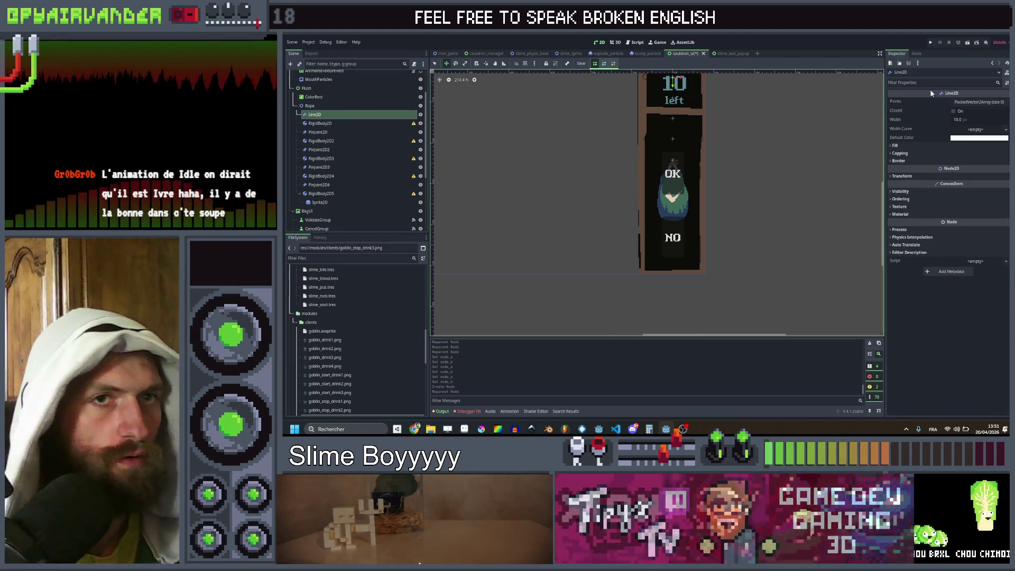
Set the Line2D width to 8 and expand its Fill section
click(969, 119)
text(8)
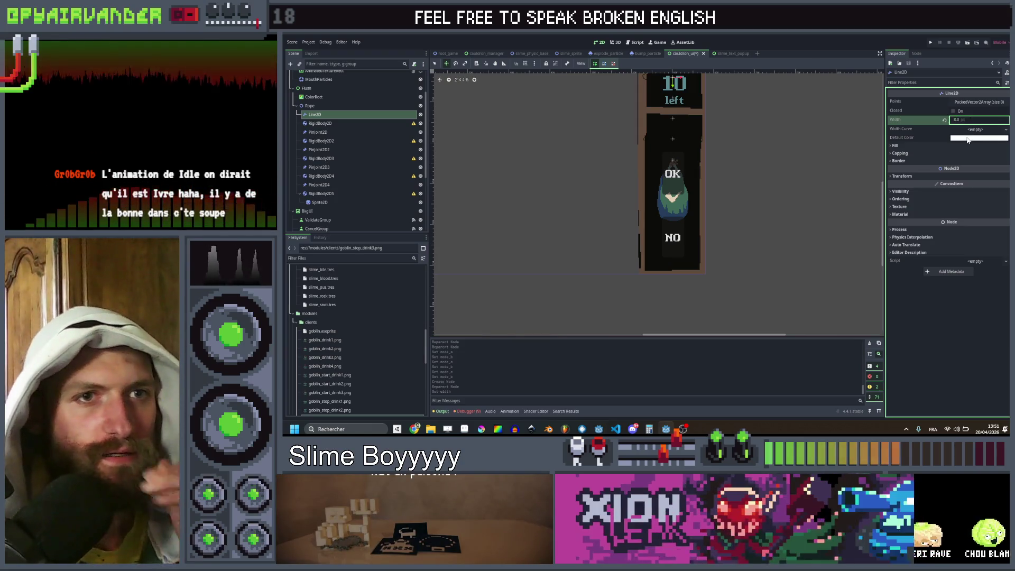
click(915, 147)
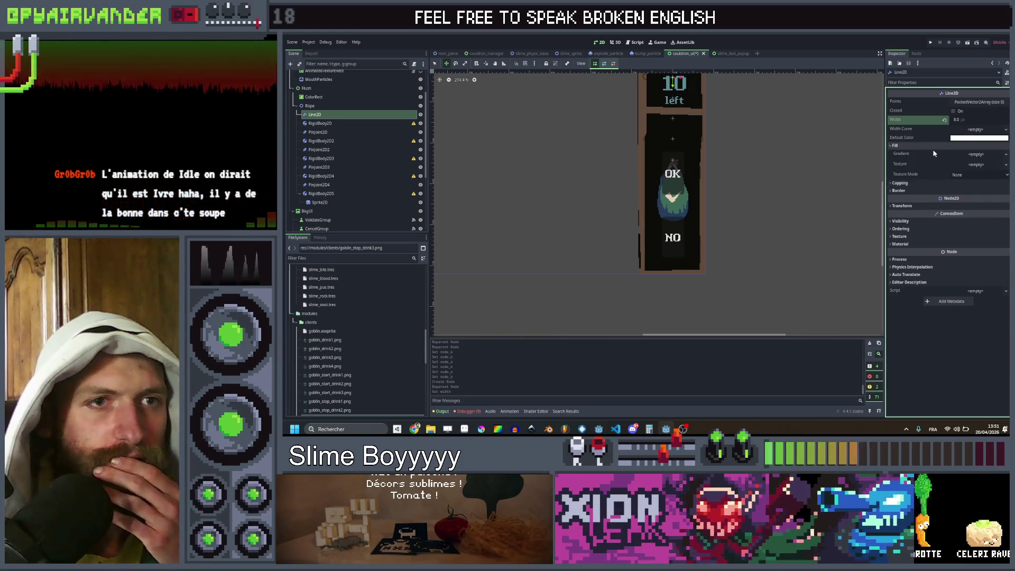
click(980, 164)
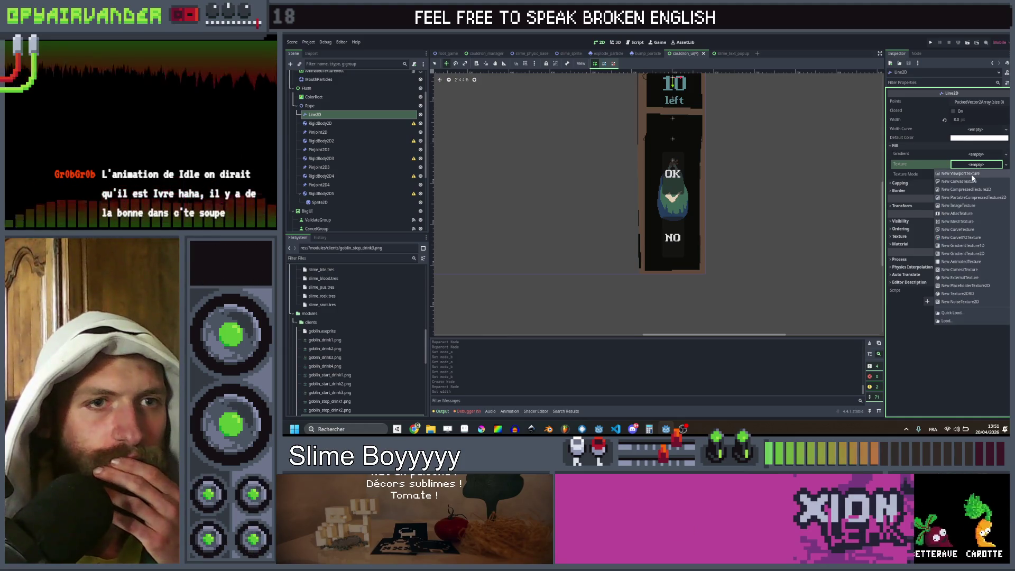
Quick-load flush_rope.png as the Line2D texture and set Texture Mode to Tile
click(962, 313)
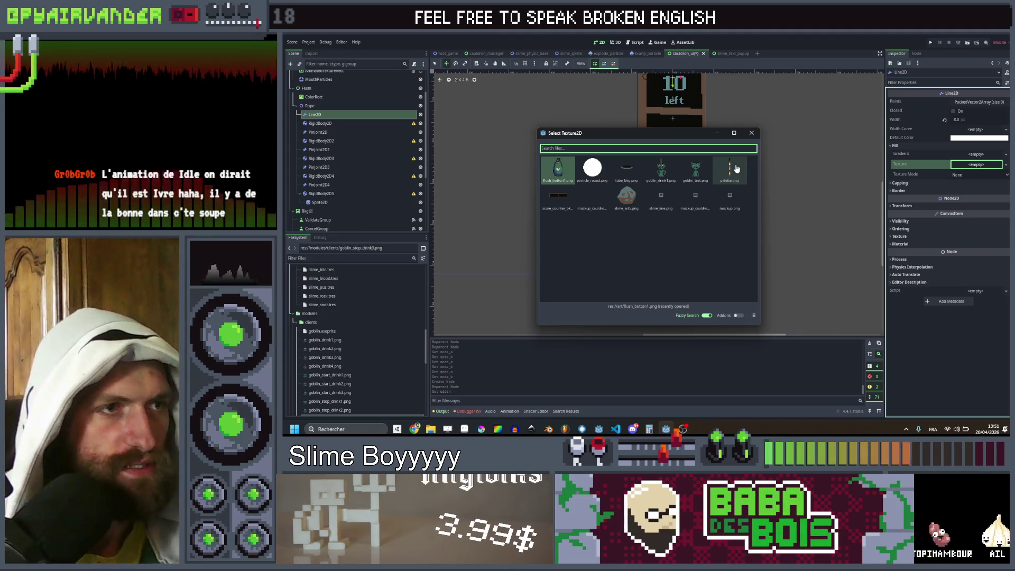
text(fl)
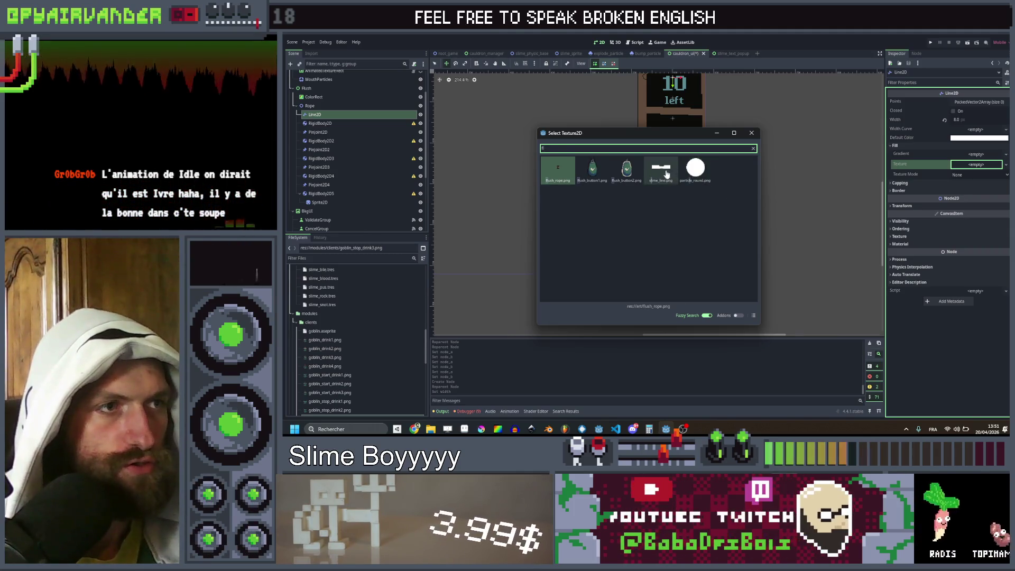
click(554, 170)
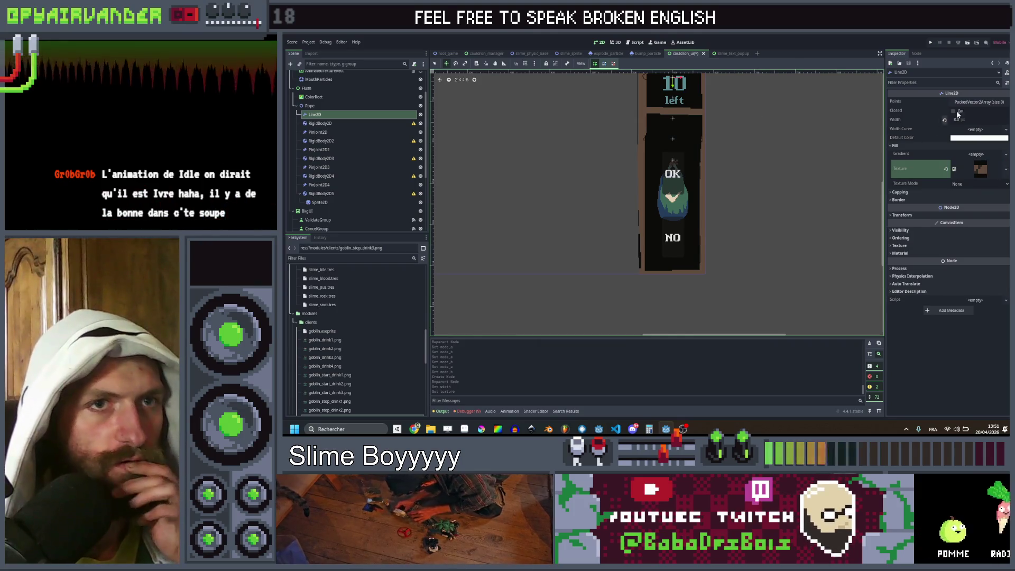
scroll(833, 166, up, 3)
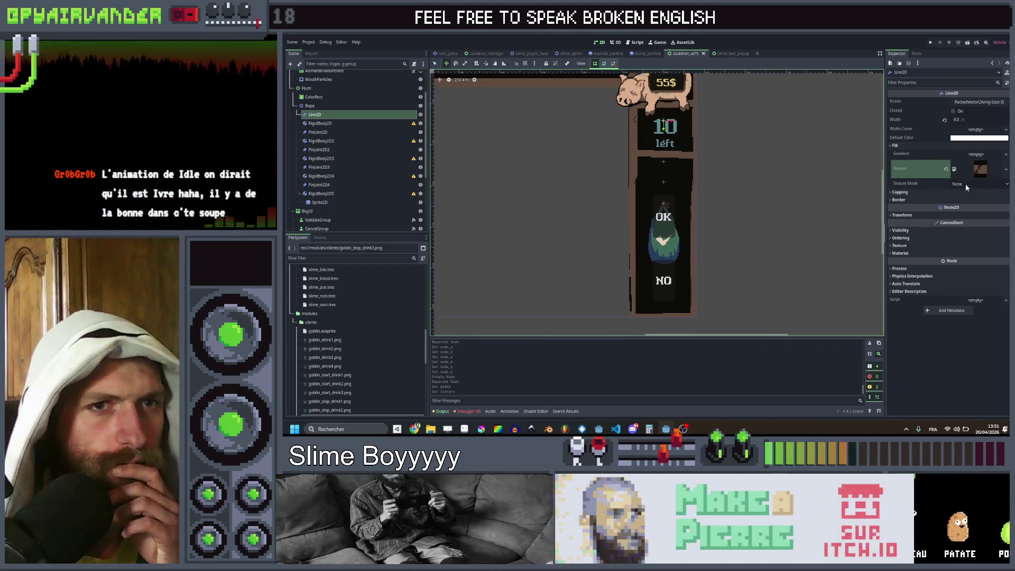
click(965, 185)
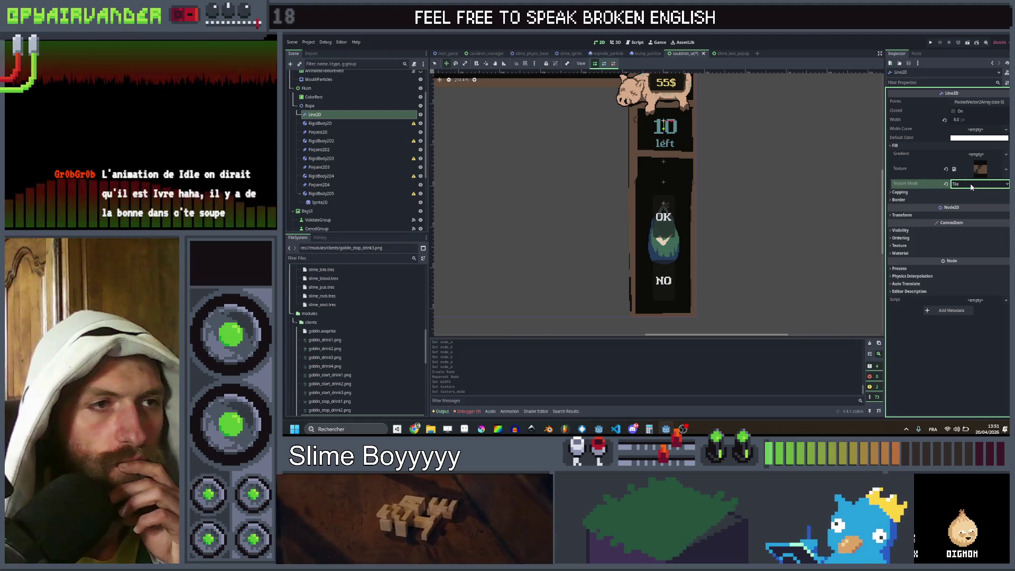
click(342, 107)
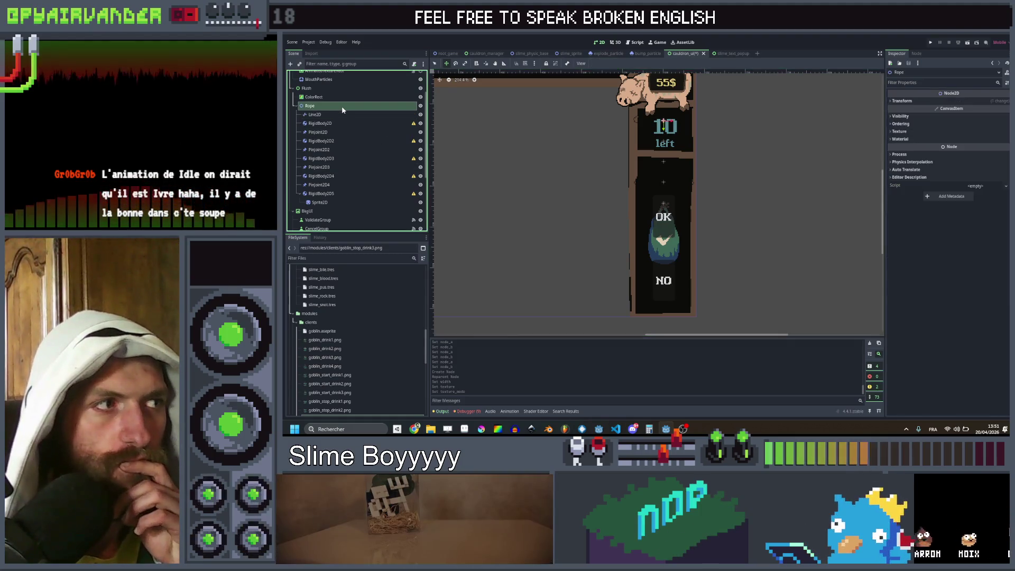
Save the scene with Ctrl+S, test-run the game, then stop it
click(328, 193)
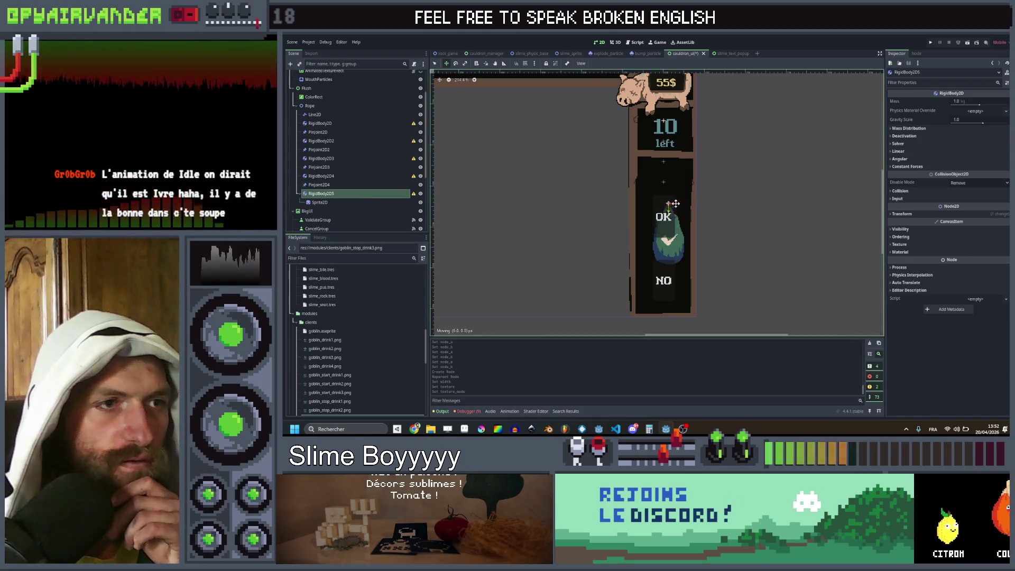
key(ctrl+s)
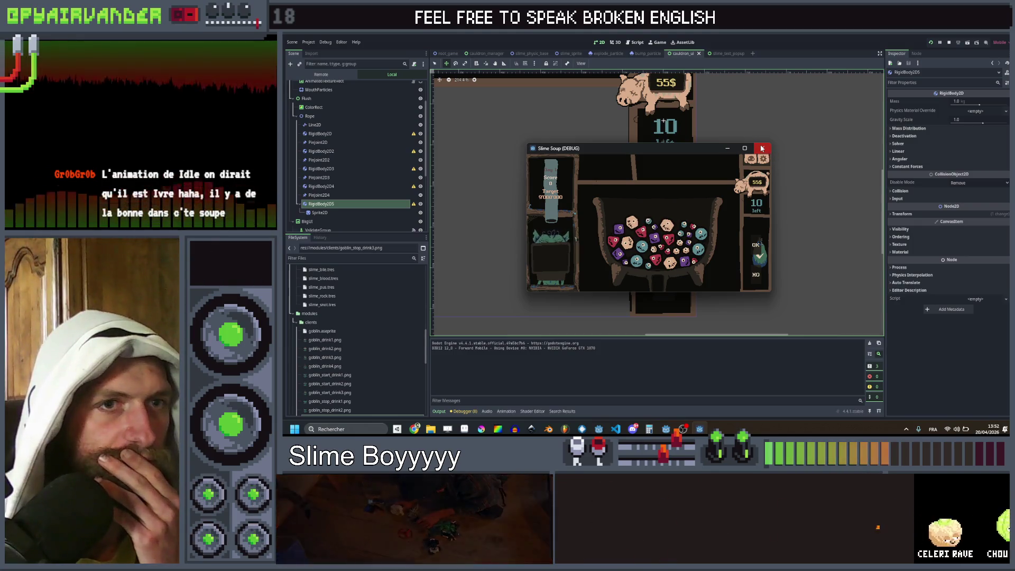
click(761, 149)
Check RigidBody2D5's Deactivation settings and review PinJoint2D4's connected bodies
mouse_move(415, 197)
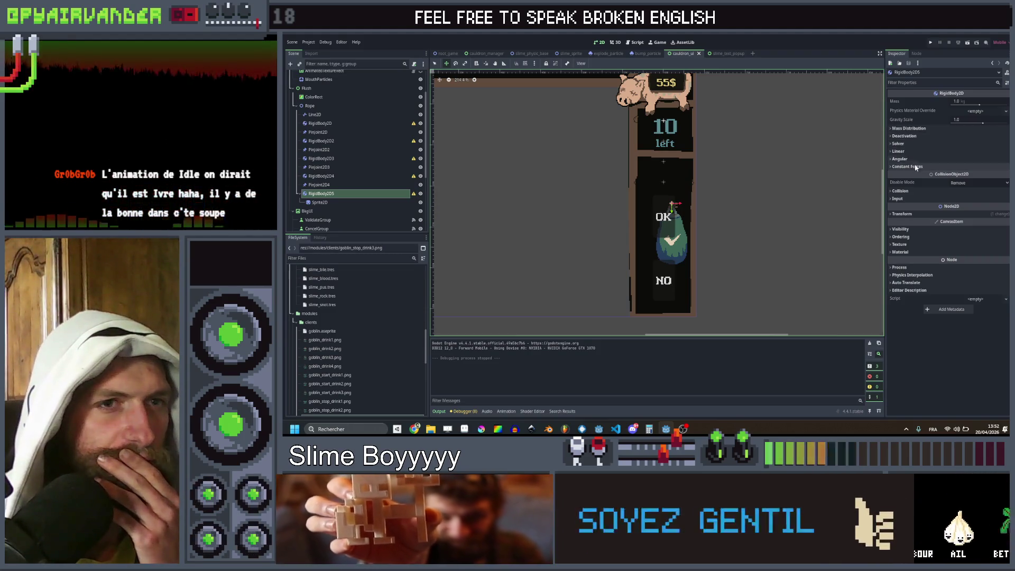
click(912, 142)
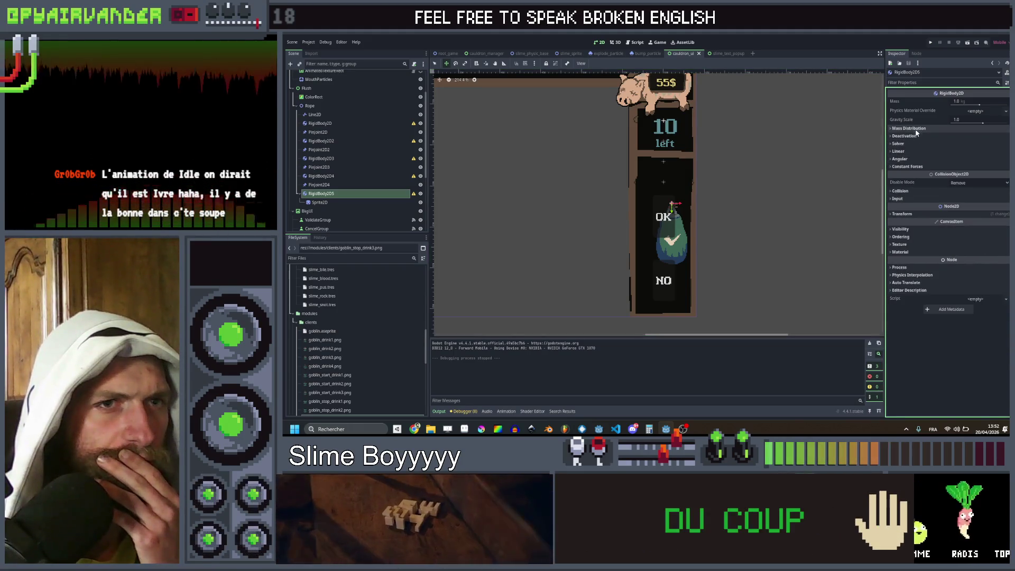
click(914, 136)
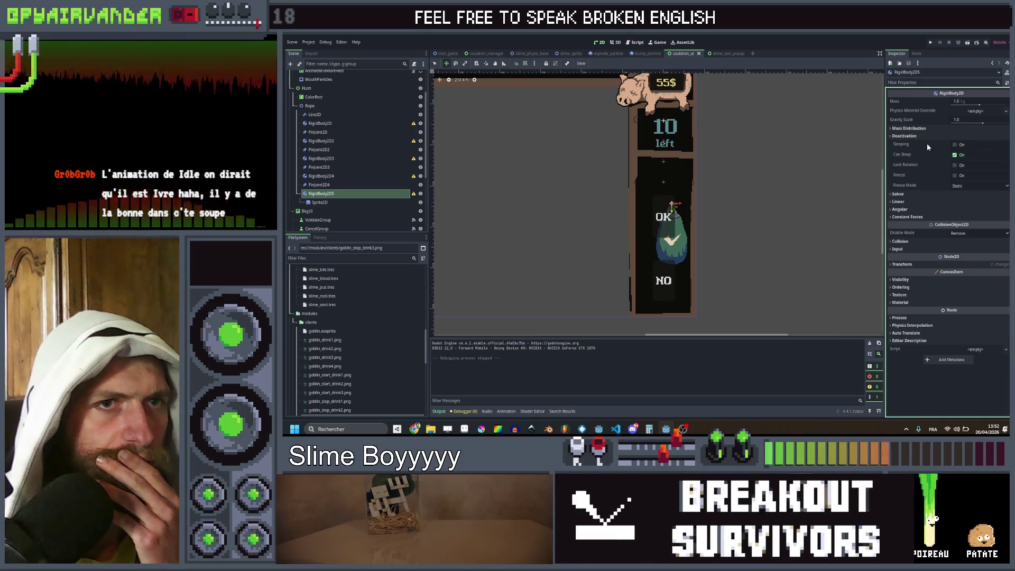
click(915, 135)
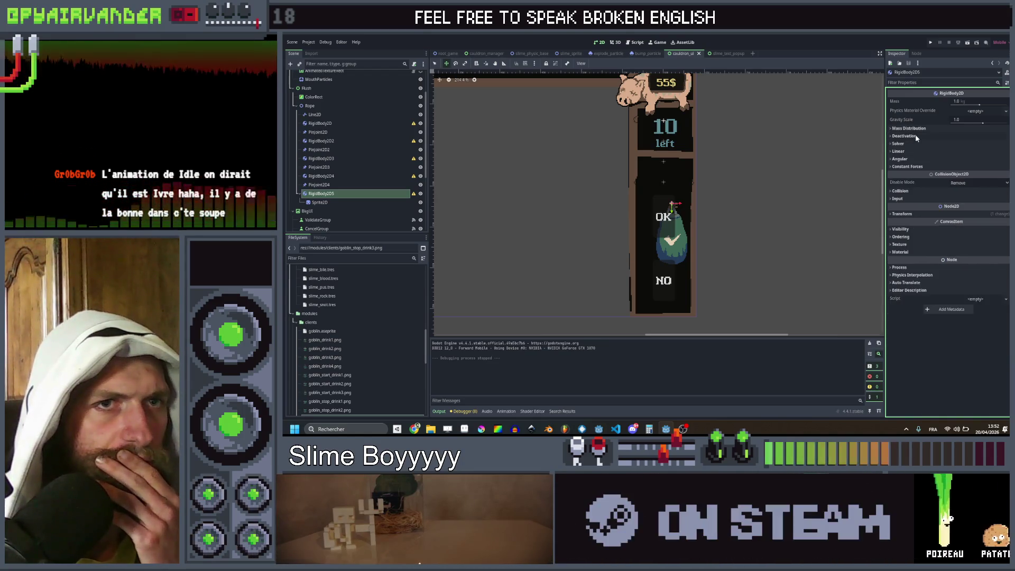
click(328, 185)
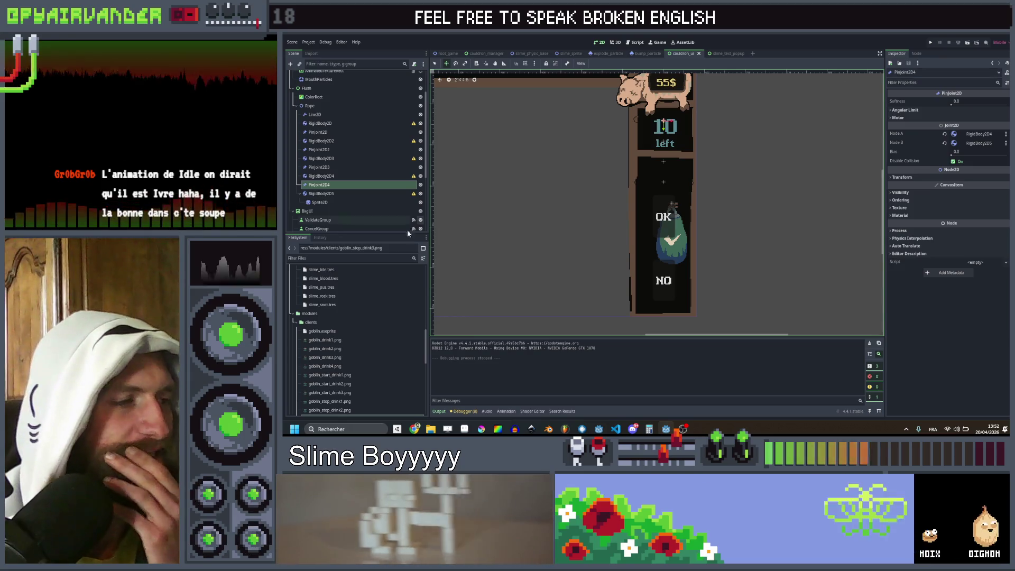
Search for a joint node to add under Rope, then cancel without adding anything
right_click(327, 106)
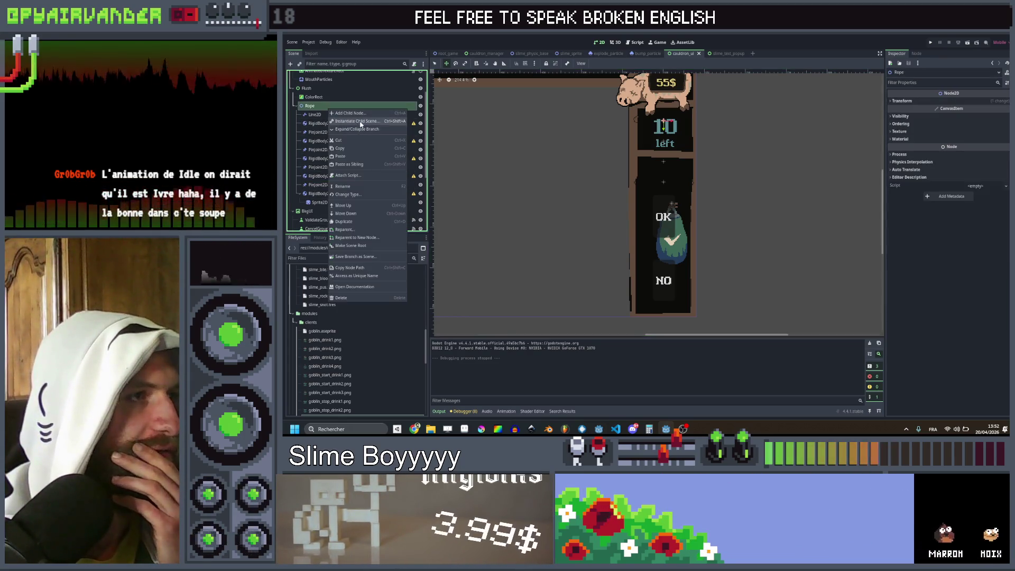
click(359, 115)
text(joi)
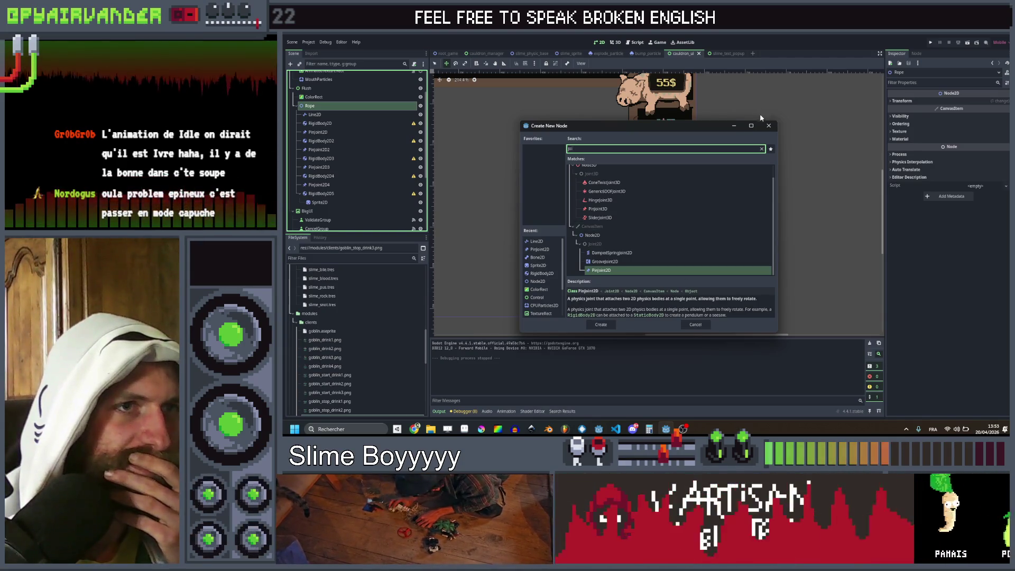
click(768, 126)
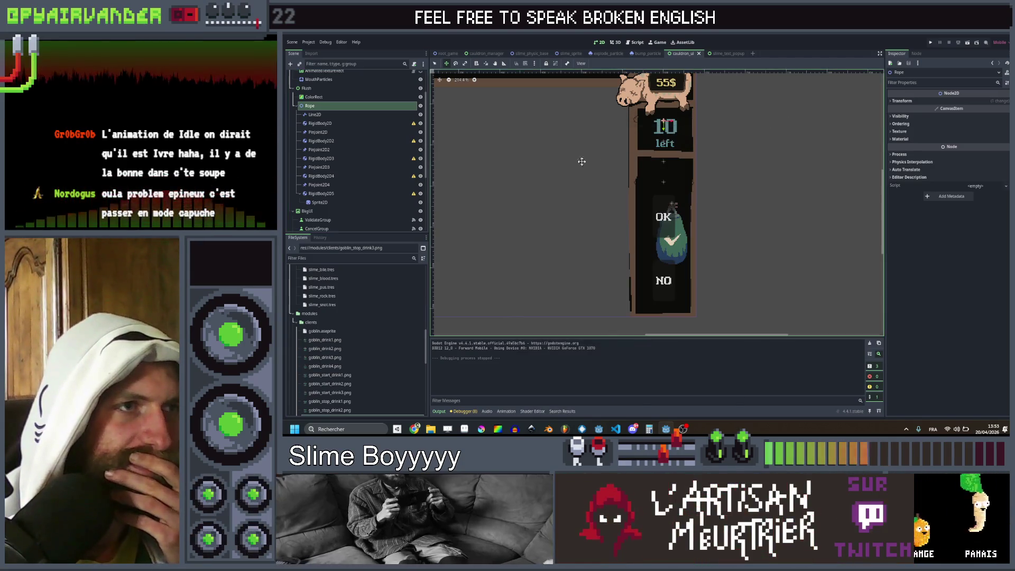
Inspect the pin joints' connected bodies, then switch to Chrome and open a new search tab
click(365, 121)
click(361, 131)
click(361, 141)
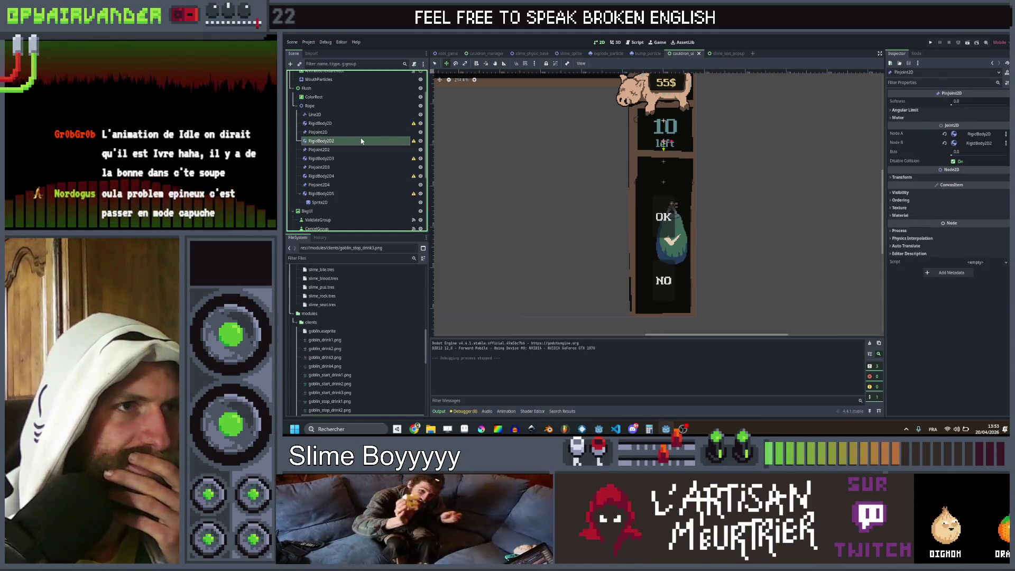
click(362, 132)
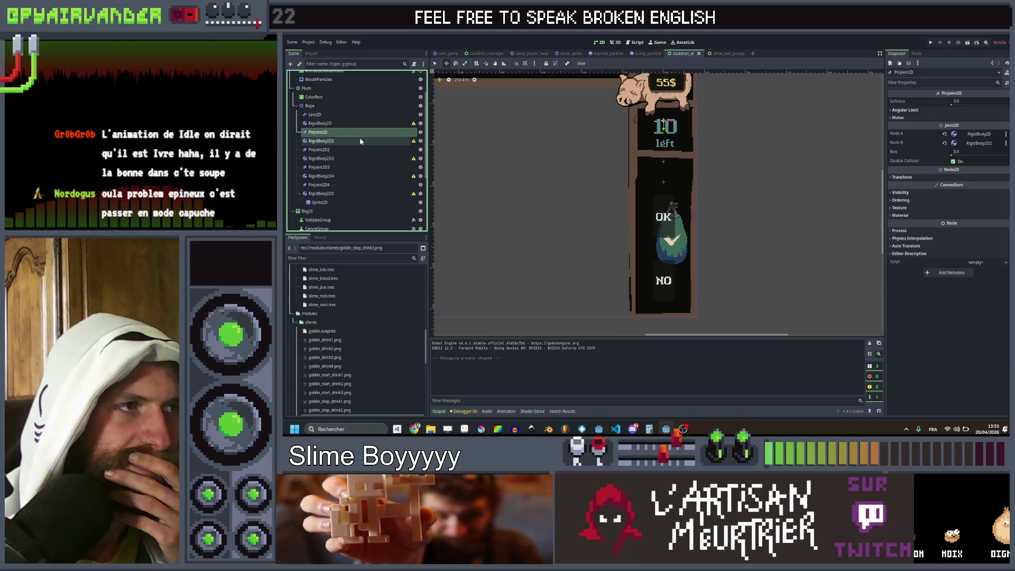
click(359, 140)
click(360, 185)
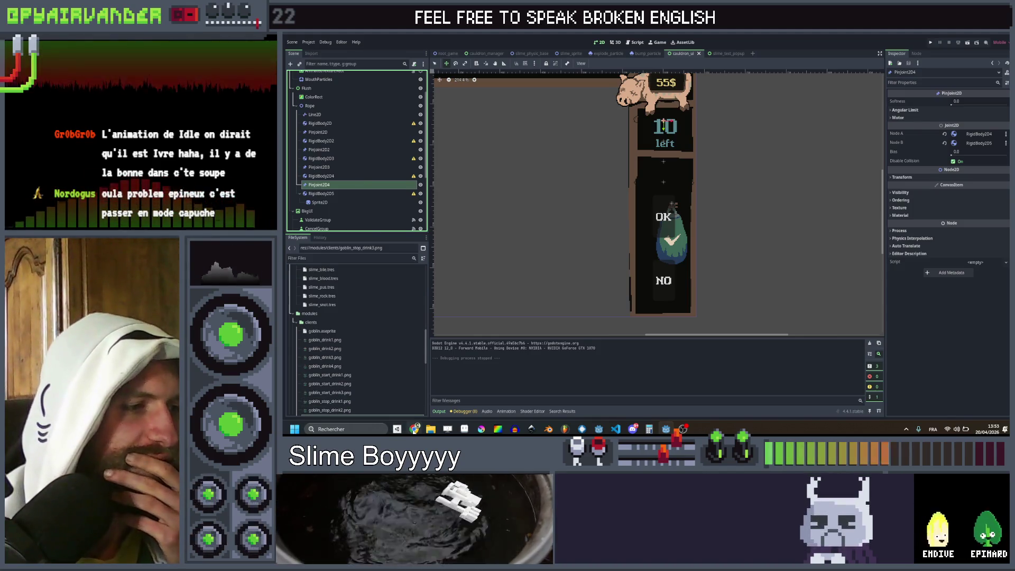
key(alt+Tab)
click(488, 35)
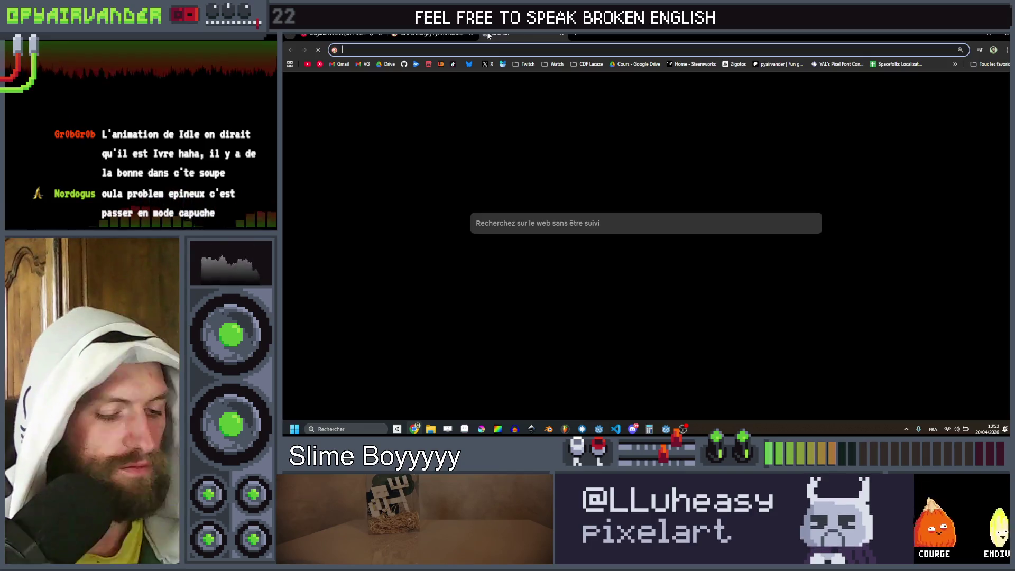
Search DuckDuckGo for 'godot pin joint' and open the YouTube video 'Linking bodies with PinJoint2D in Godot!'
text(godot pin joint)
key(Return)
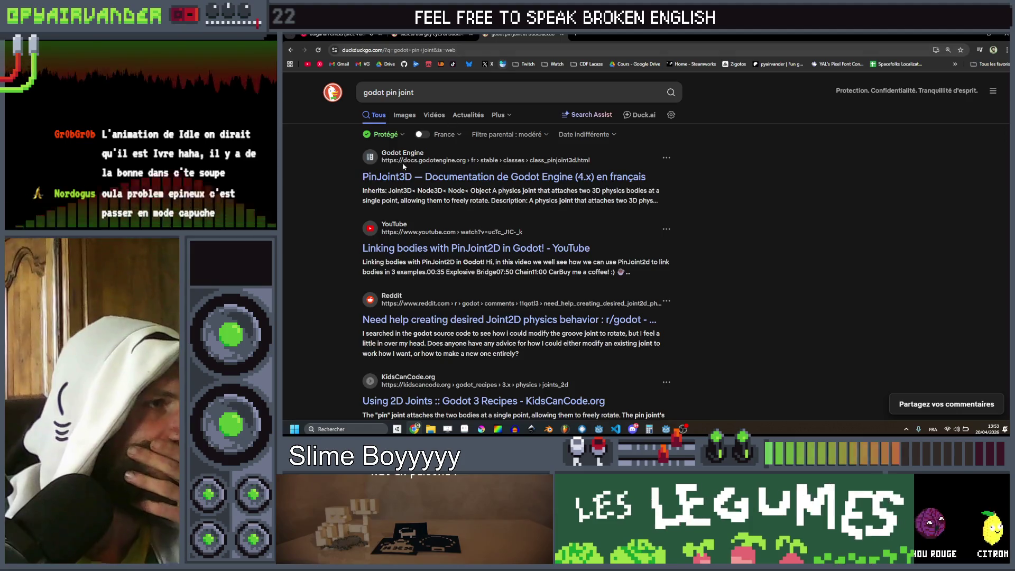
click(443, 271)
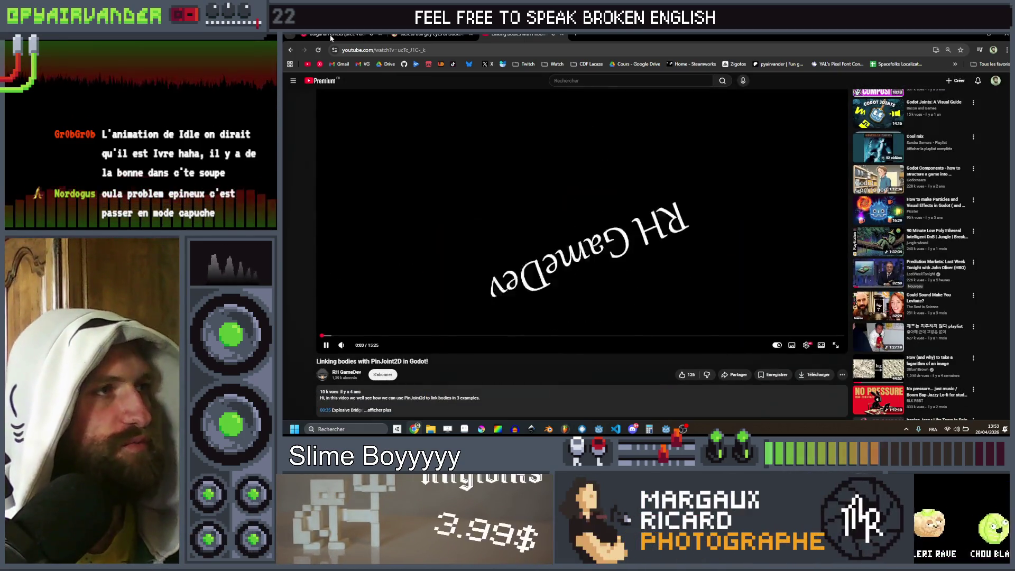
Go back to the PinJoint2D video and skim the chain bridge demo, node creation and RigidBody2D sprite setup
click(362, 33)
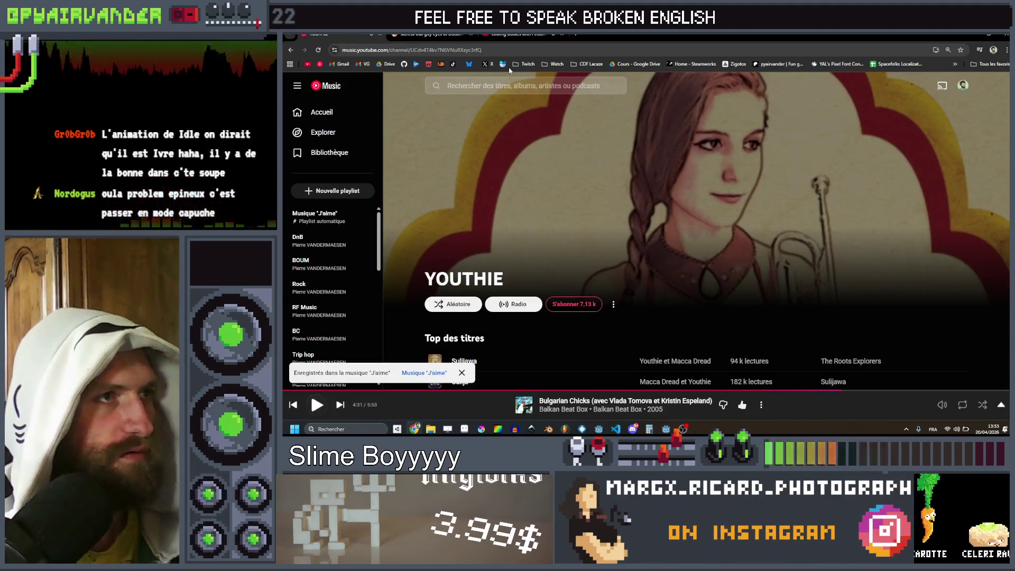
key(ctrl+Tab)
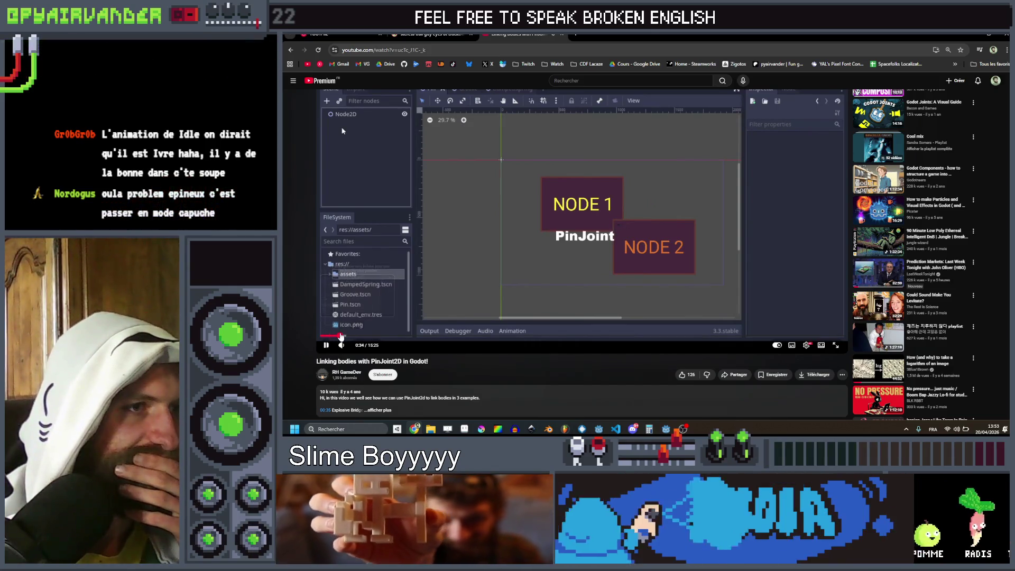
click(341, 336)
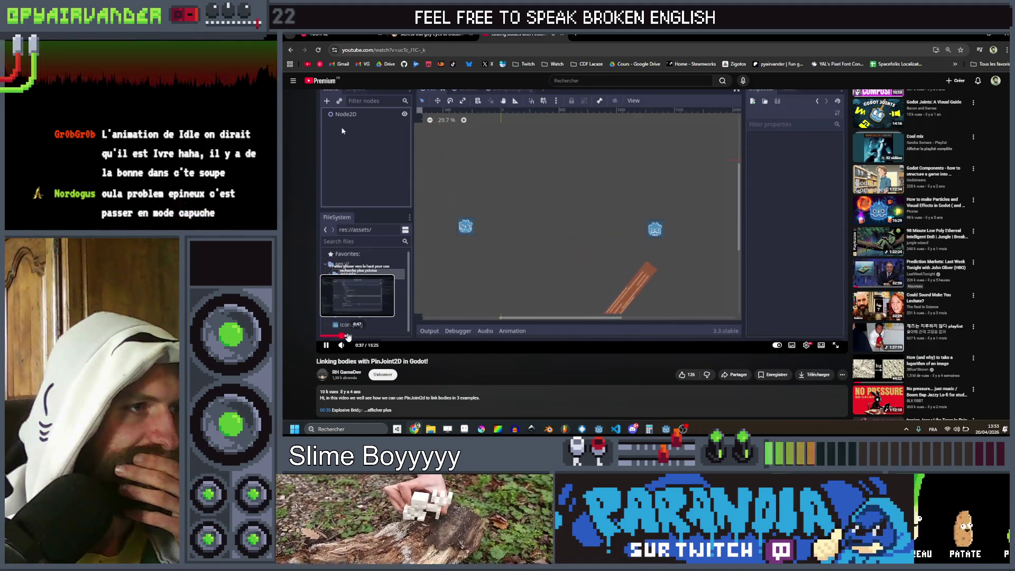
click(347, 336)
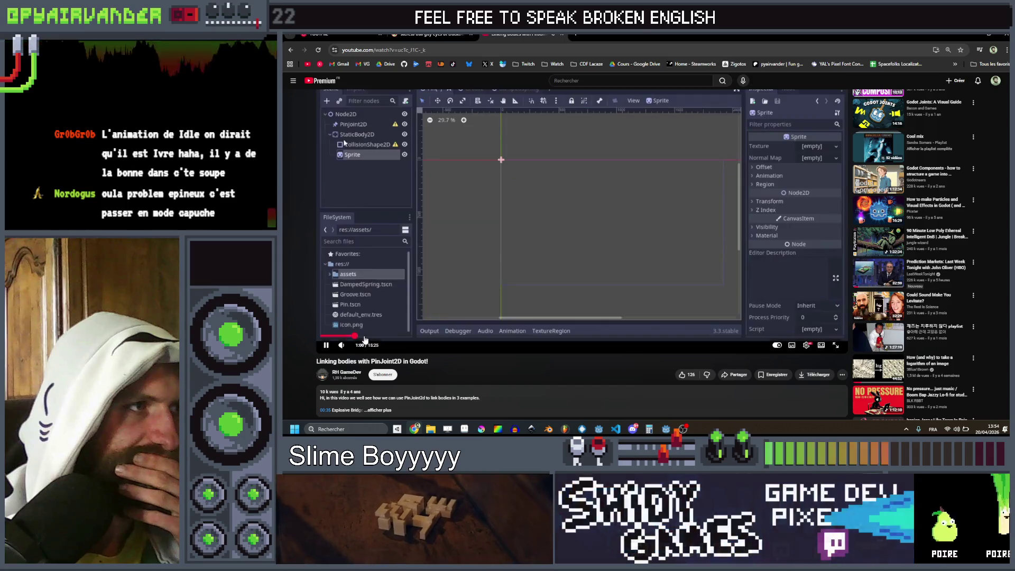
click(355, 337)
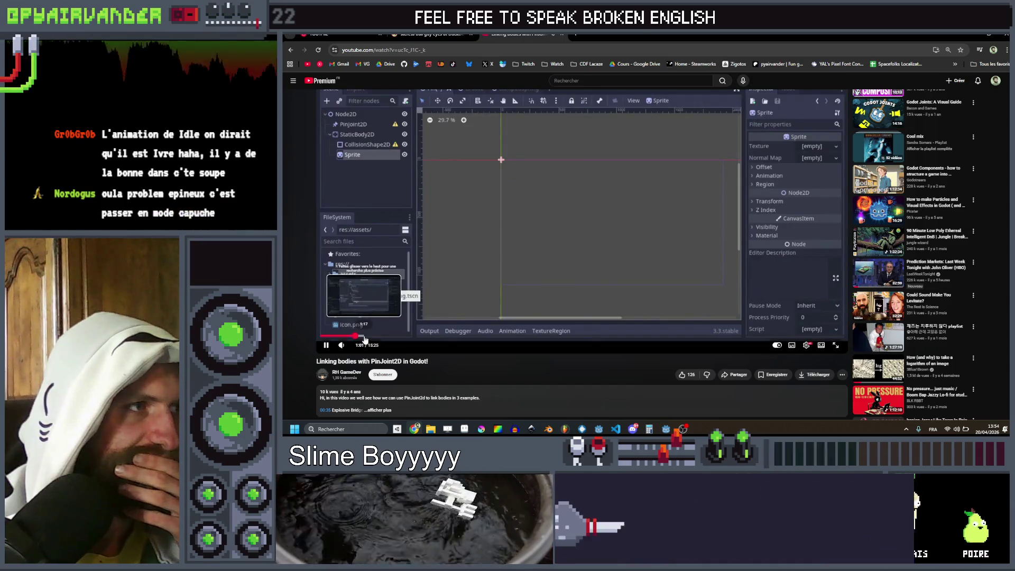
click(365, 336)
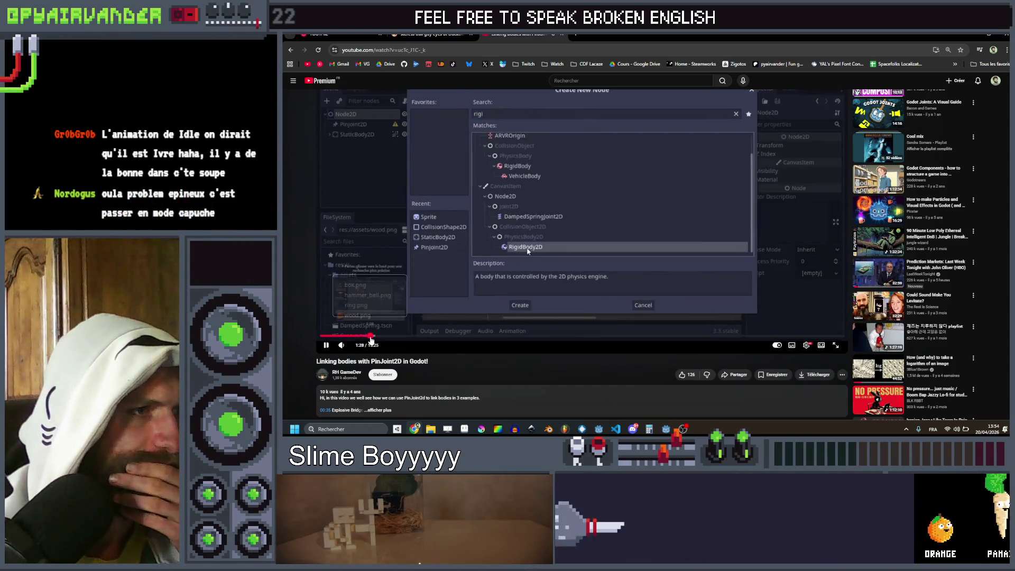
click(375, 336)
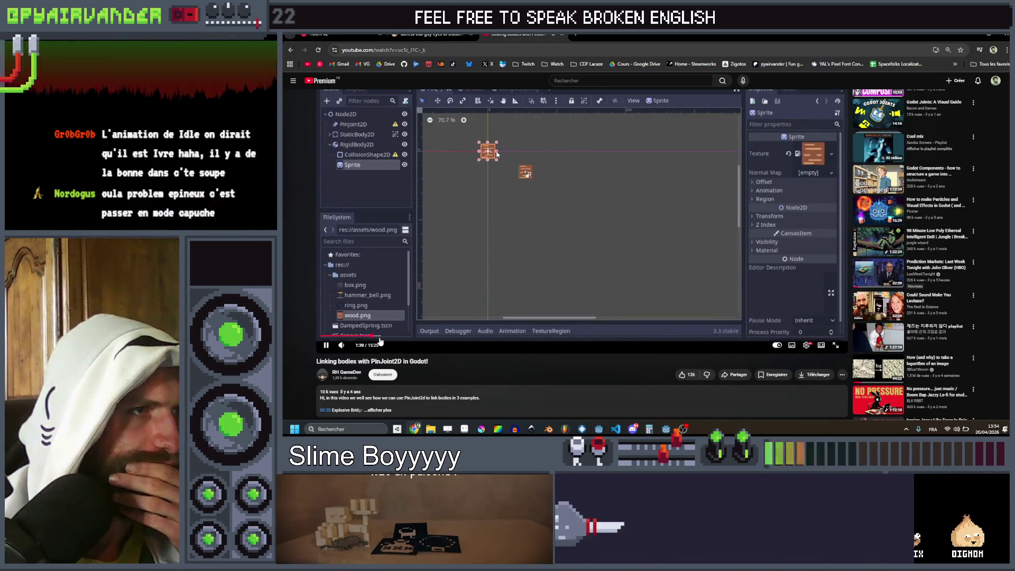
Skim the RigidBody2D properties and joint node assignment parts, then return to the 'godot pin joint' results
click(391, 336)
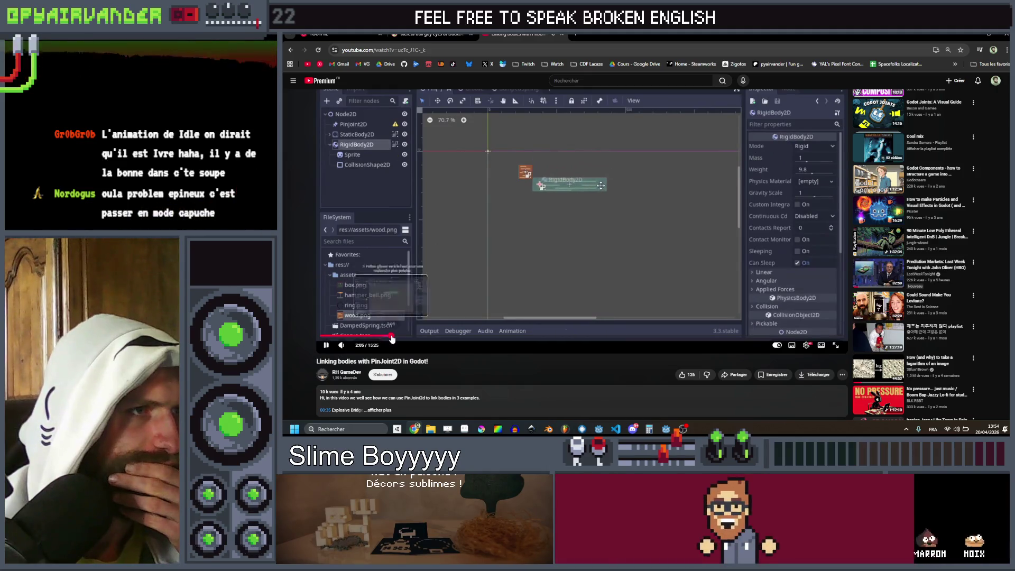
click(391, 337)
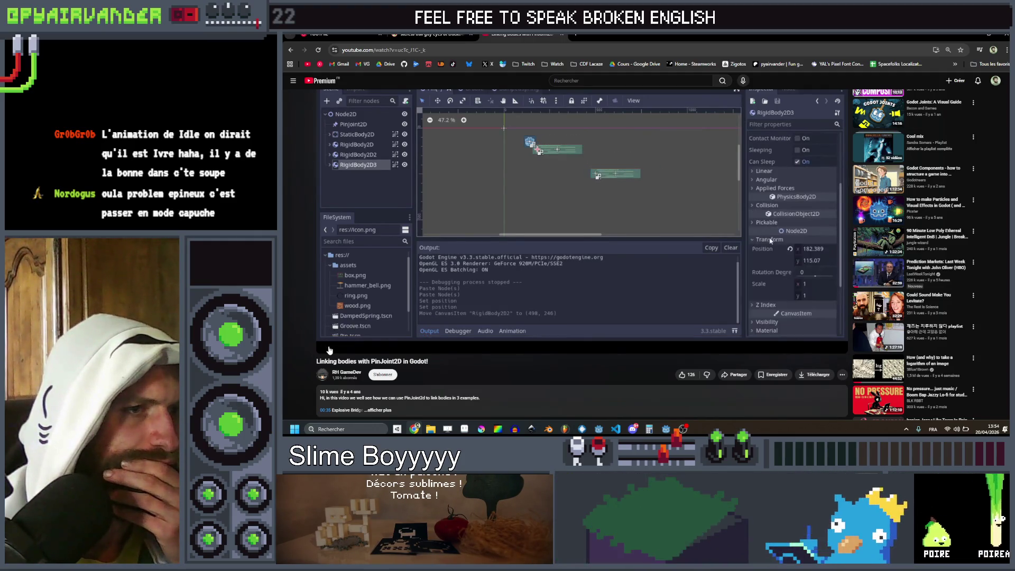
click(432, 337)
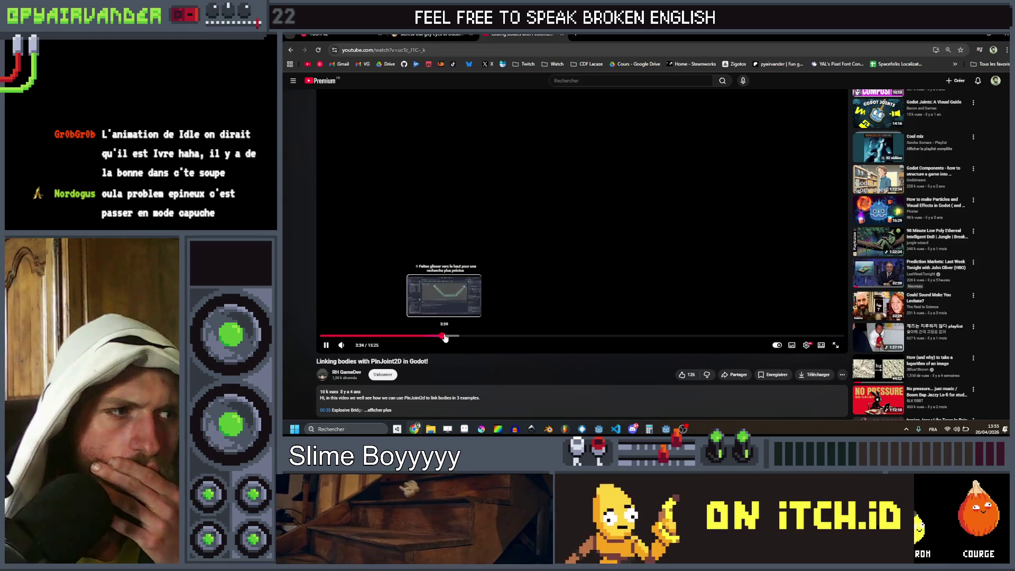
click(448, 336)
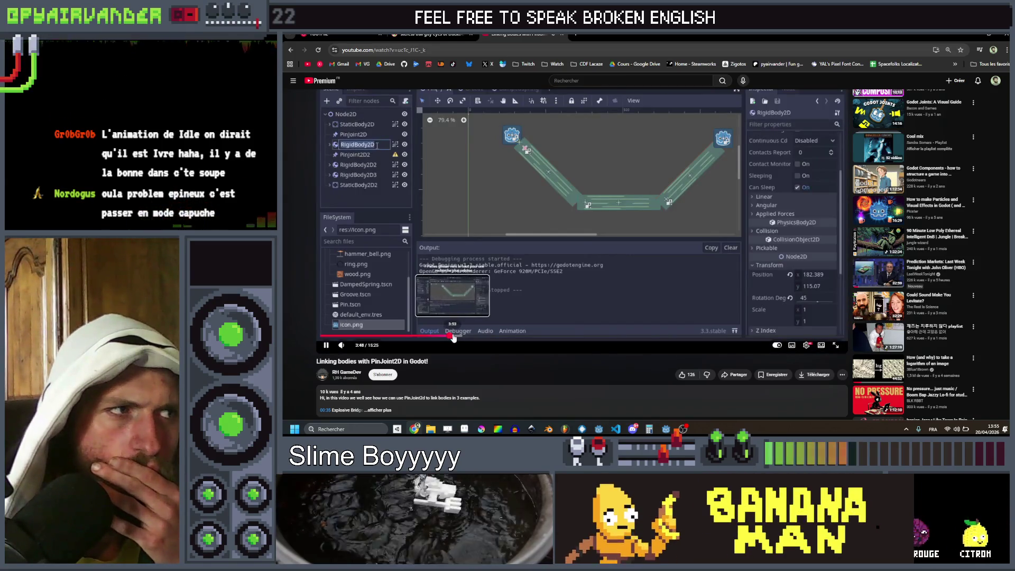
click(456, 336)
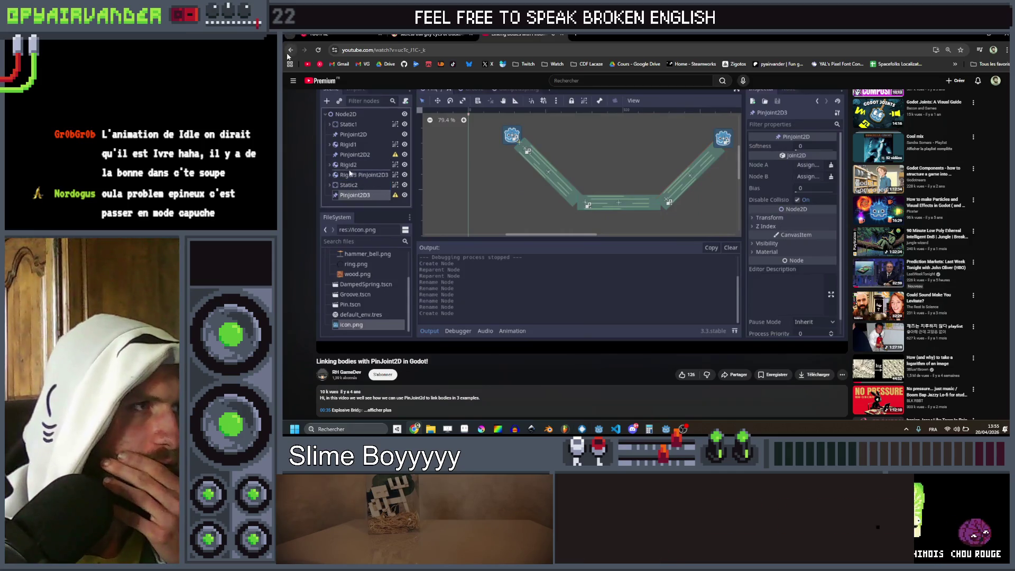
click(291, 50)
scroll(562, 255, down, 2)
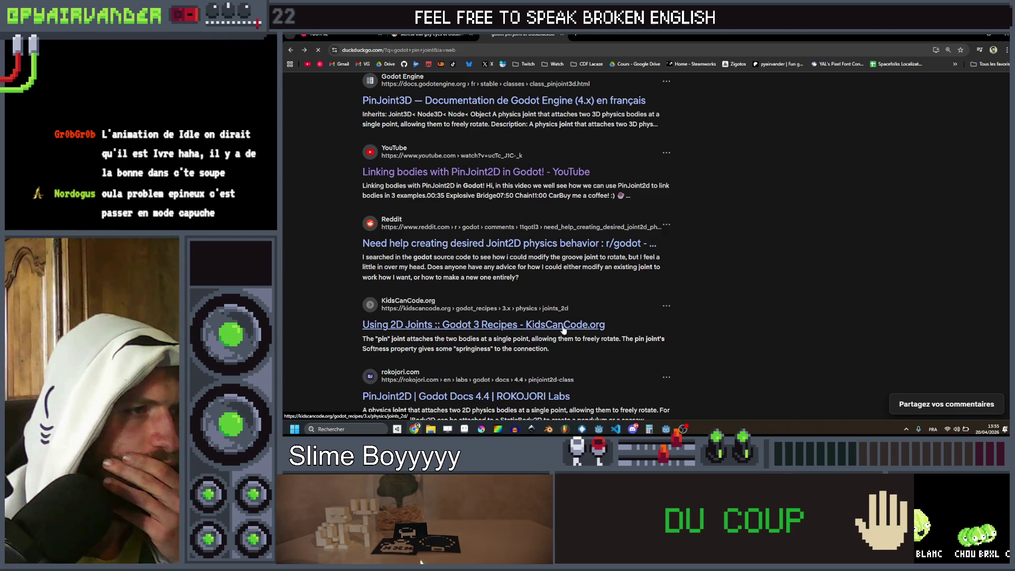
Read KidsCanCode's 'Using 2D Joints' page on Joint2D types and PinJoint2D, then return to Godot
click(516, 326)
scroll(576, 260, down, 3)
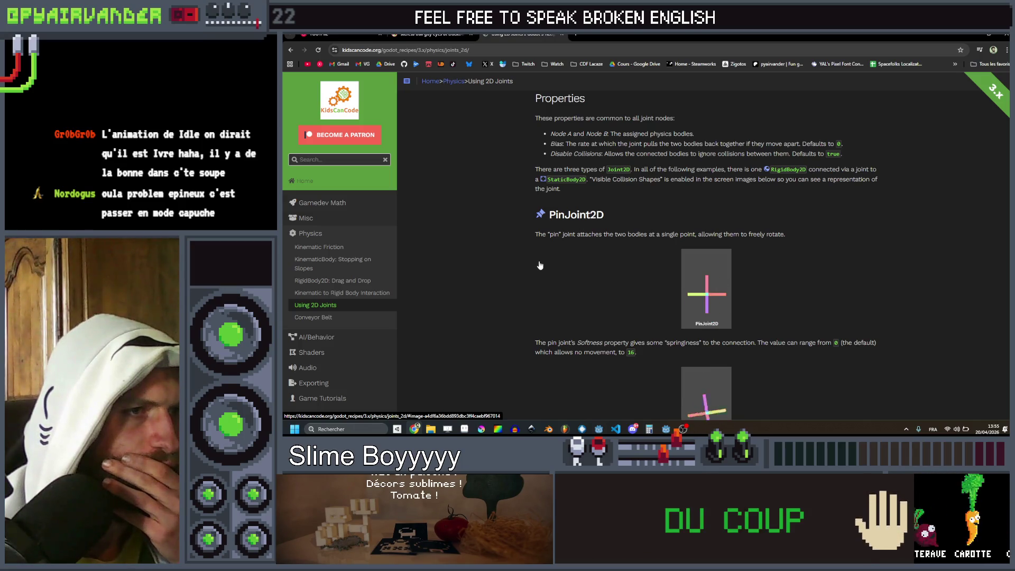
scroll(540, 265, down, 1)
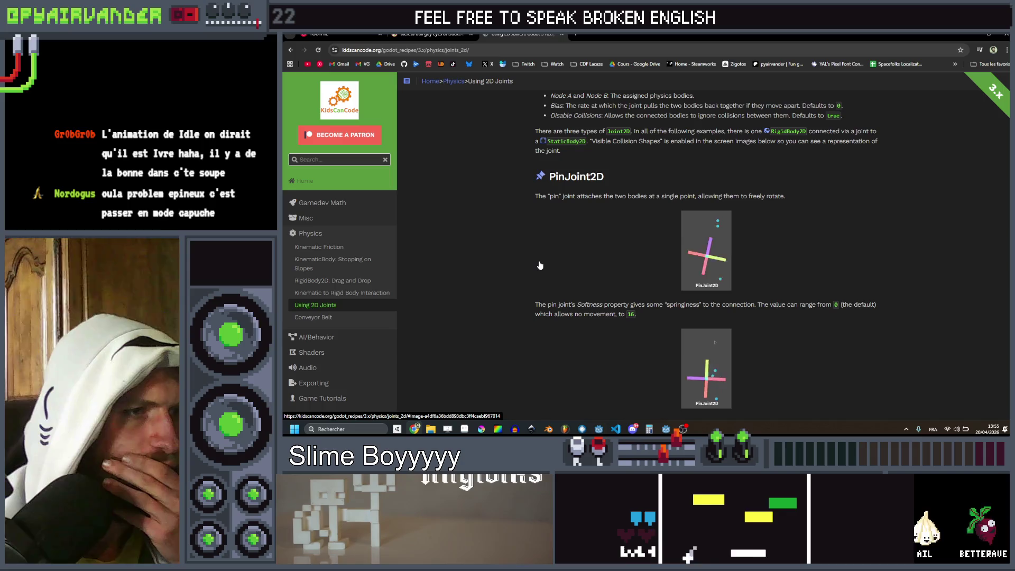
scroll(540, 265, down, 2)
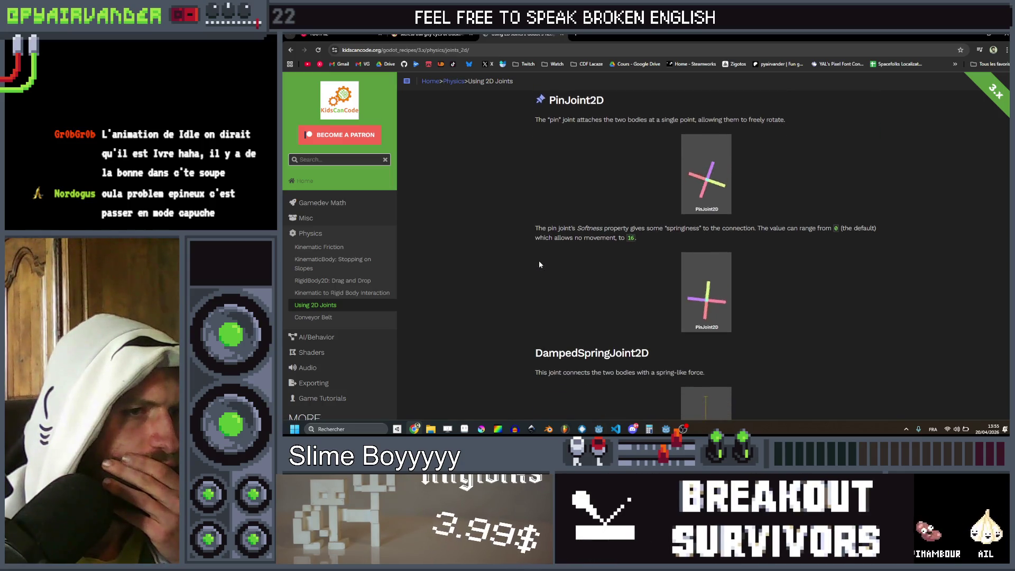
scroll(539, 265, down, 5)
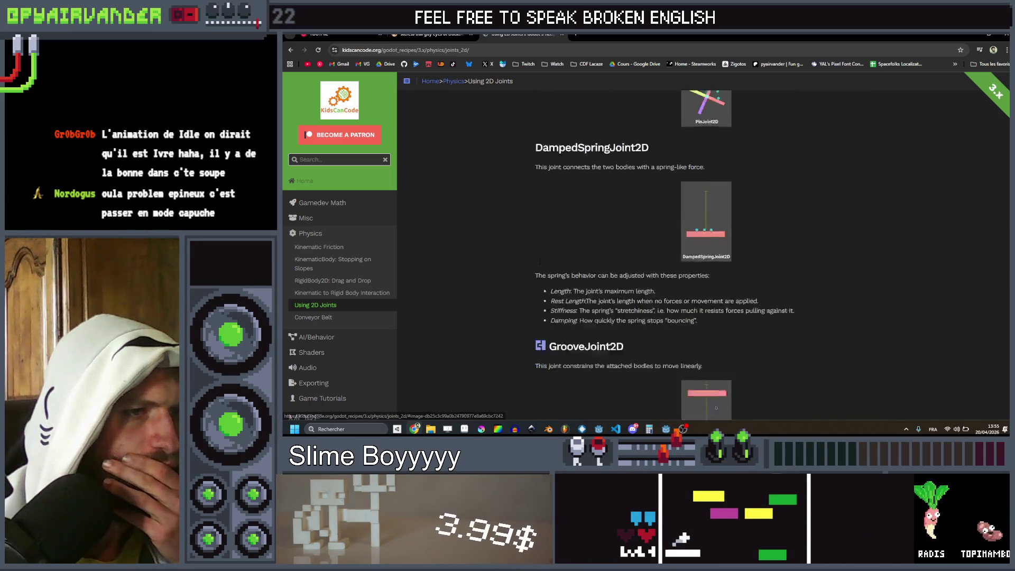
scroll(538, 260, down, 2)
scroll(537, 260, up, 9)
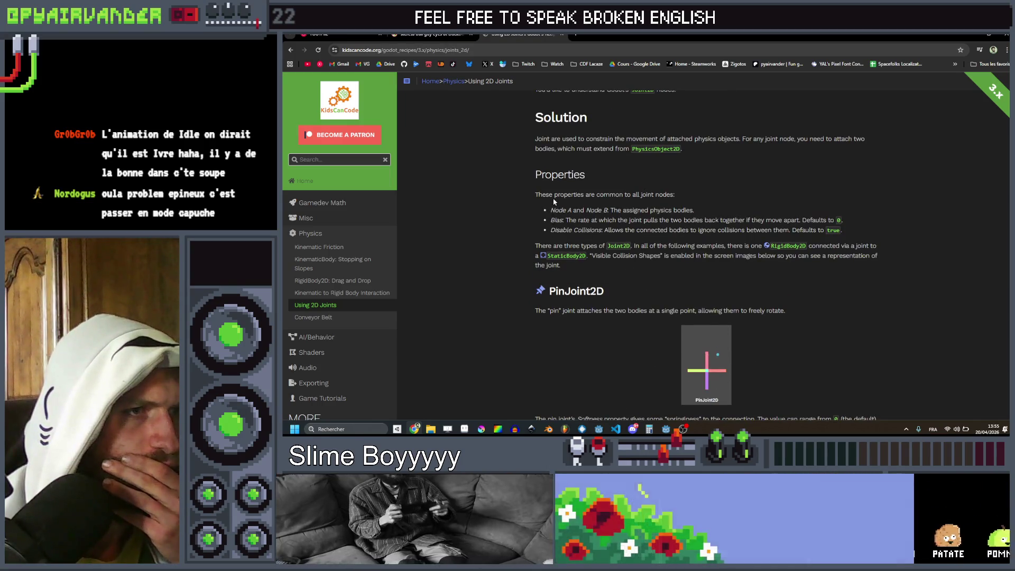
drag(553, 246, 592, 245)
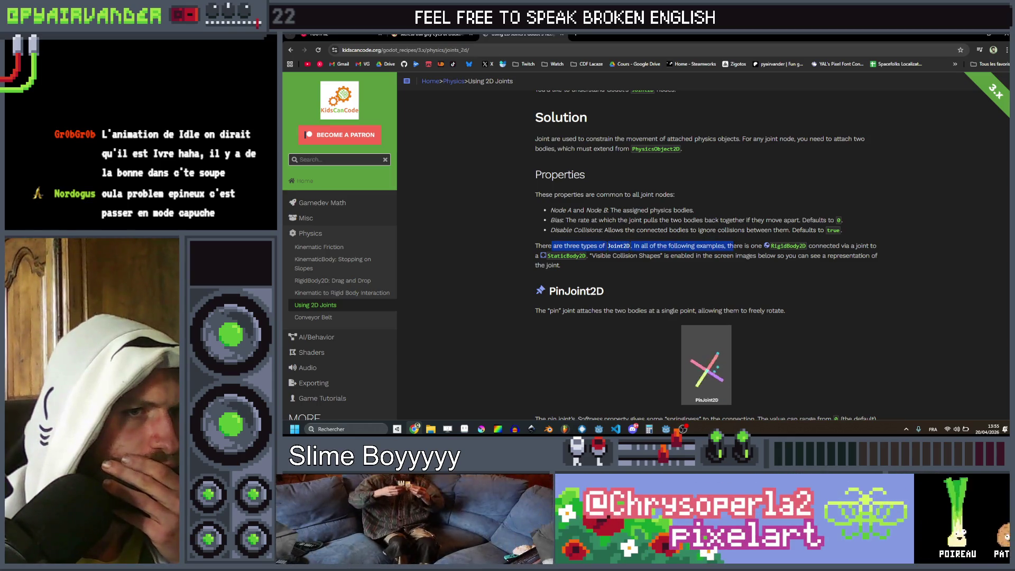
click(711, 398)
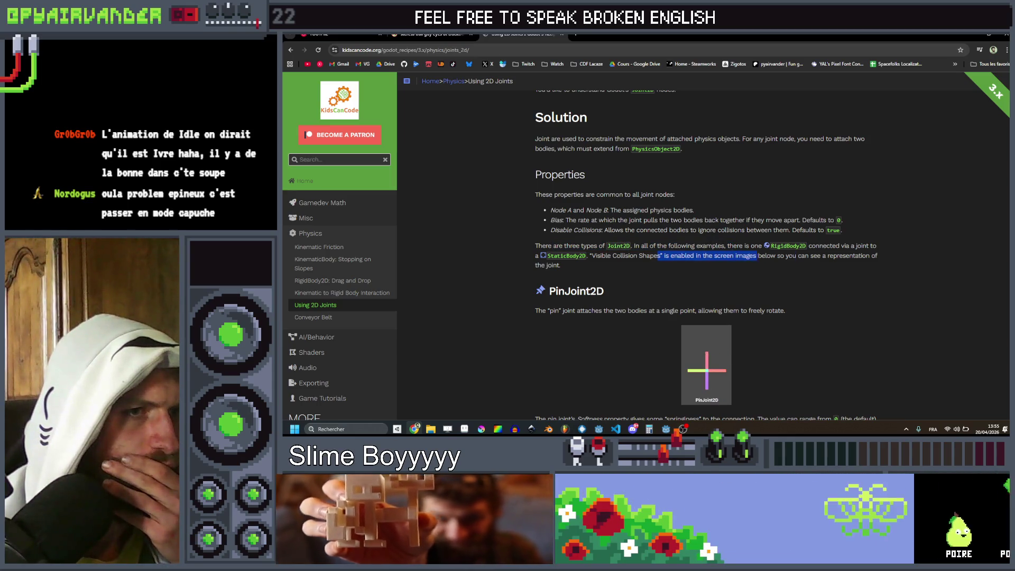
drag(735, 256, 801, 256)
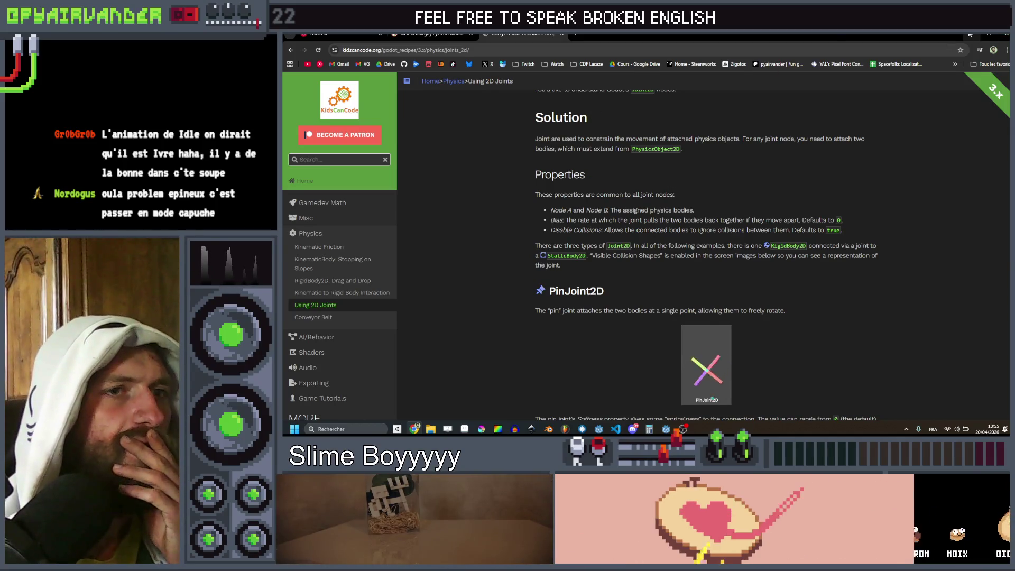
key(alt+Tab)
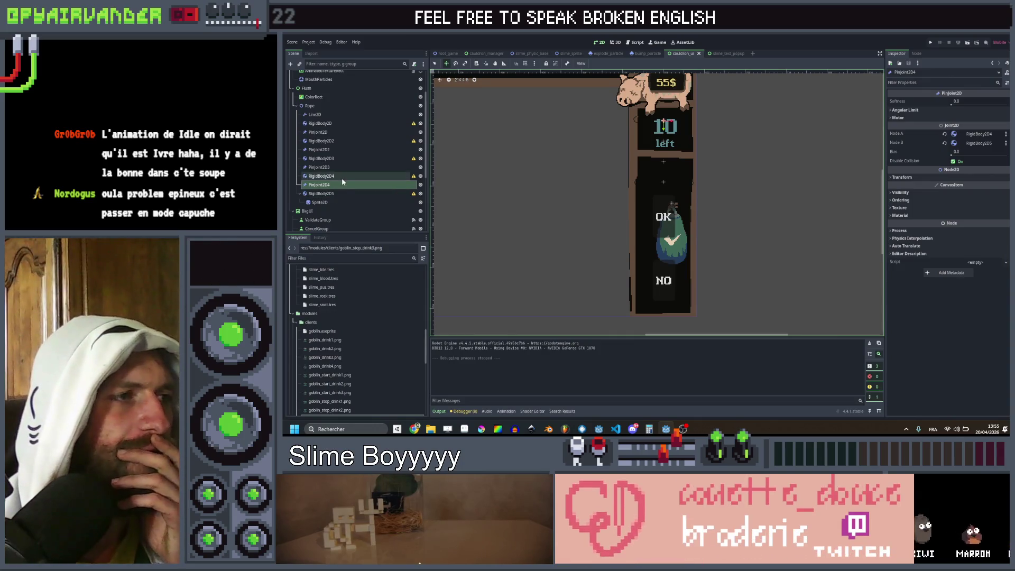
Add a CollisionShape2D child to the first RigidBody2D rope link
click(341, 176)
click(328, 124)
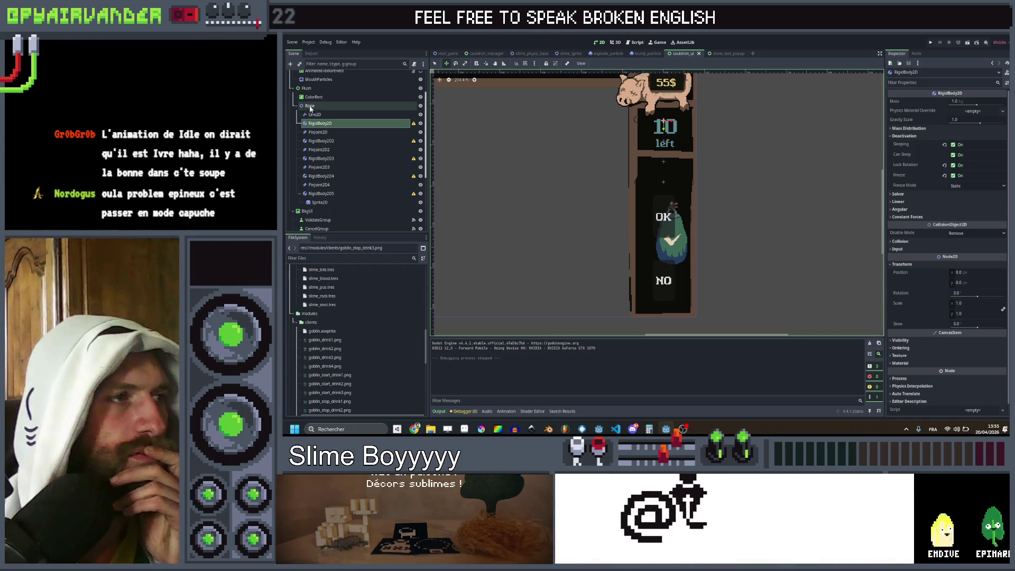
right_click(319, 122)
click(341, 128)
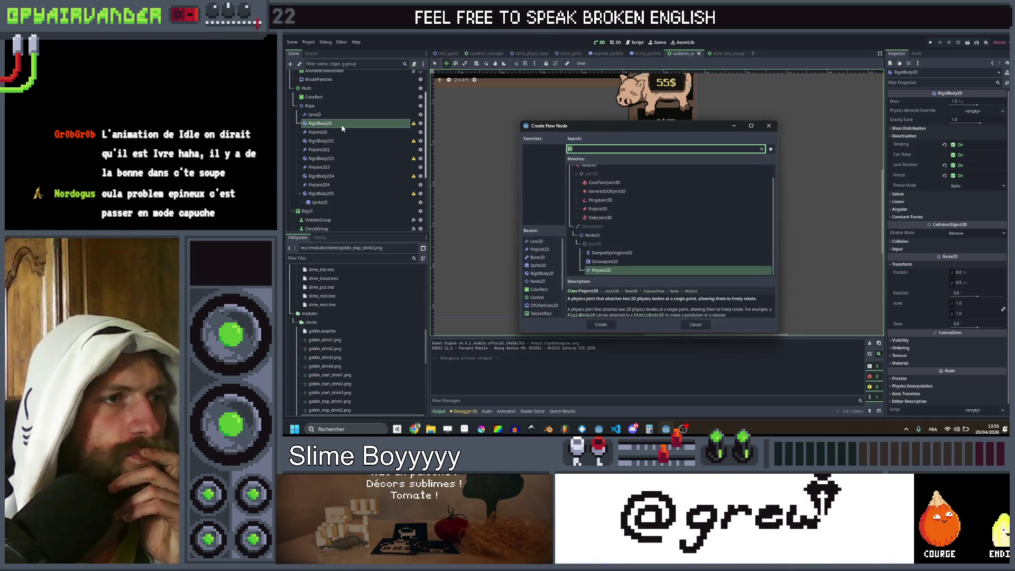
text(coll)
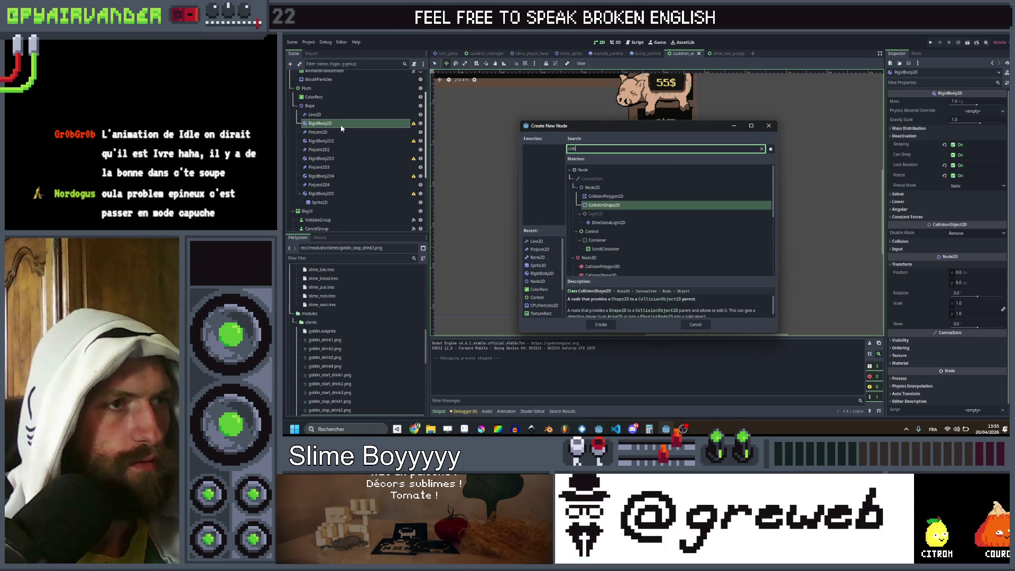
key(Return)
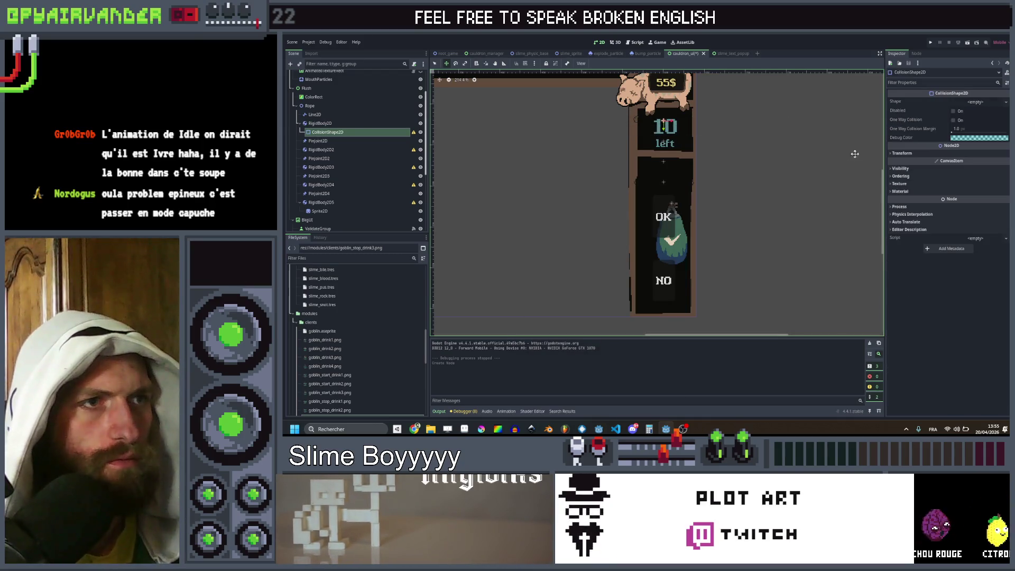
Give it a CircleShape2D of radius 1, move it under the first rope body, and duplicate it
click(969, 103)
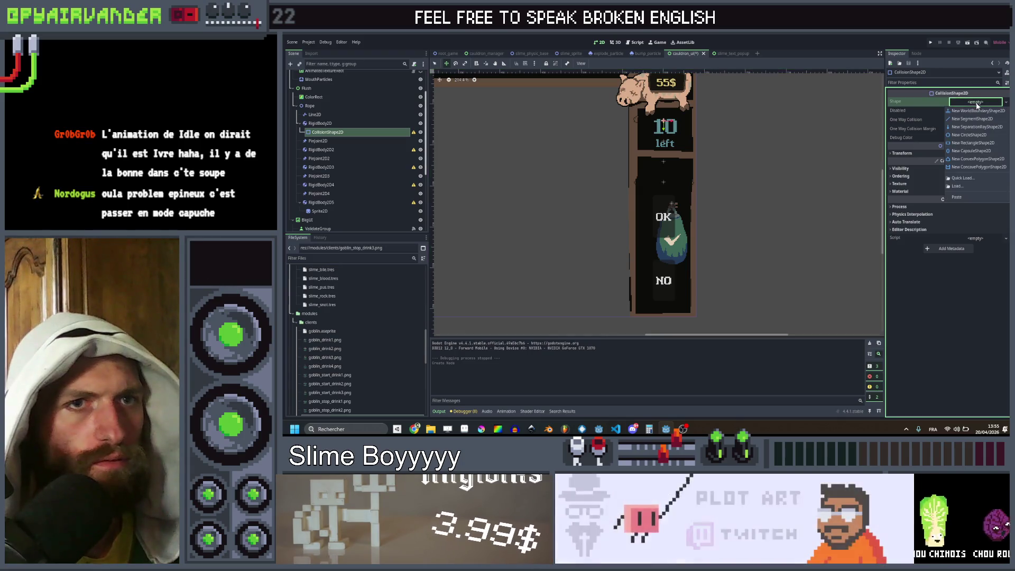
click(968, 135)
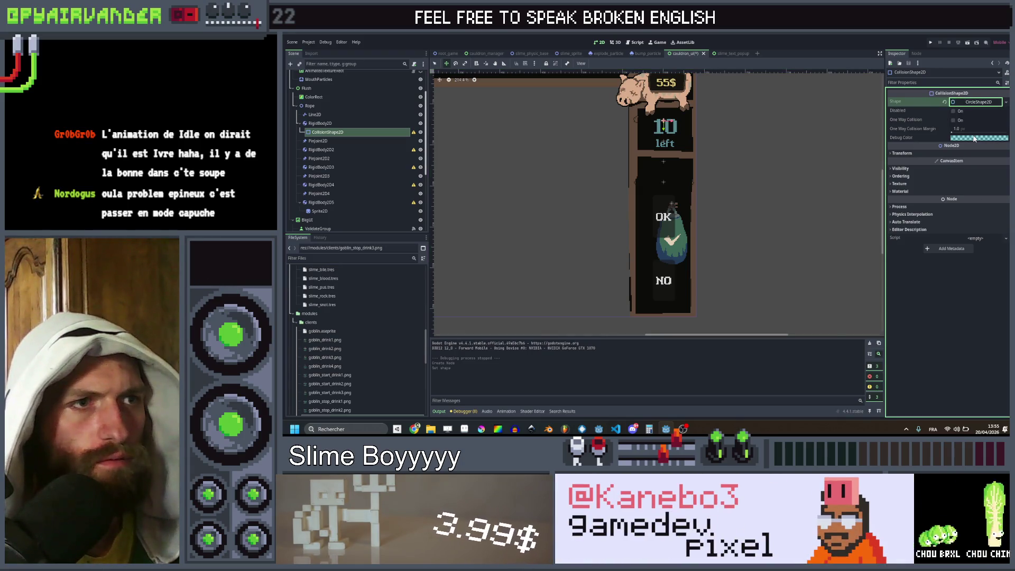
scroll(706, 113, up, 3)
scroll(705, 114, up, 3)
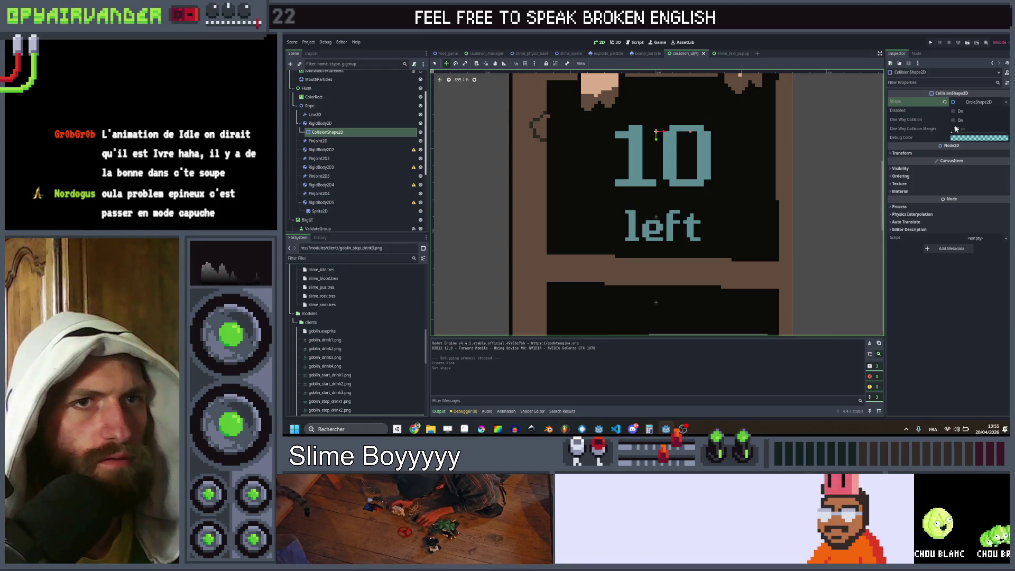
click(975, 102)
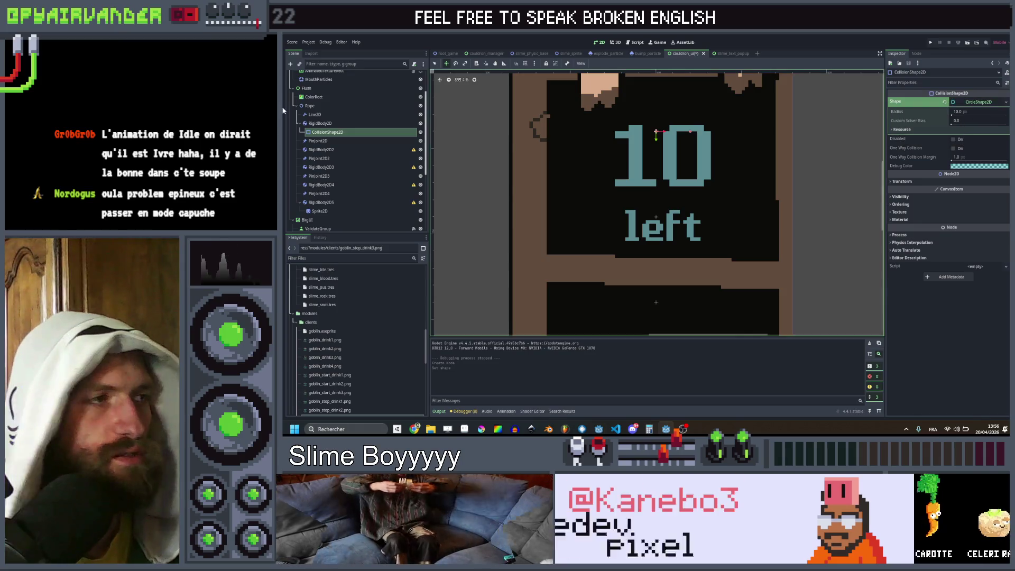
drag(971, 108, 941, 109)
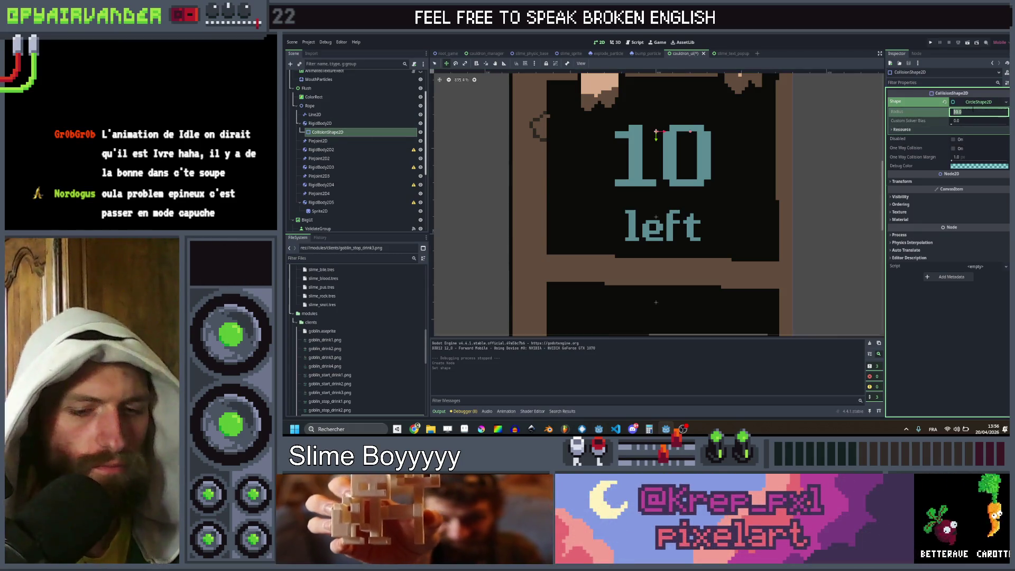
mouse_move(378, 132)
mouse_down()
mouse_move(344, 115)
mouse_move(336, 124)
mouse_move(348, 144)
mouse_move(332, 179)
mouse_move(338, 210)
mouse_up()
key(ctrl+d)
key(ctrl+d)
key(ctrl+d)
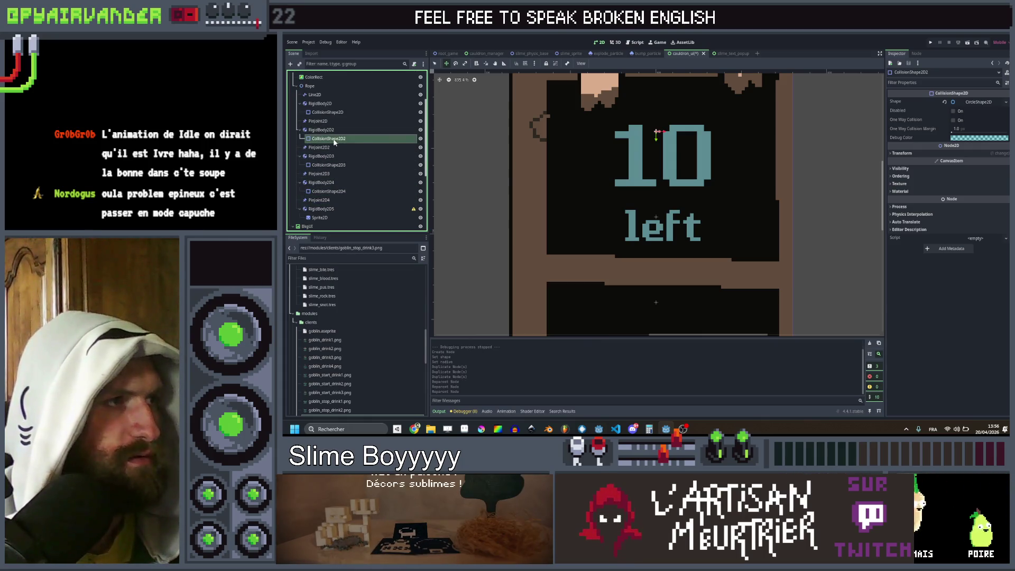
Reset CollisionShape2D3 and CollisionShape2D4 positions to 0,0 and save the scene
scroll(722, 184, down, 5)
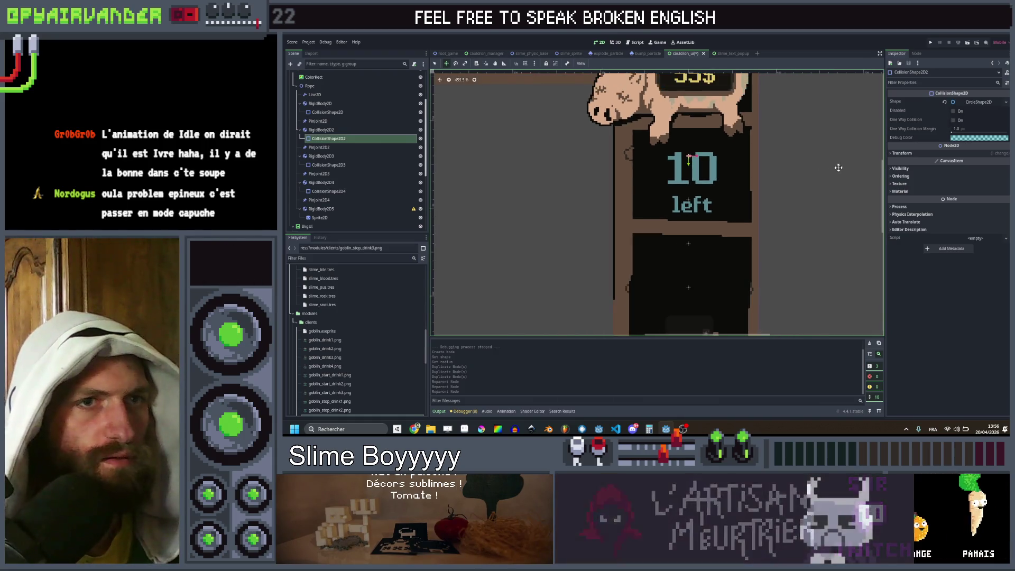
click(893, 155)
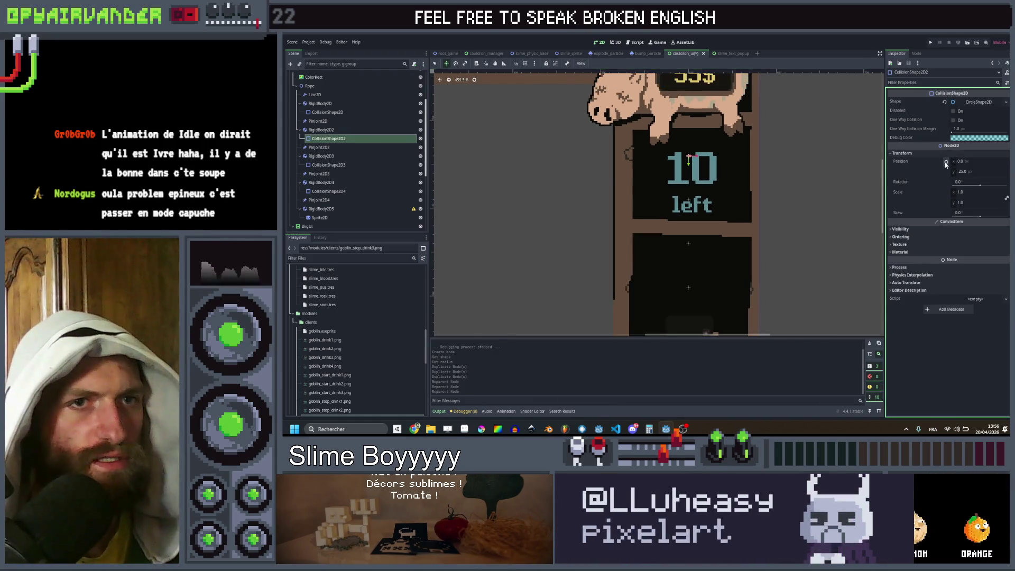
click(339, 164)
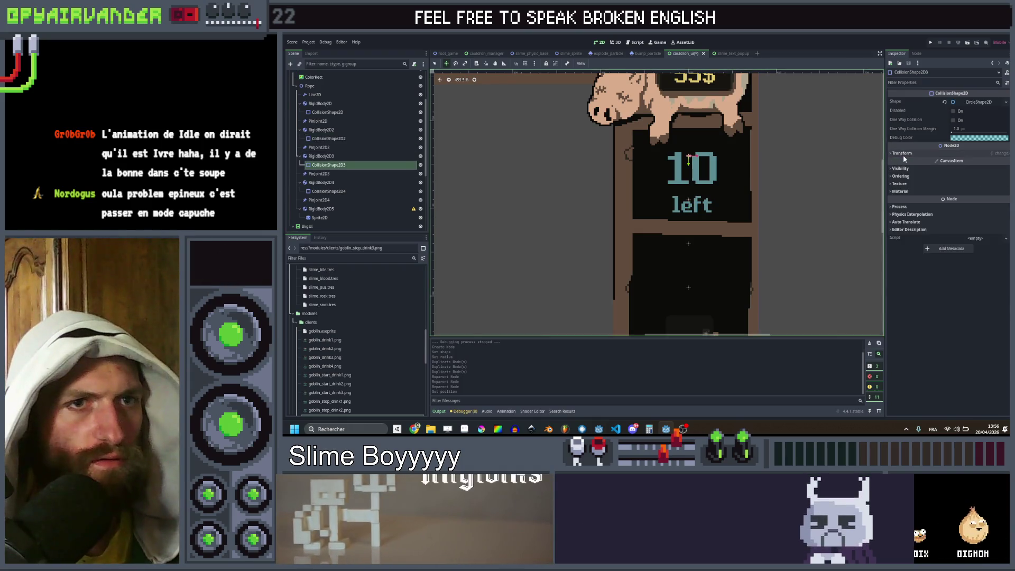
click(946, 162)
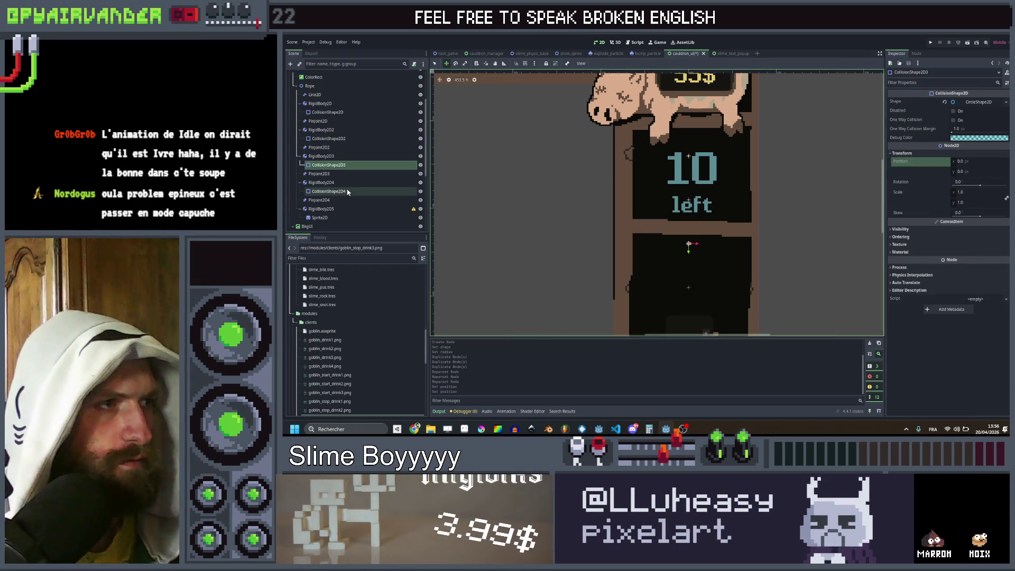
click(347, 192)
click(945, 153)
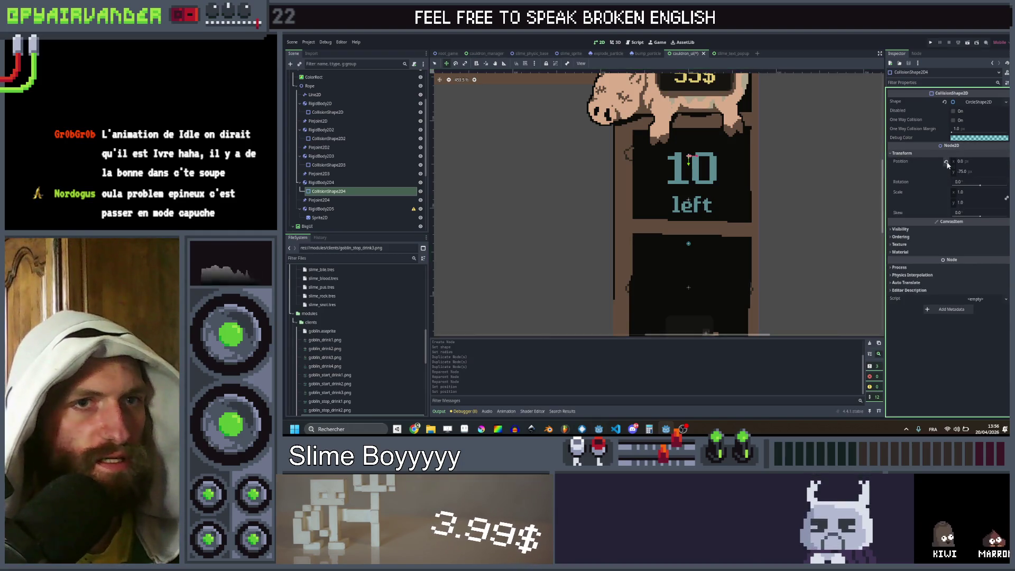
click(946, 162)
key(ctrl+s)
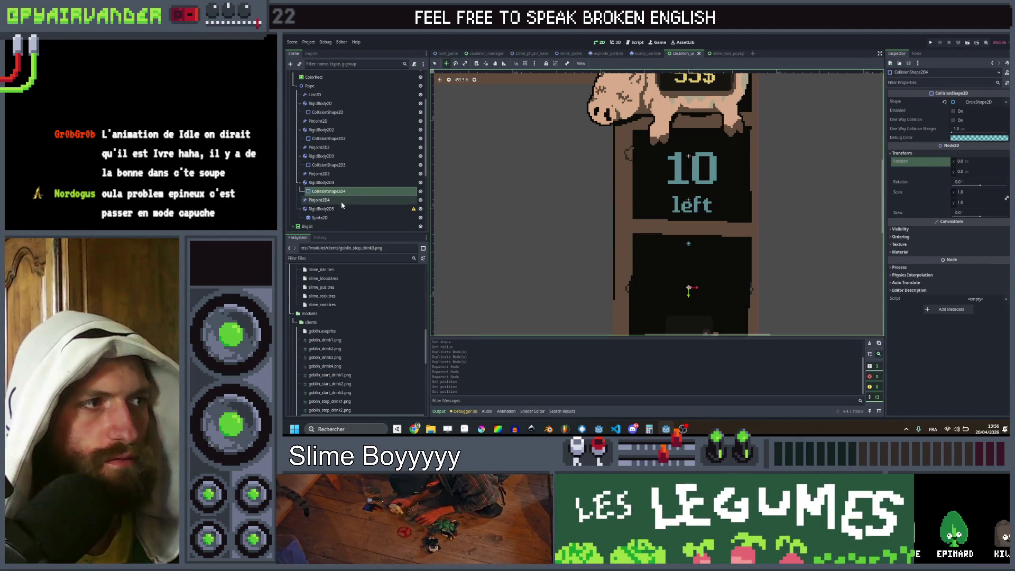
Duplicate CollisionShape2D4 under the last rope body RigidBody2D5, then save and run the game
scroll(526, 233, down, 2)
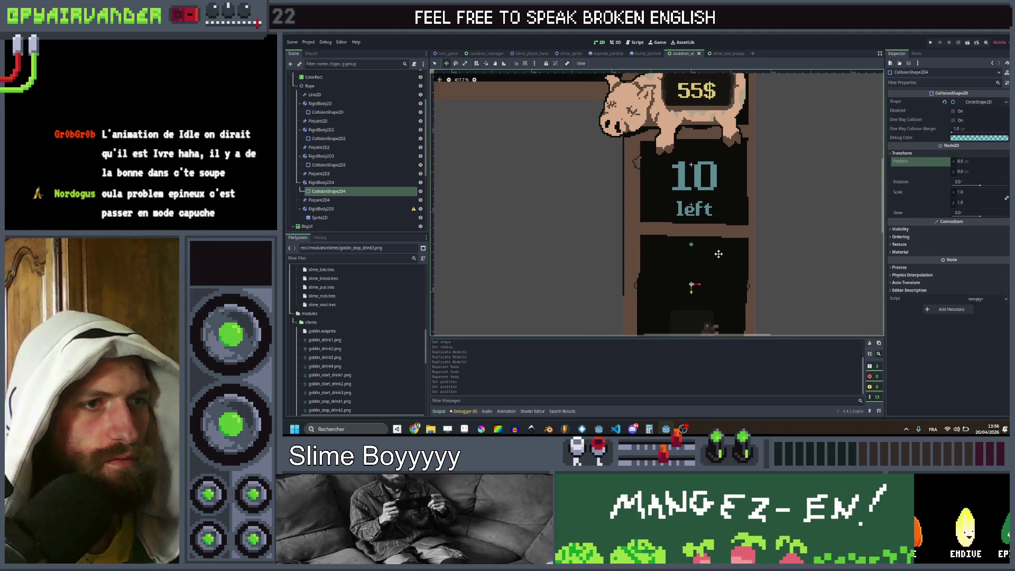
click(344, 193)
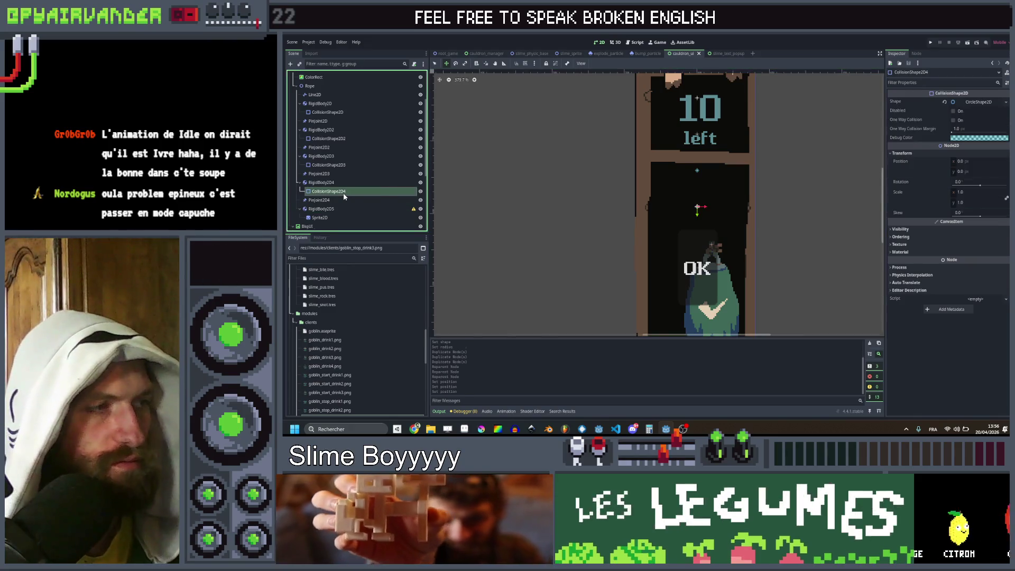
key(ctrl+d)
drag(341, 200, 337, 221)
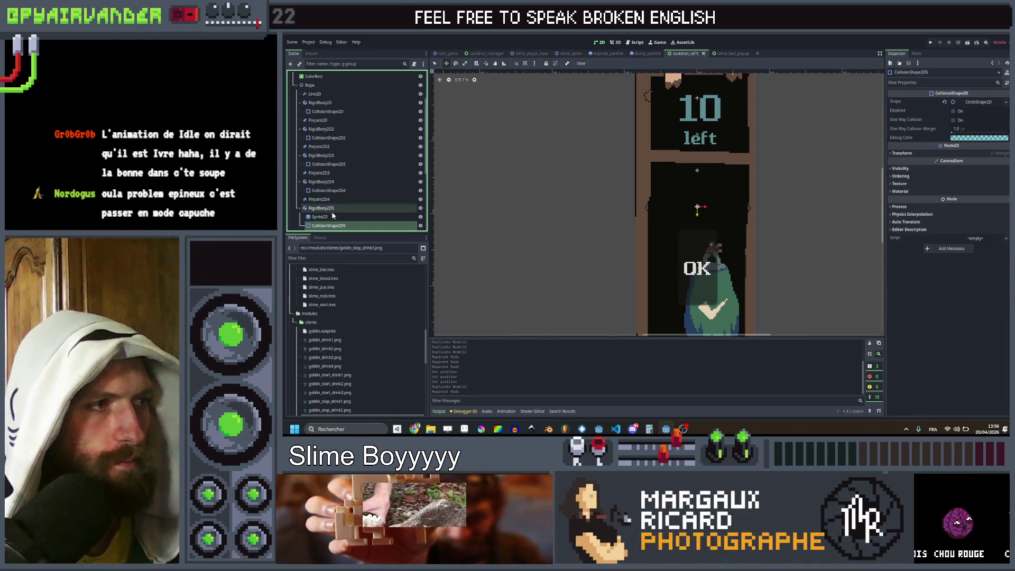
click(945, 153)
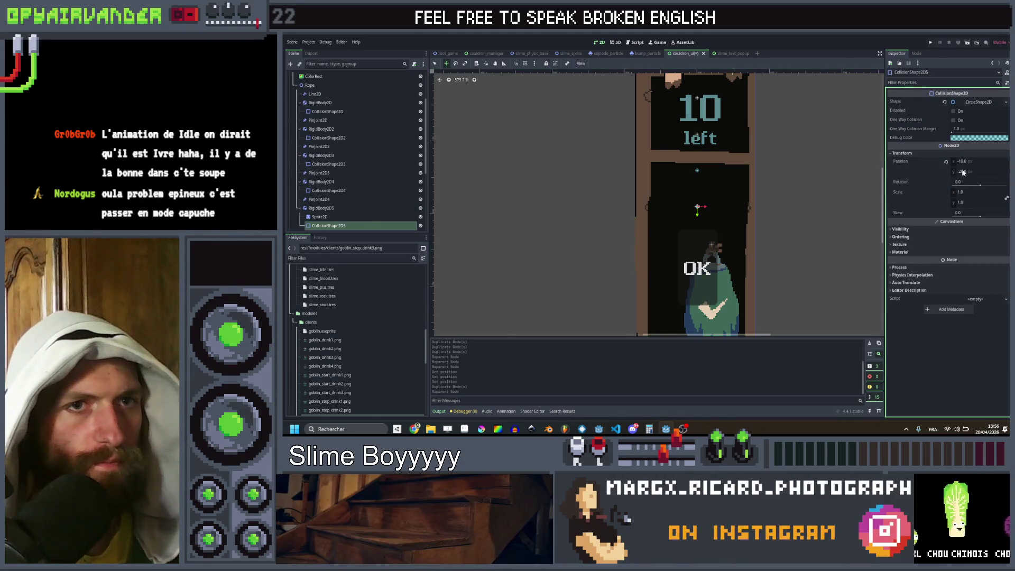
click(931, 42)
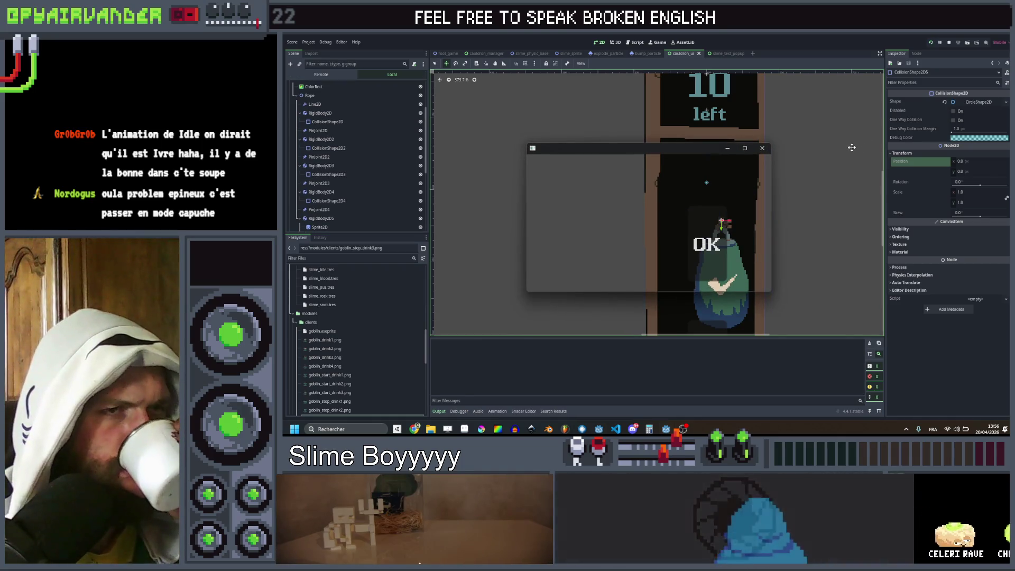
Maximize the running Slime Soup game to check the rope, then close it
click(744, 148)
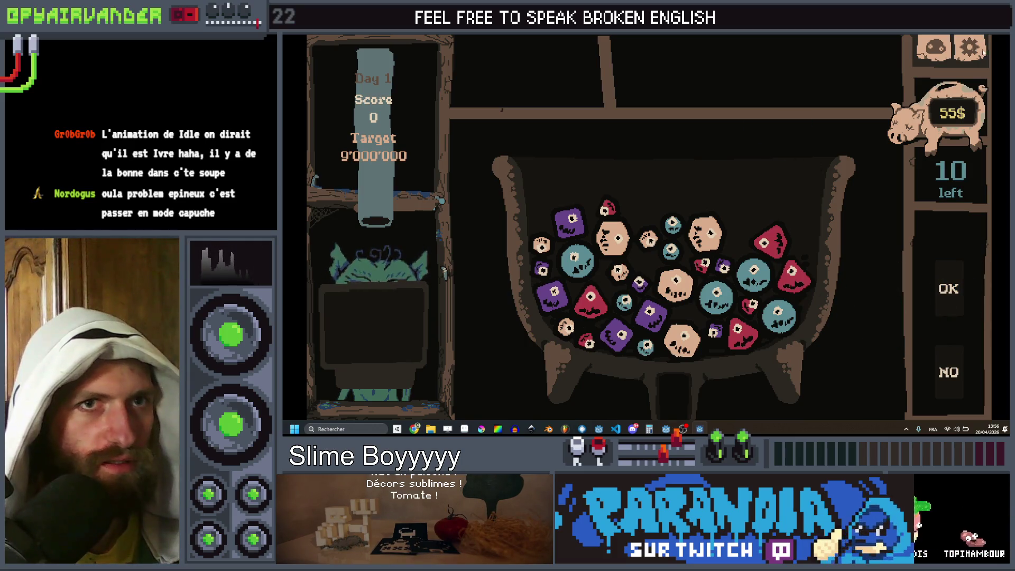
key(alt+F4)
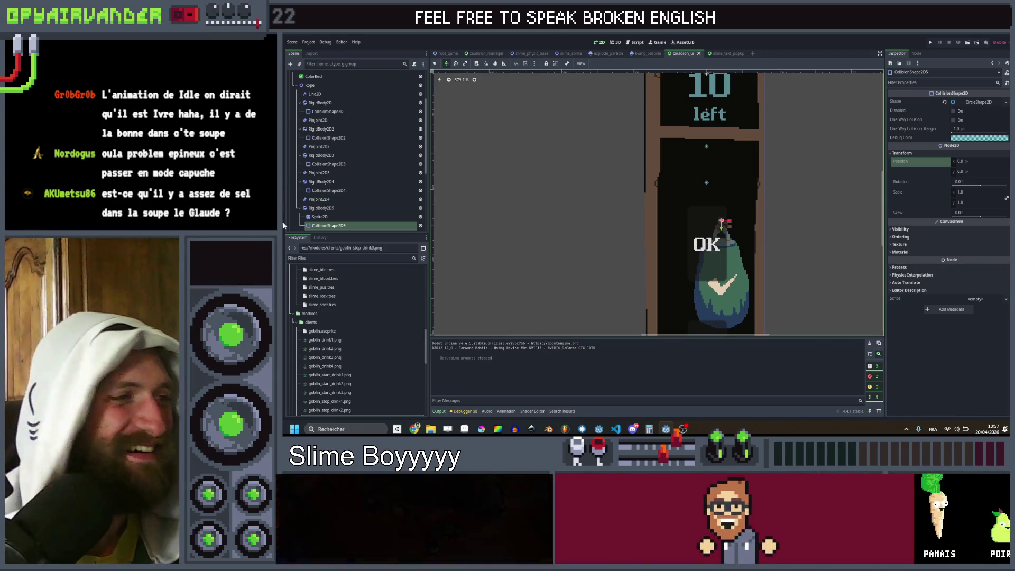
scroll(745, 197, down, 1)
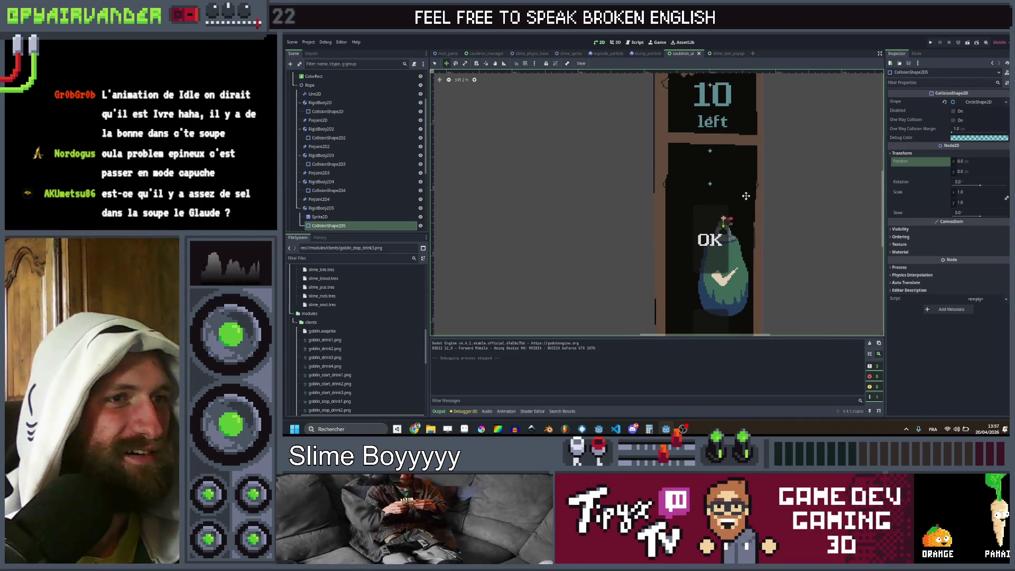
click(315, 208)
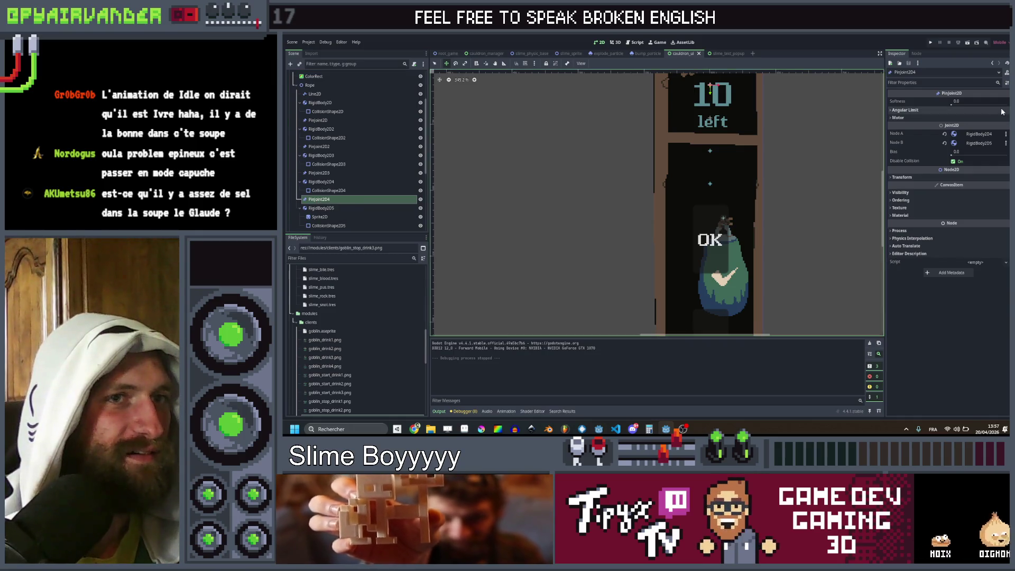
click(925, 118)
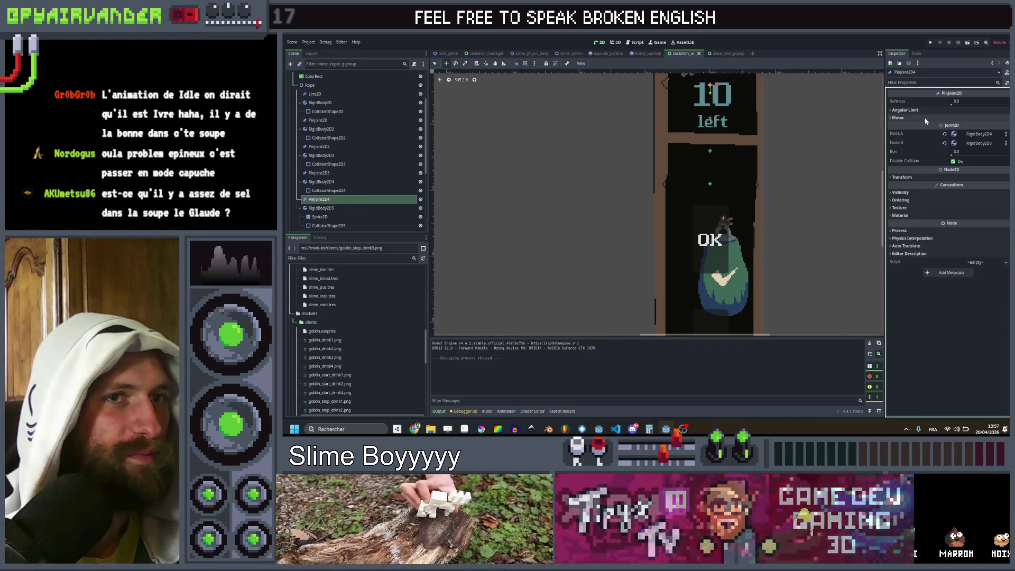
click(926, 119)
click(925, 110)
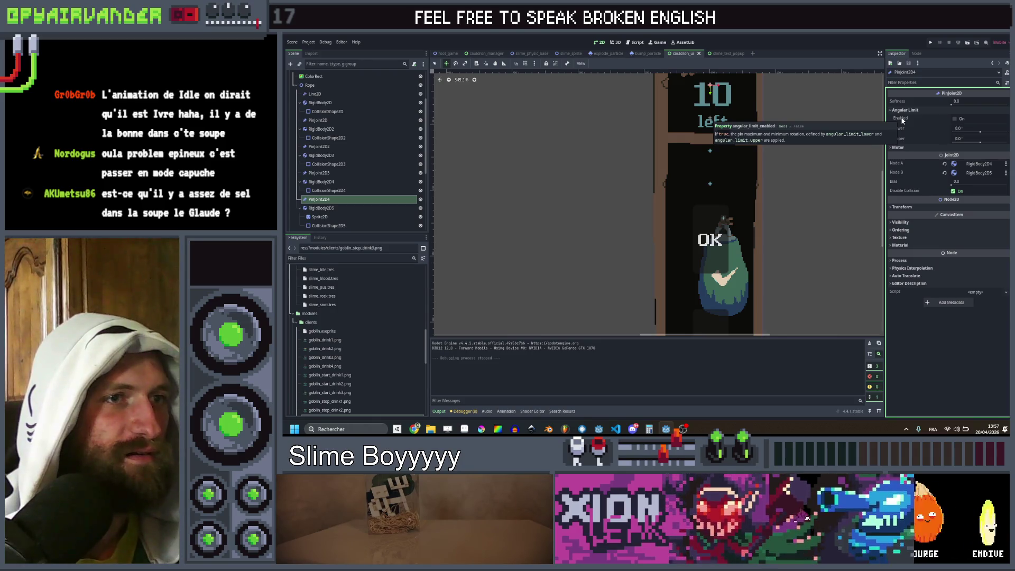
click(334, 208)
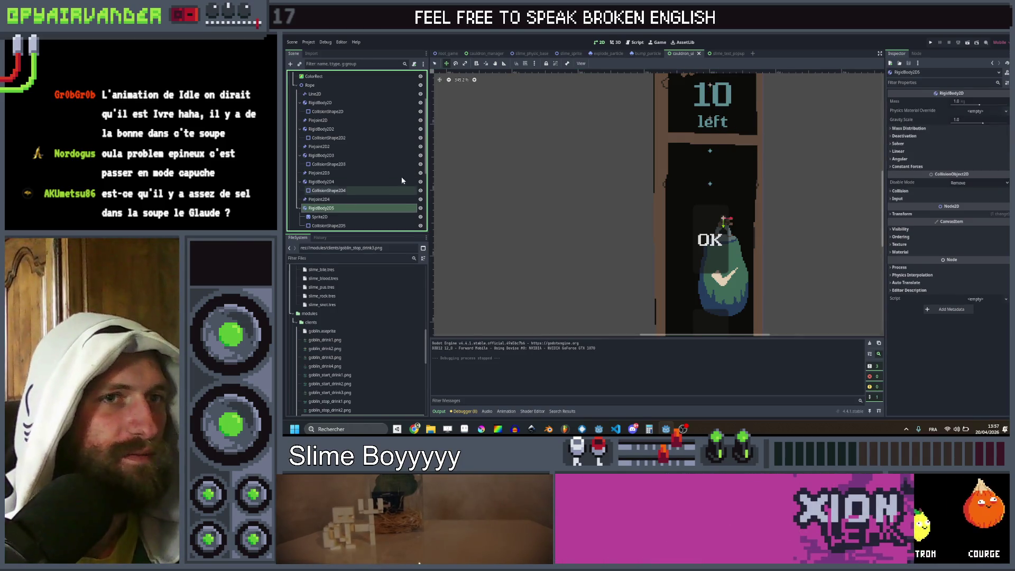
Select all five rope bodies, keep damp mode Combine, raise their linear damping, and test-run
ctrl+click(362, 185)
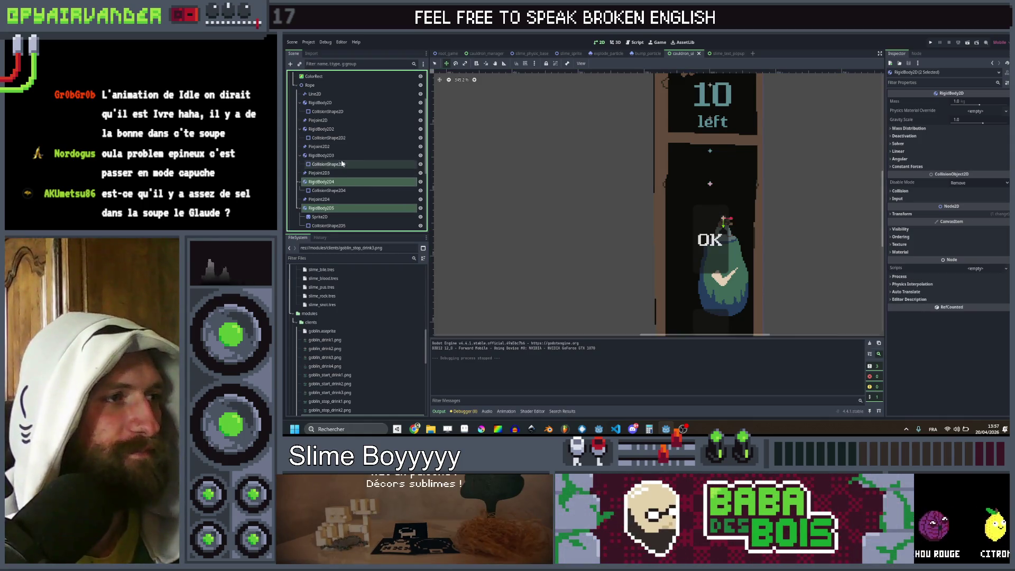
ctrl+click(344, 102)
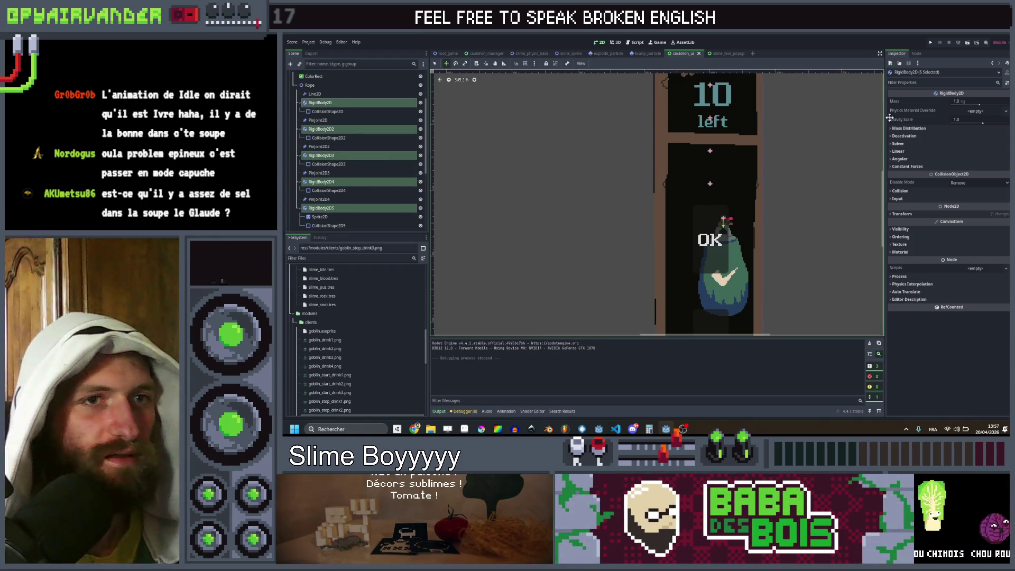
click(890, 152)
click(991, 181)
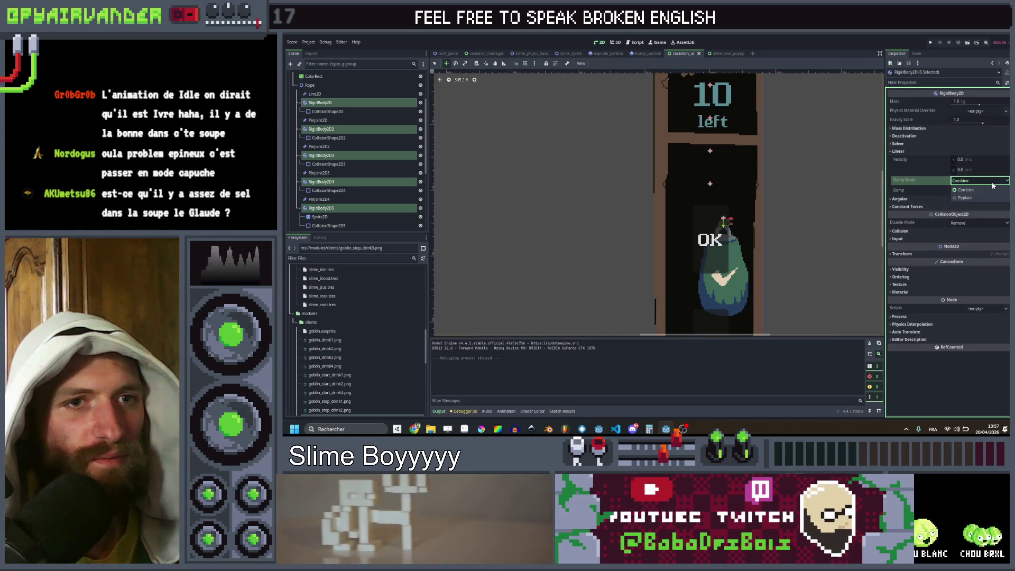
click(965, 189)
drag(957, 191, 961, 196)
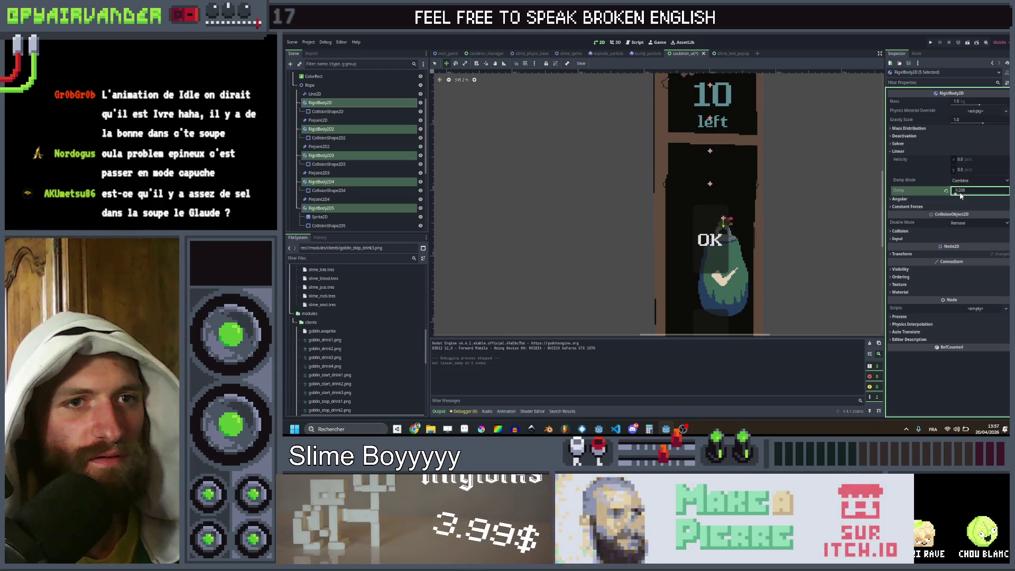
click(932, 44)
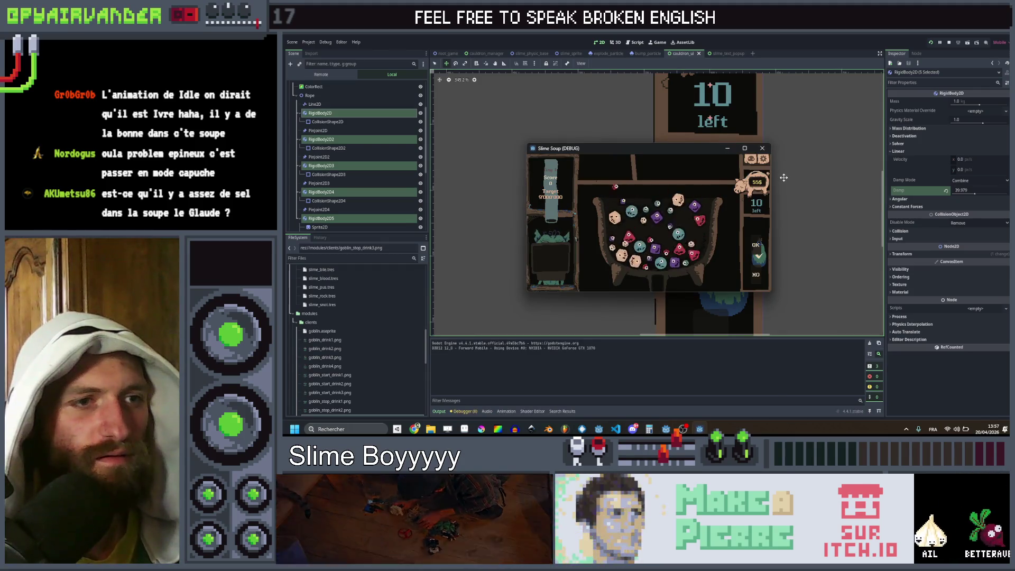
Adjust the linear damping again, retest the rope full screen, then switch to Aseprite
click(762, 148)
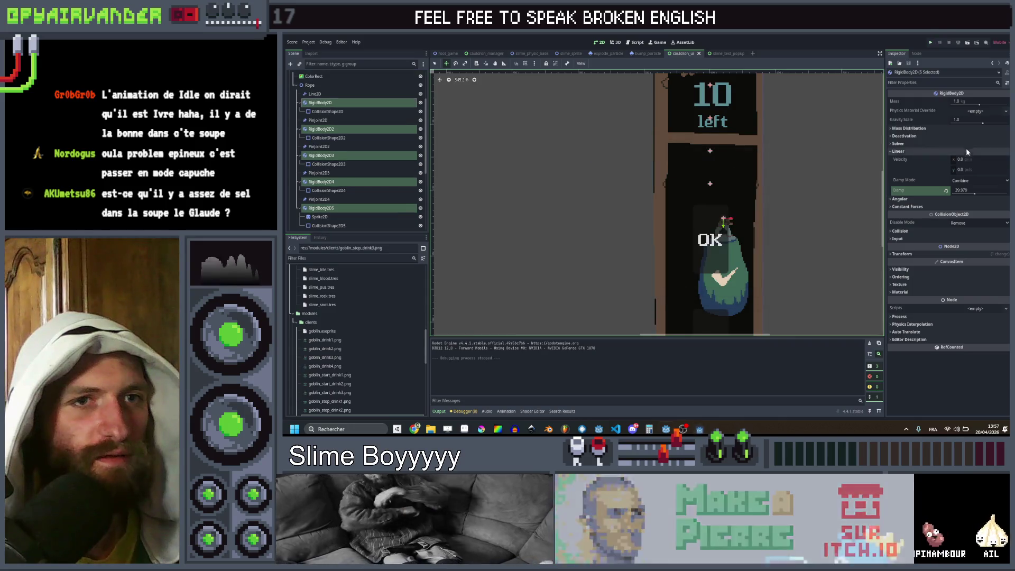
drag(971, 190, 958, 194)
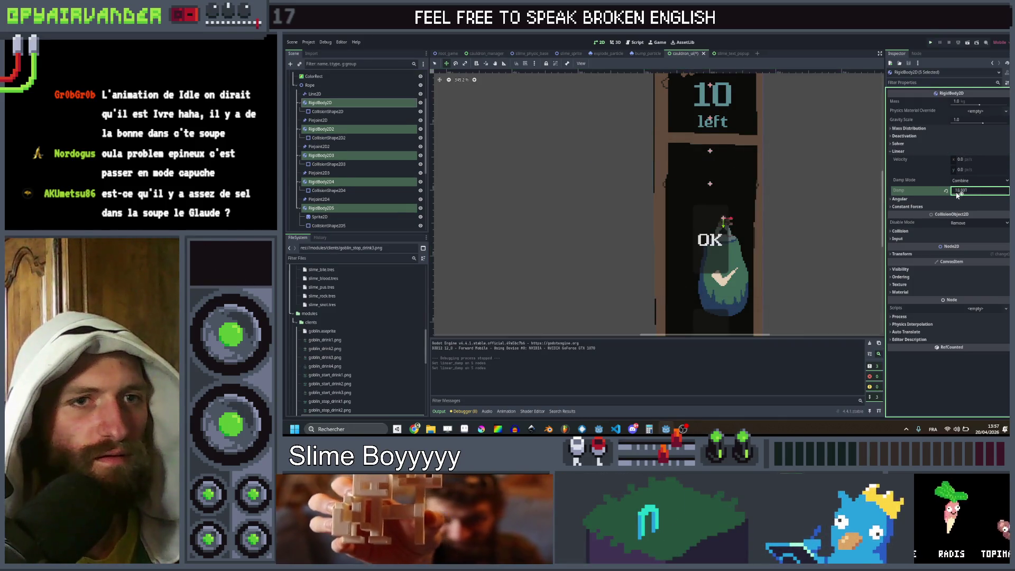
click(931, 43)
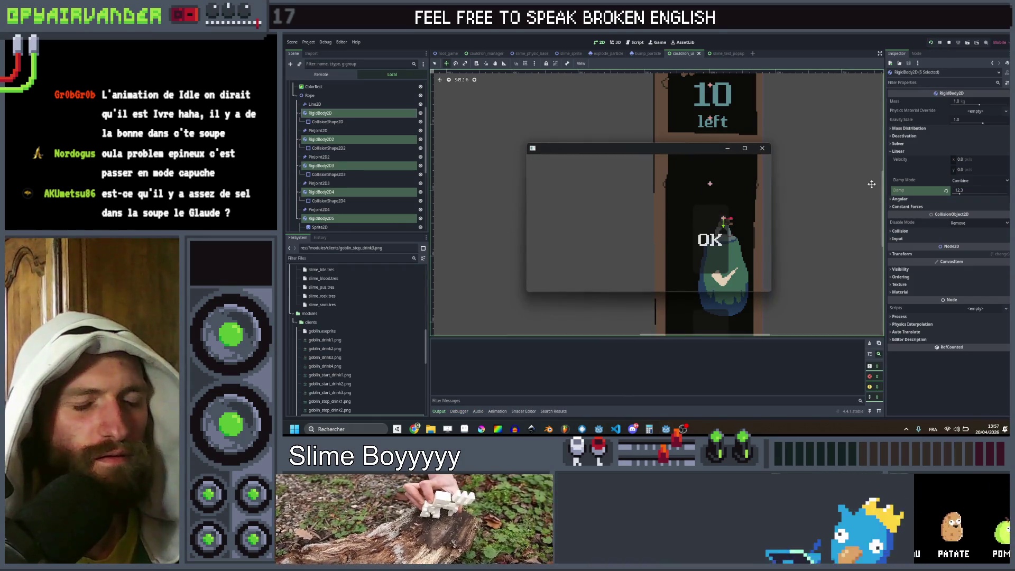
click(746, 148)
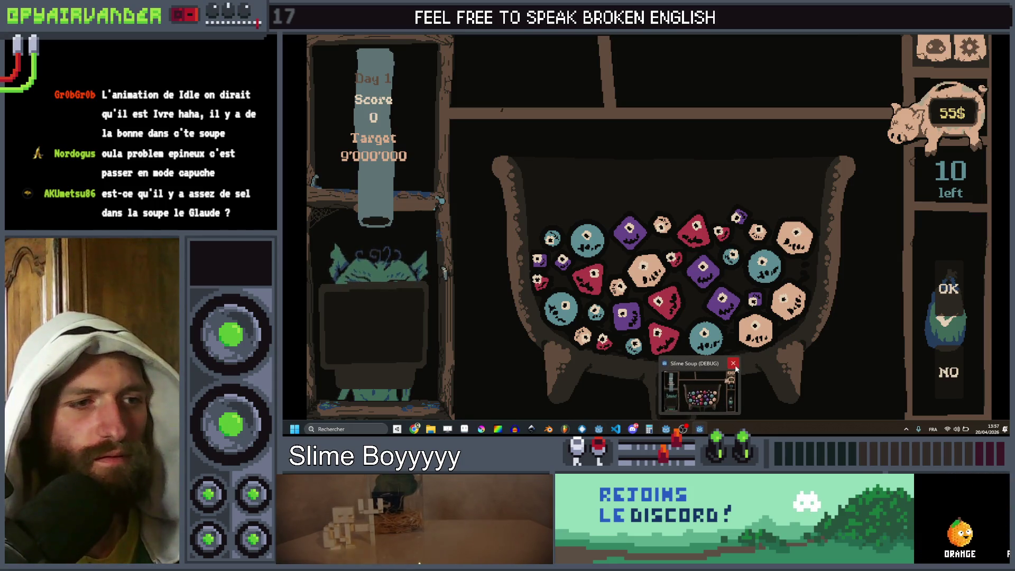
click(733, 363)
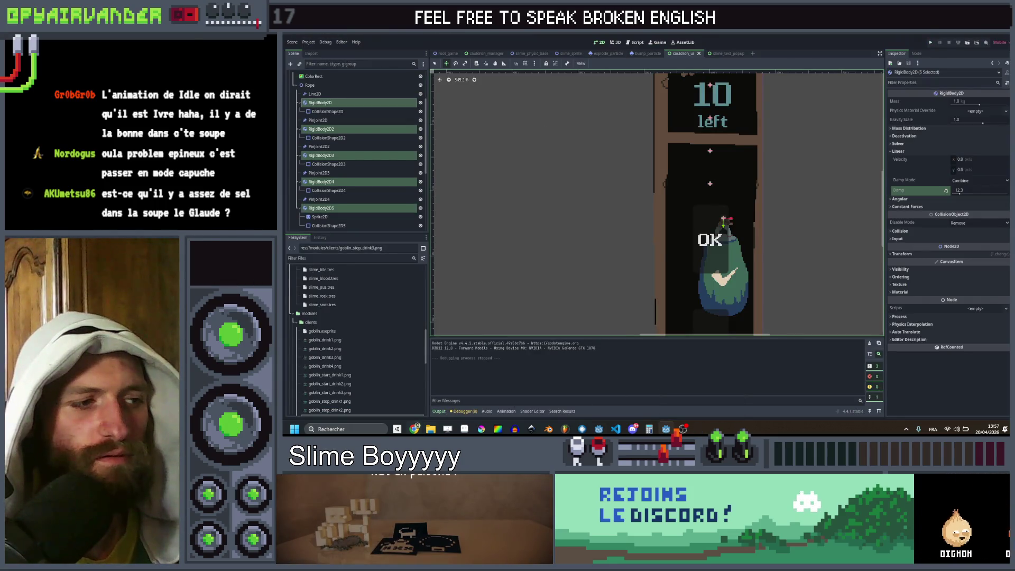
scroll(612, 230, down, 4)
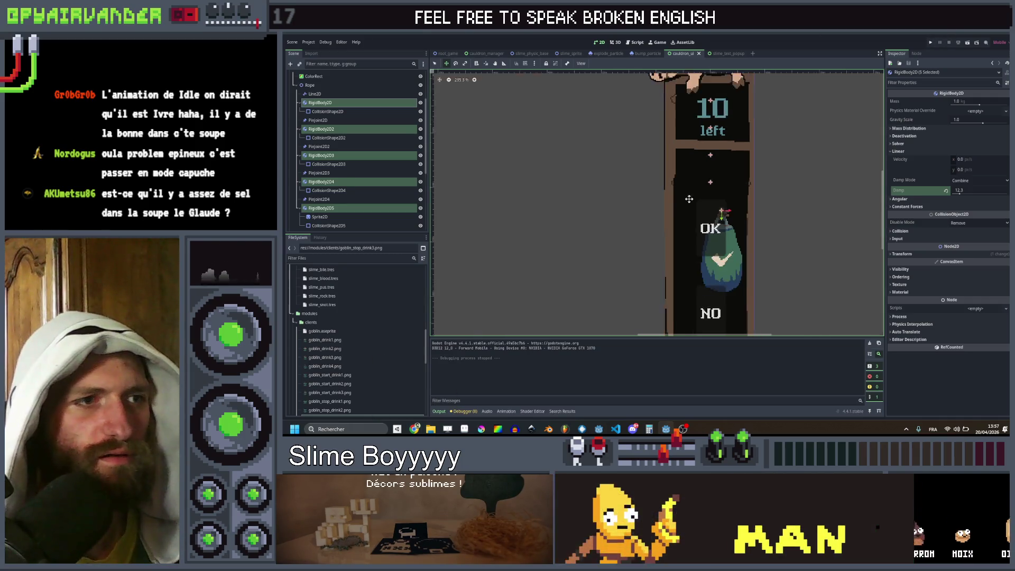
scroll(616, 253, up, 3)
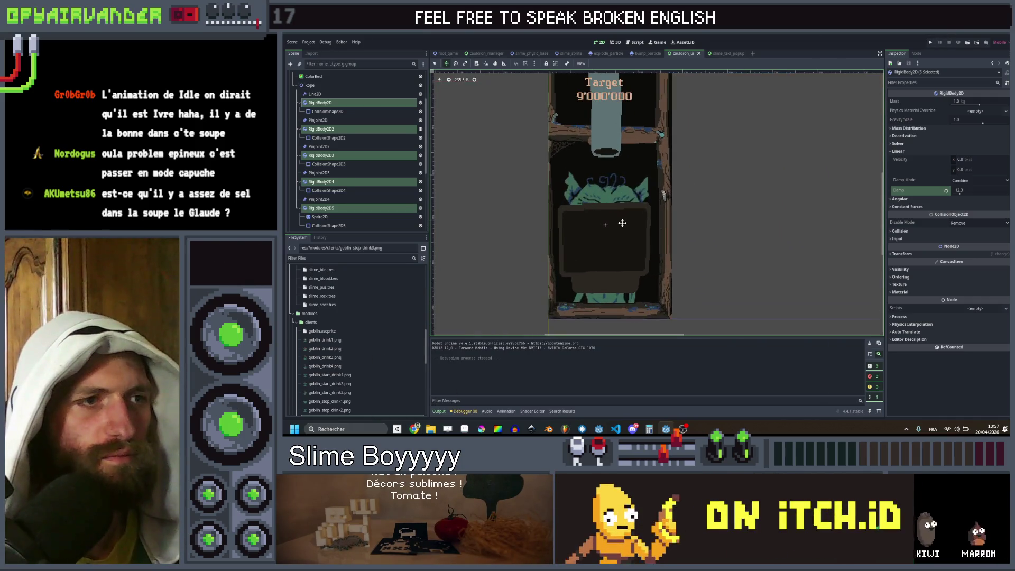
key(alt+Tab)
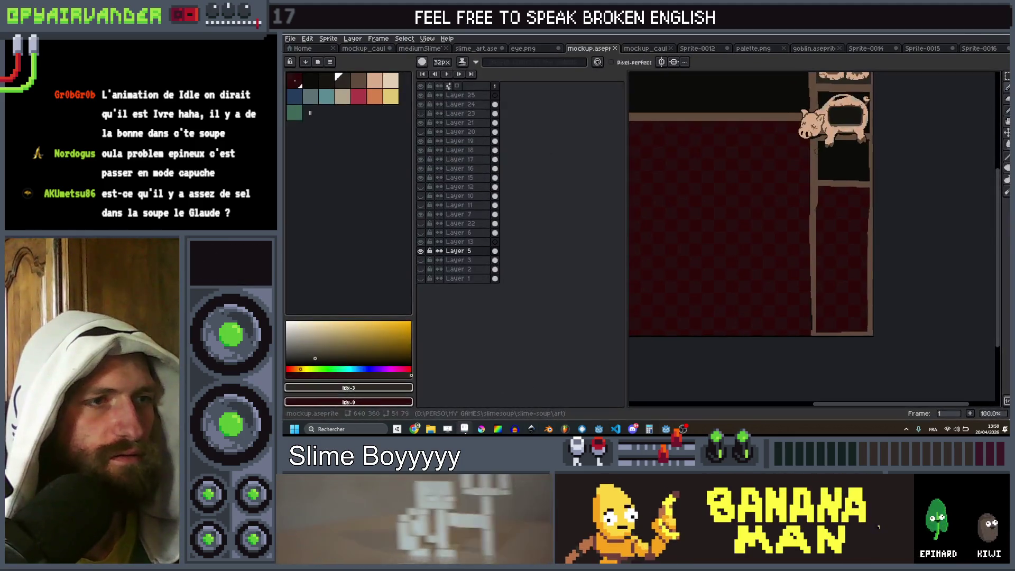
Undo the accidental move of the dark box in the mockup and save it
mouse_move(565, 289)
mouse_down()
mouse_move(782, 310)
mouse_move(789, 155)
mouse_move(773, 164)
mouse_up()
key(v)
key(b)
key(ctrl+d)
key(ctrl+s)
key(ctrl+z)
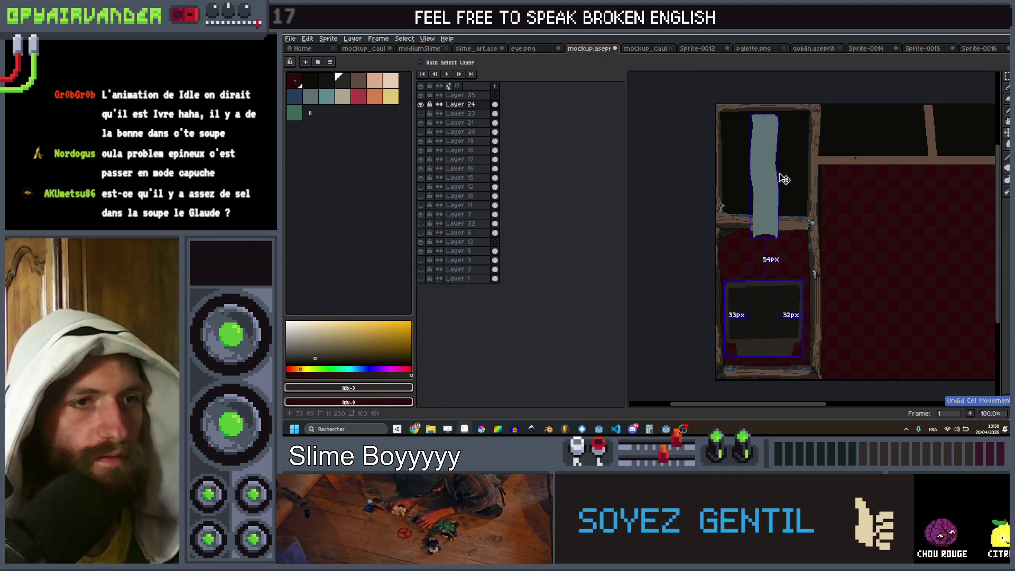
Export the mockup as mockup.png and switch back to Godot
scroll(827, 187, down, 3)
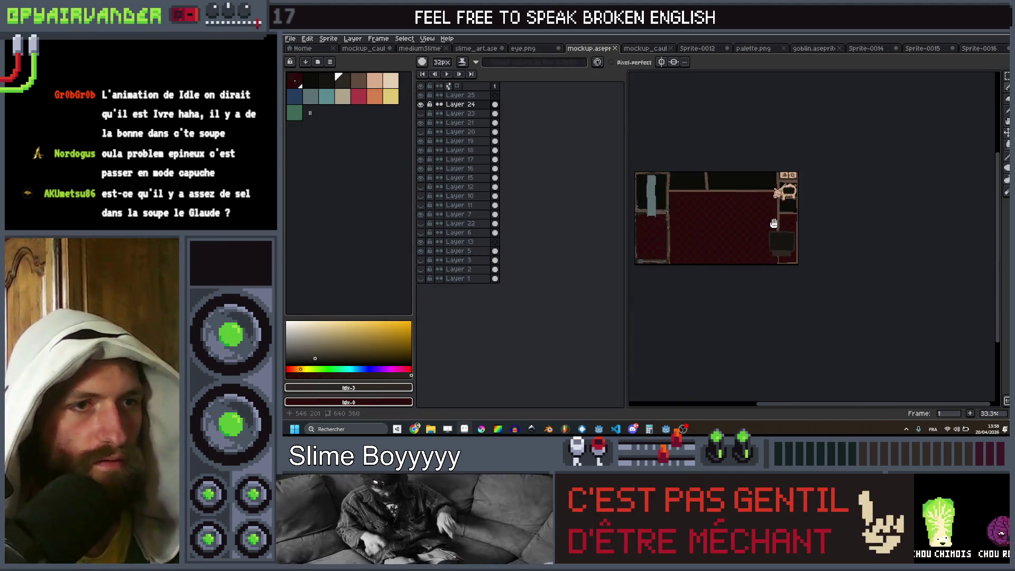
key(shift)
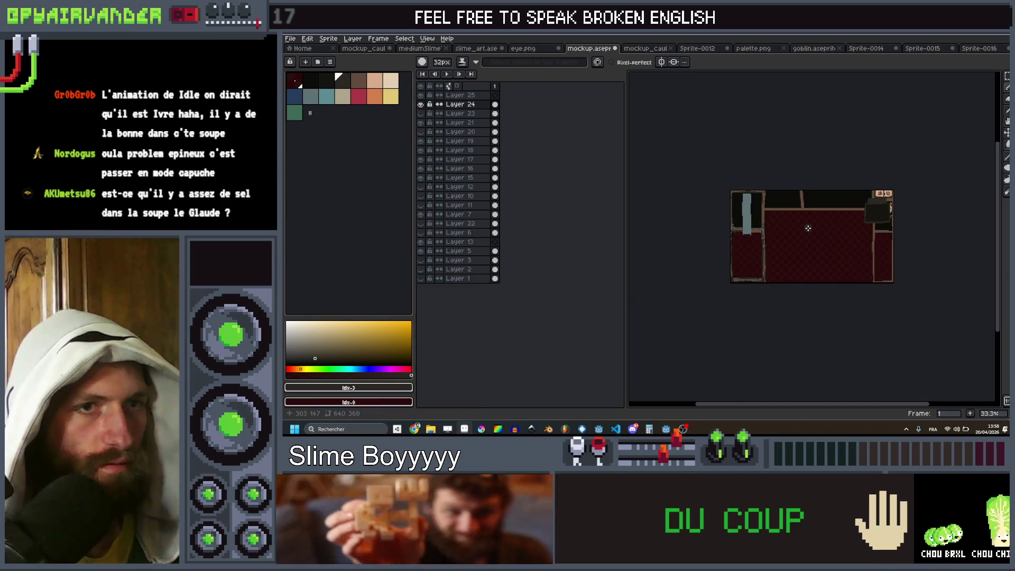
drag(810, 228, 857, 226)
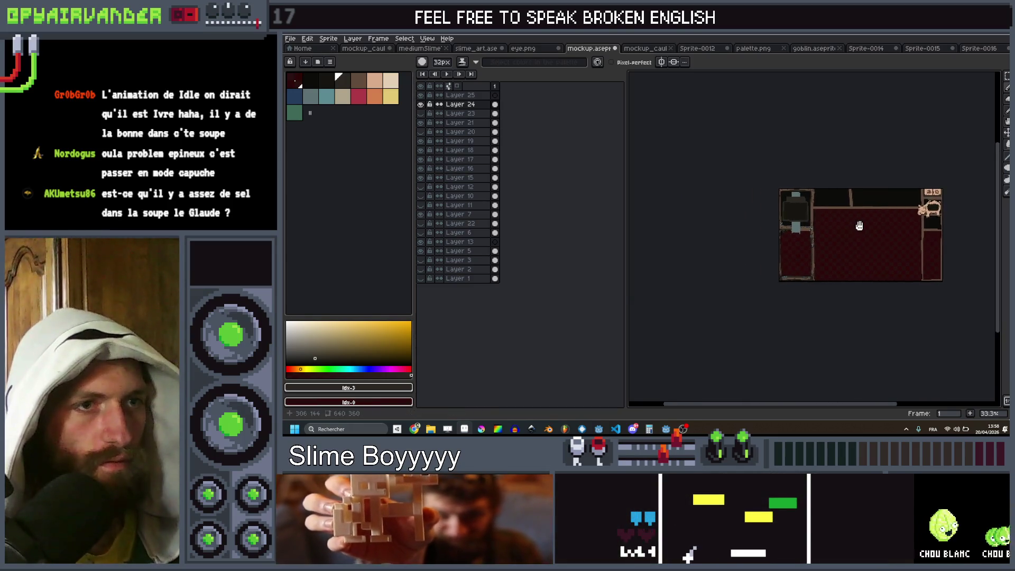
scroll(857, 226, up, 3)
key(ctrl+shift+e)
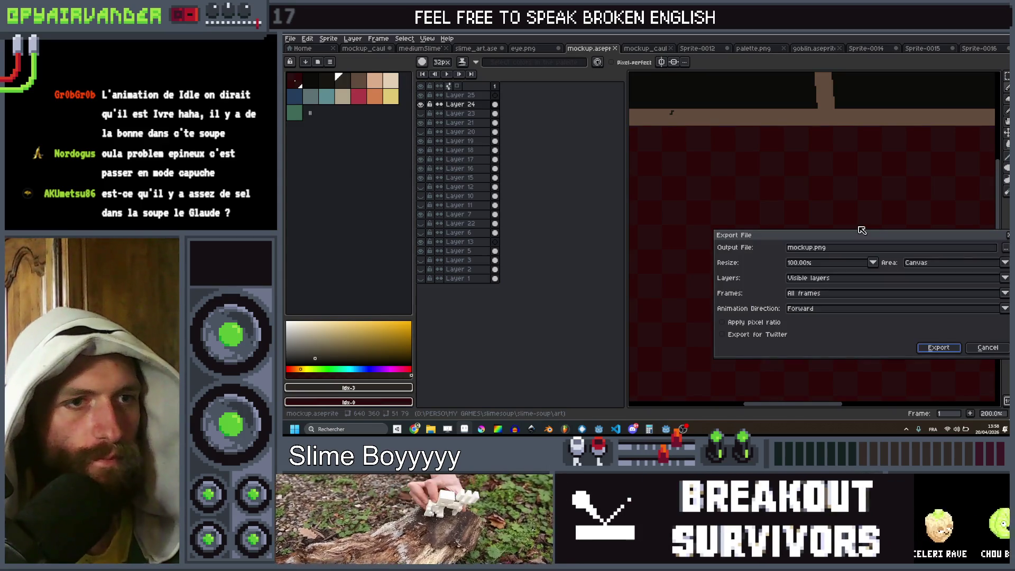
key(Return)
key(alt+Tab)
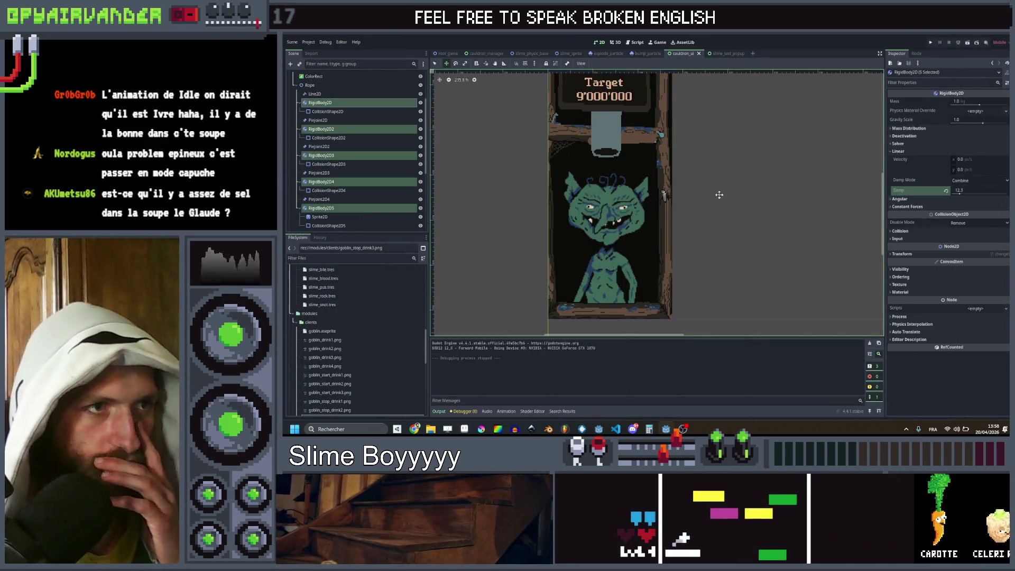
scroll(703, 204, up, 5)
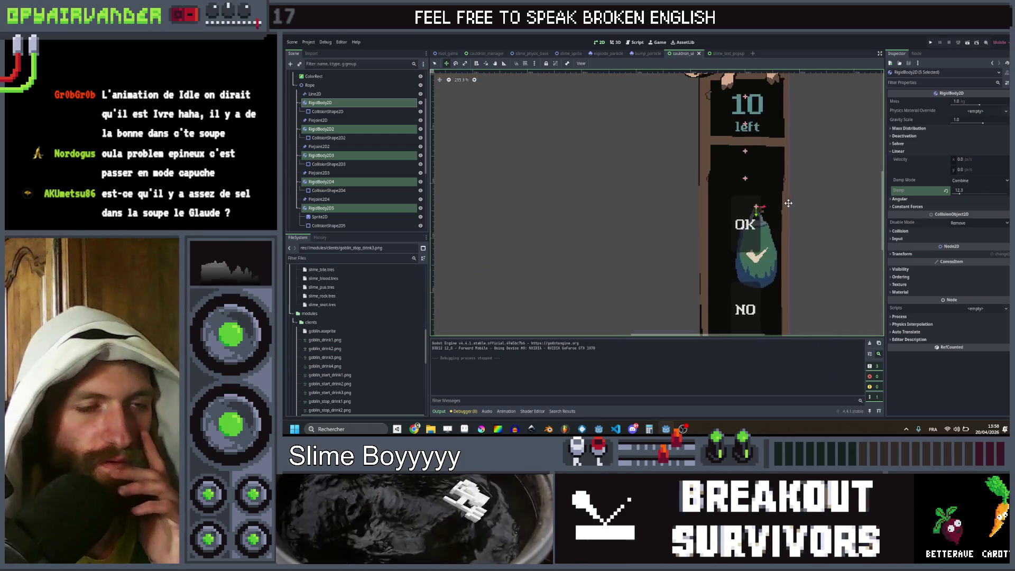
drag(752, 208, 748, 208)
key(ctrl+z)
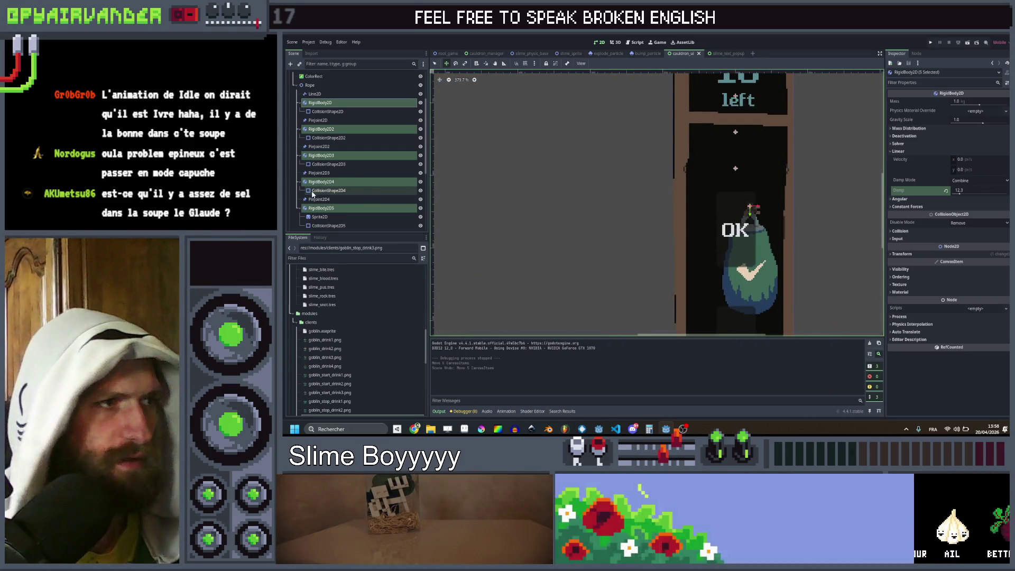
click(344, 209)
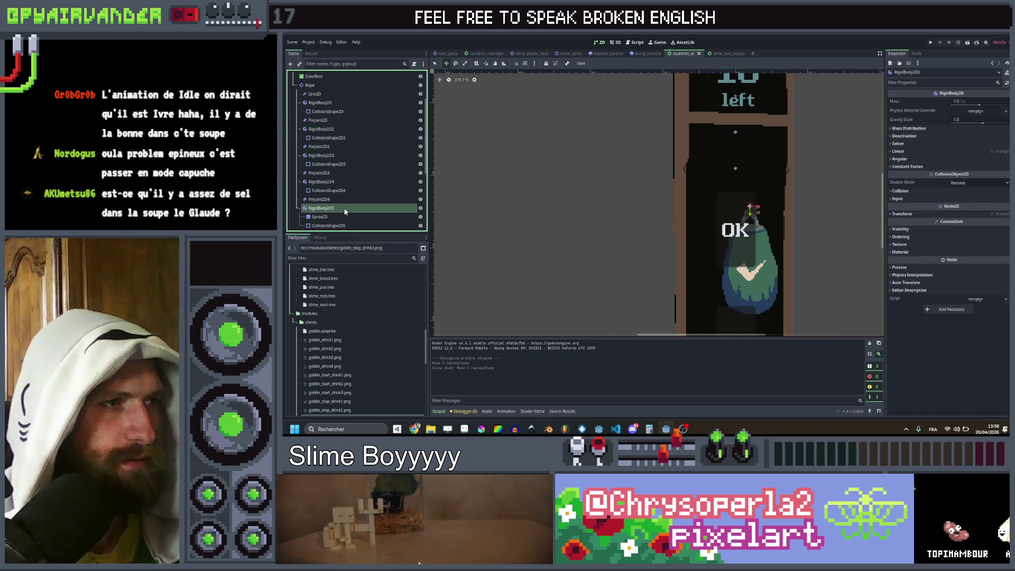
drag(747, 206, 743, 206)
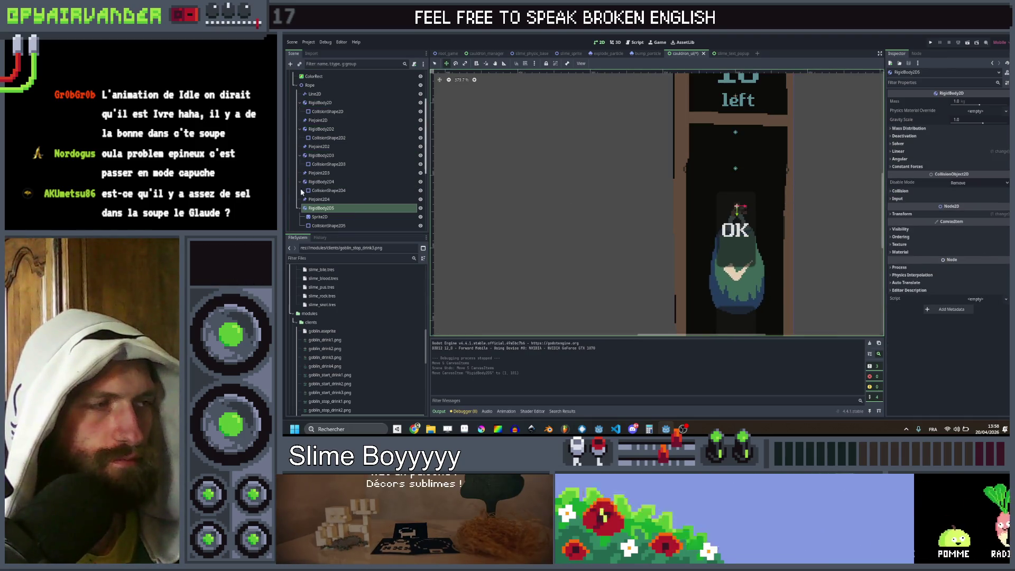
Attach a new rope.gd script to the Rope node declaring class_name Rope, and save
click(337, 86)
click(414, 63)
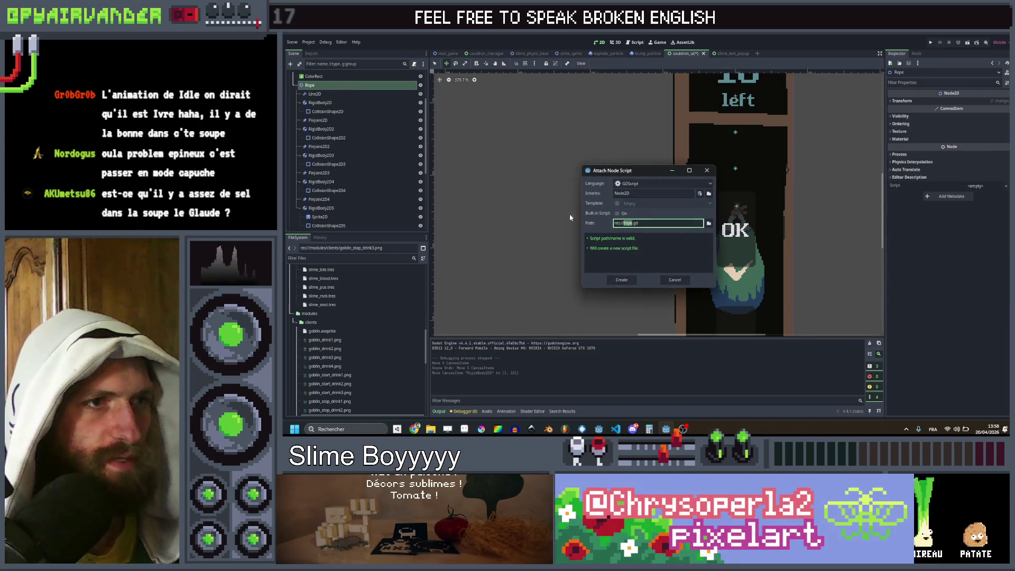
click(627, 284)
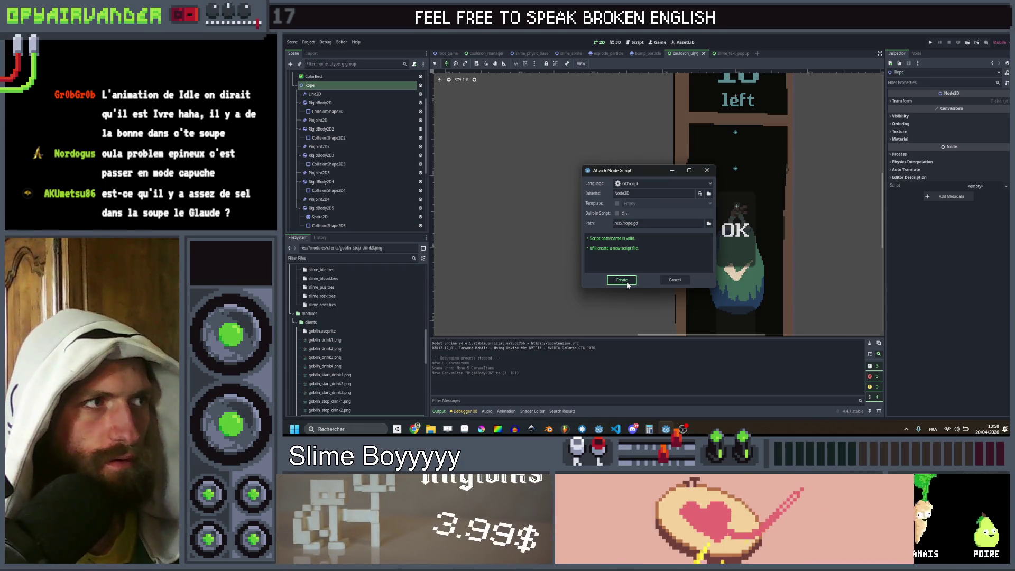
click(627, 284)
click(562, 89)
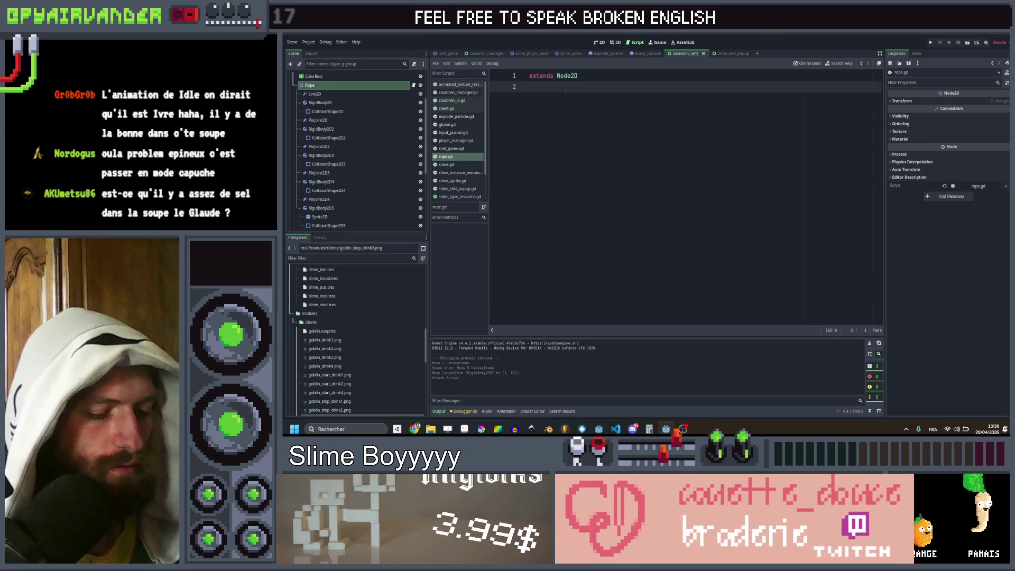
text(ass_name R)
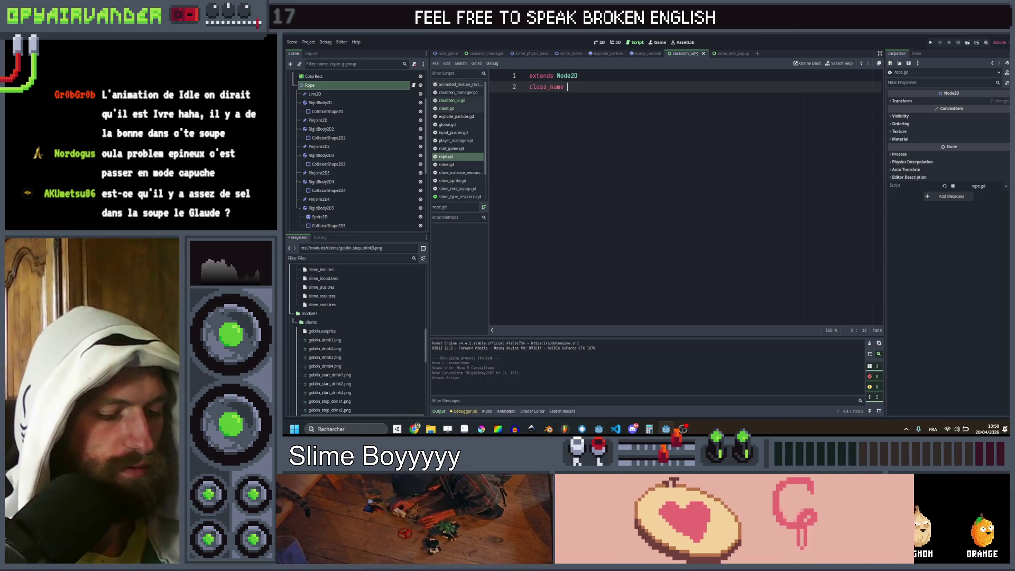
text(ope)
key(Return)
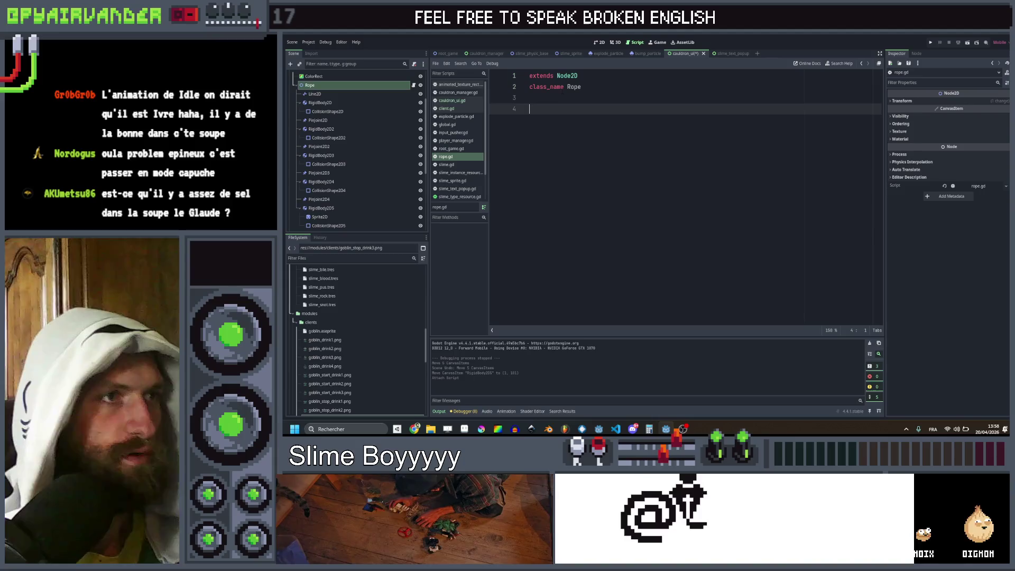
key(ctrl+s)
Add an onready line_2d reference, rename RigidBody2D5 to FlushHandle, and add its onready reference
drag(314, 94, 603, 112)
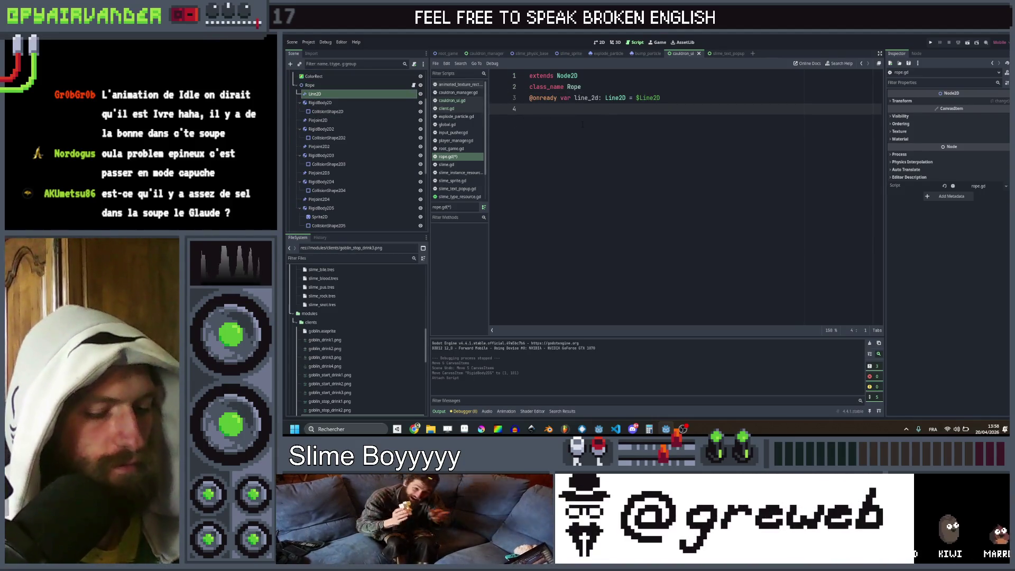
scroll(334, 208, down, 3)
click(343, 148)
double_click(343, 148)
text(Rush)
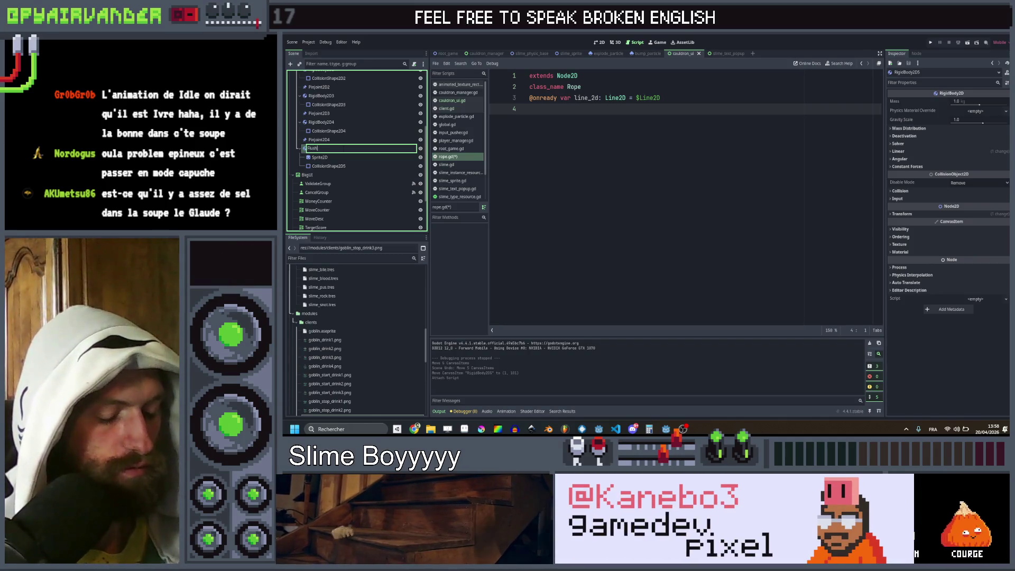
text(Handle)
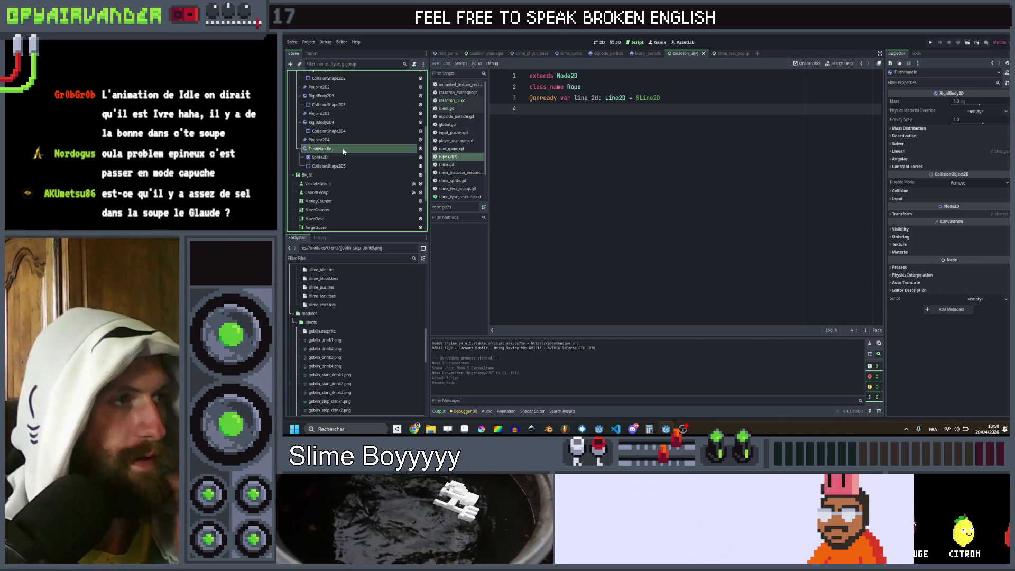
drag(565, 142, 565, 138)
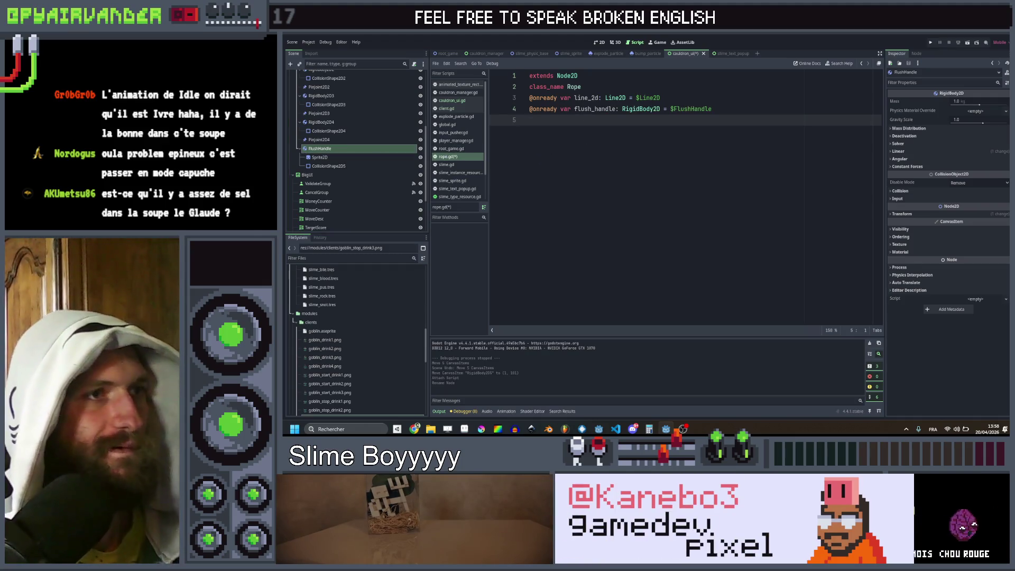
click(612, 87)
key(Return)
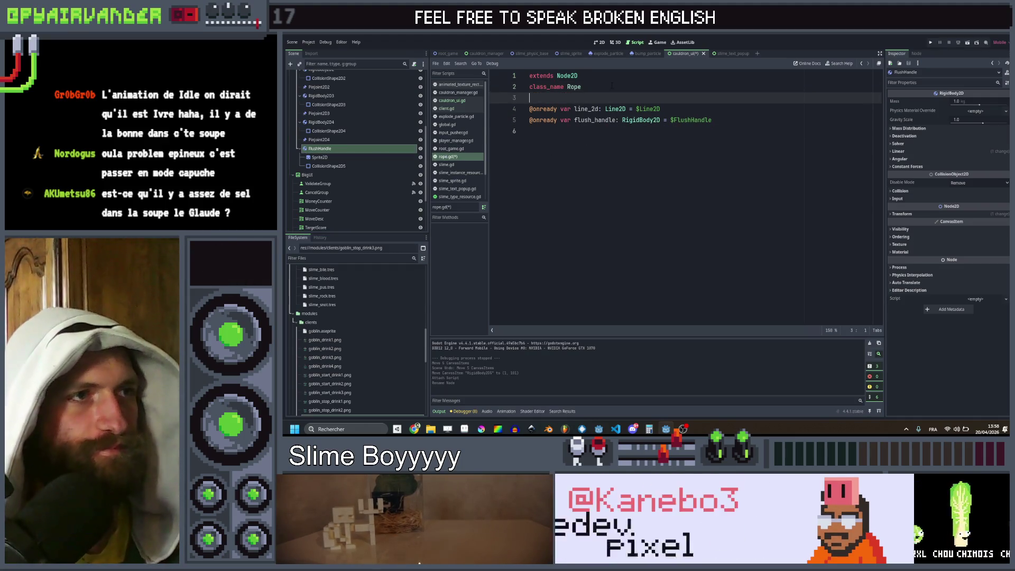
In the browser's music tab, like the current song and resume playback, then return to Godot
key(alt+Tab)
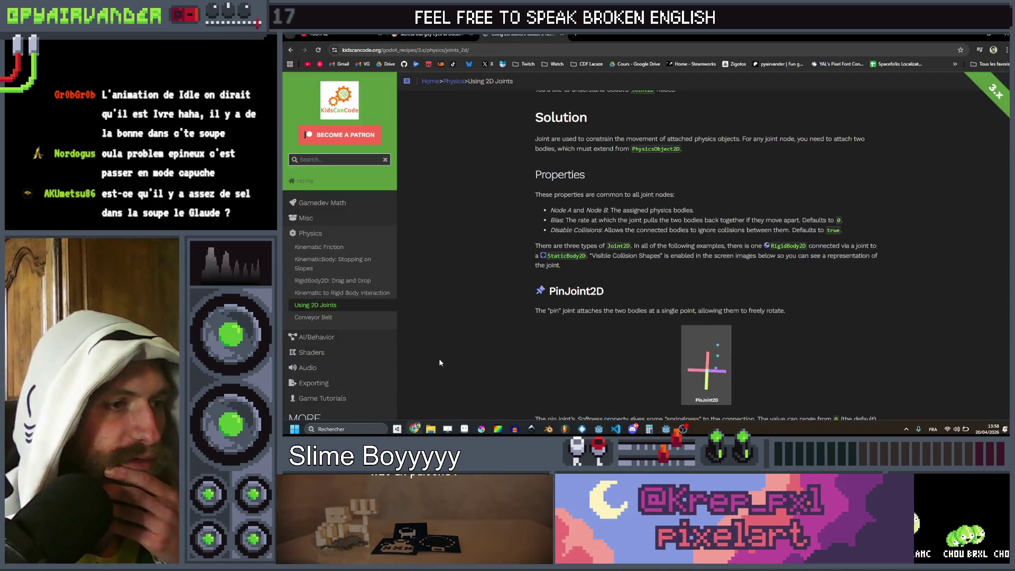
key(ctrl+1)
key(plus)
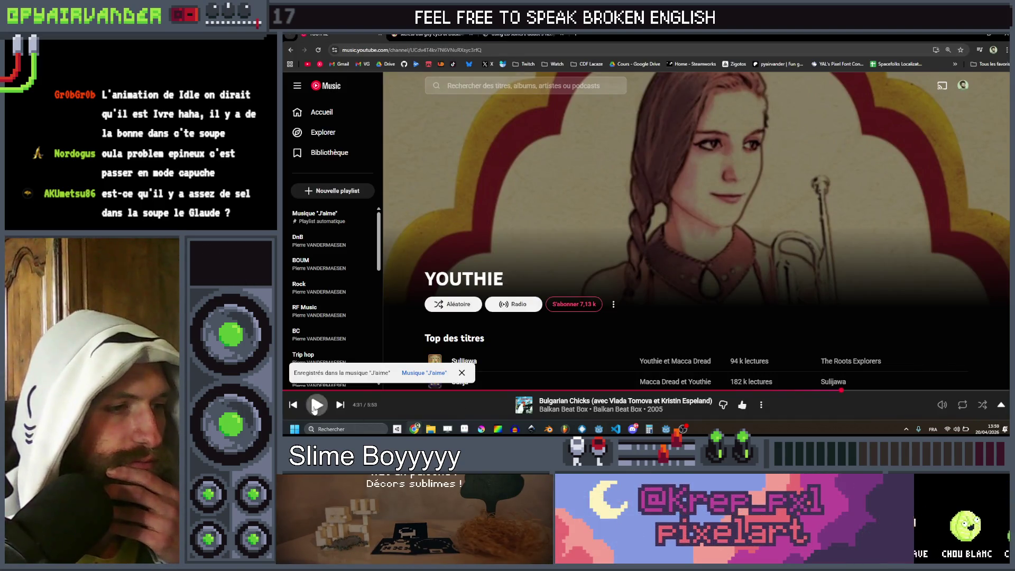
click(317, 404)
click(973, 36)
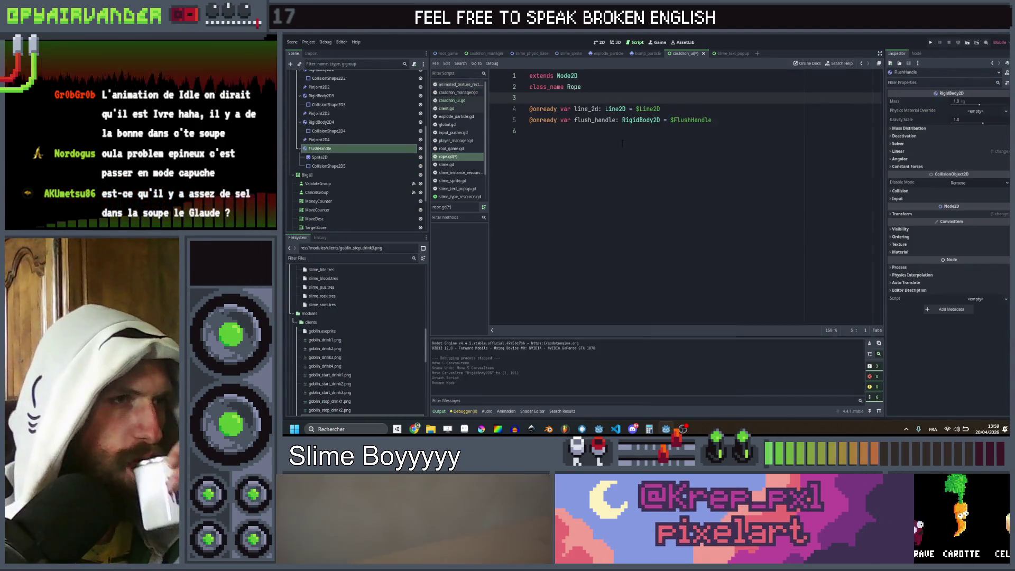
Declare an exported bodies array of RigidBody2D below the onready references in rope.gd
click(626, 153)
key(Return)
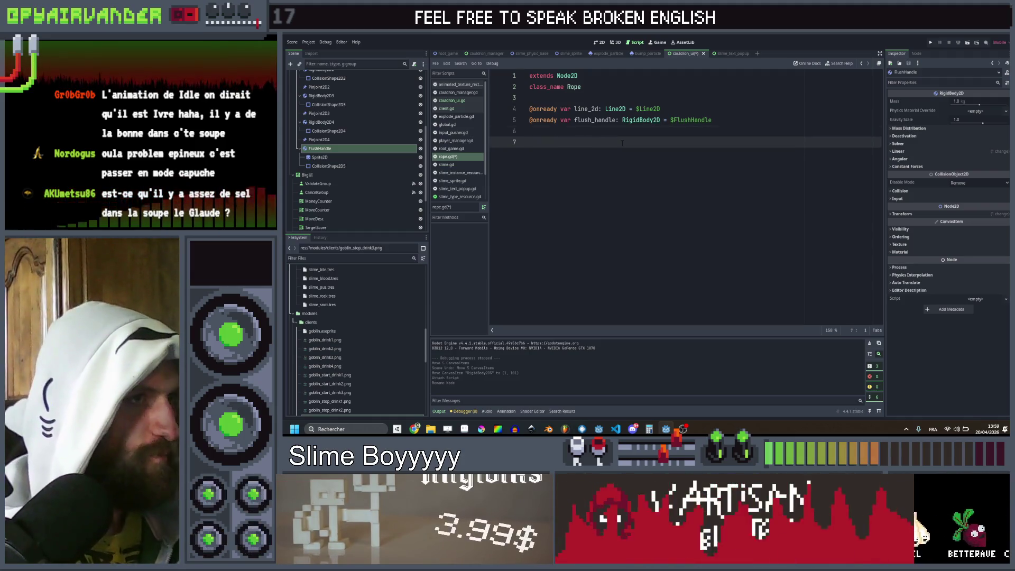
key(BackSpace)
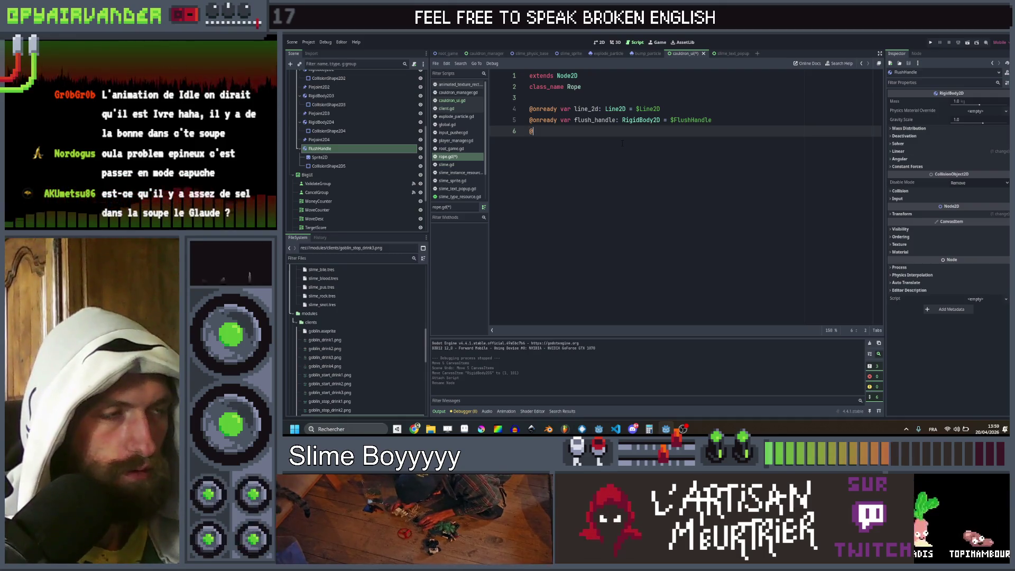
text(@)
key(Return)
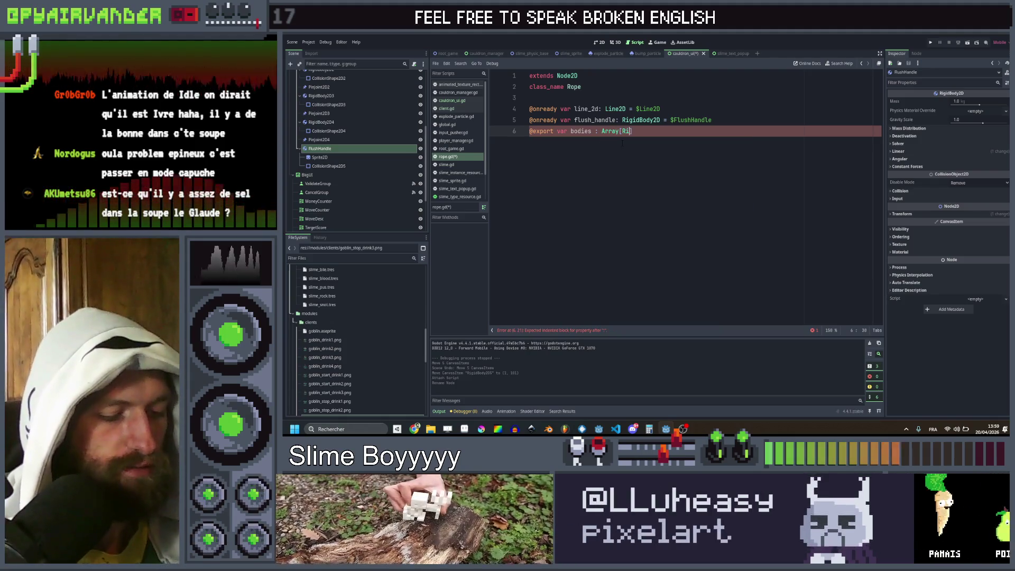
text(gi)
key(Return)
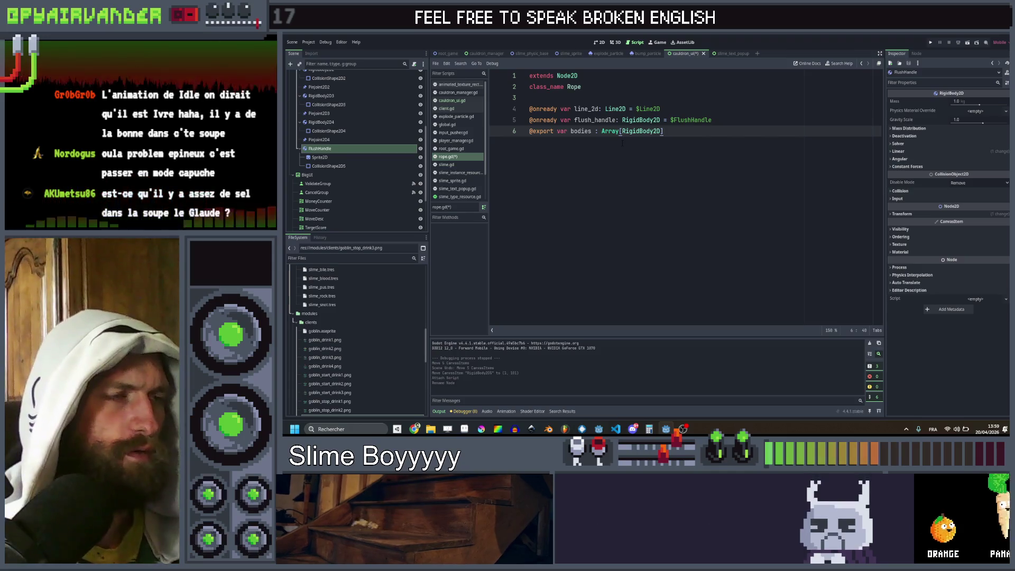
key(Return)
key(Return)
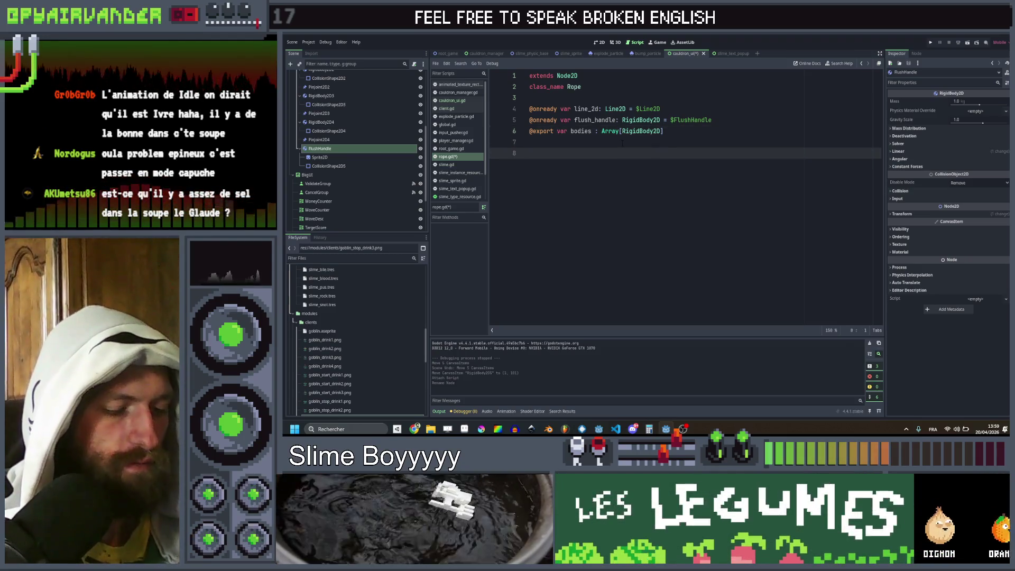
Write _ready() looping 'for b in bodies:' to call line_2d.add_point(b.position)
text(func _re)
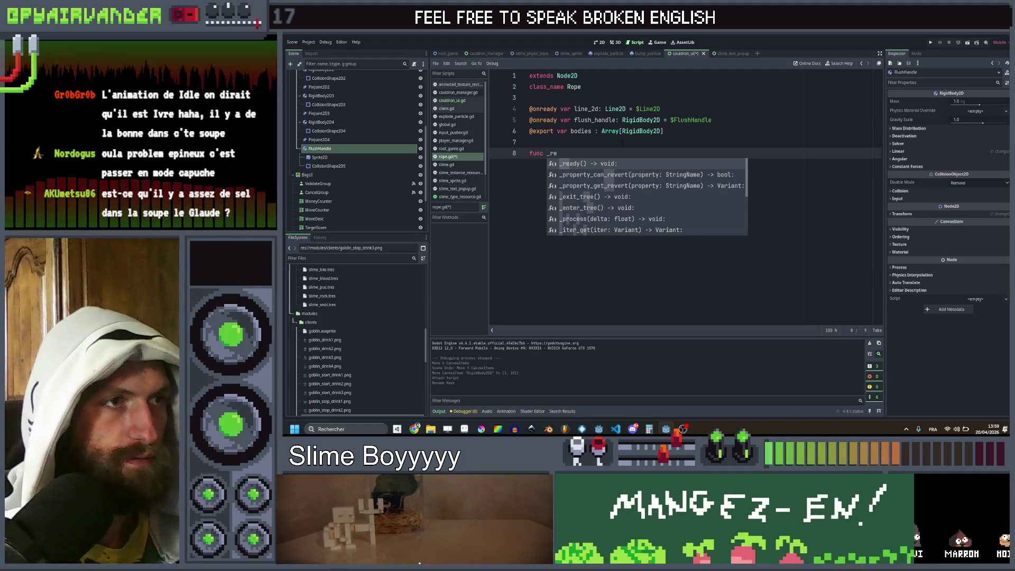
key(Return)
key(Return)
text(r )
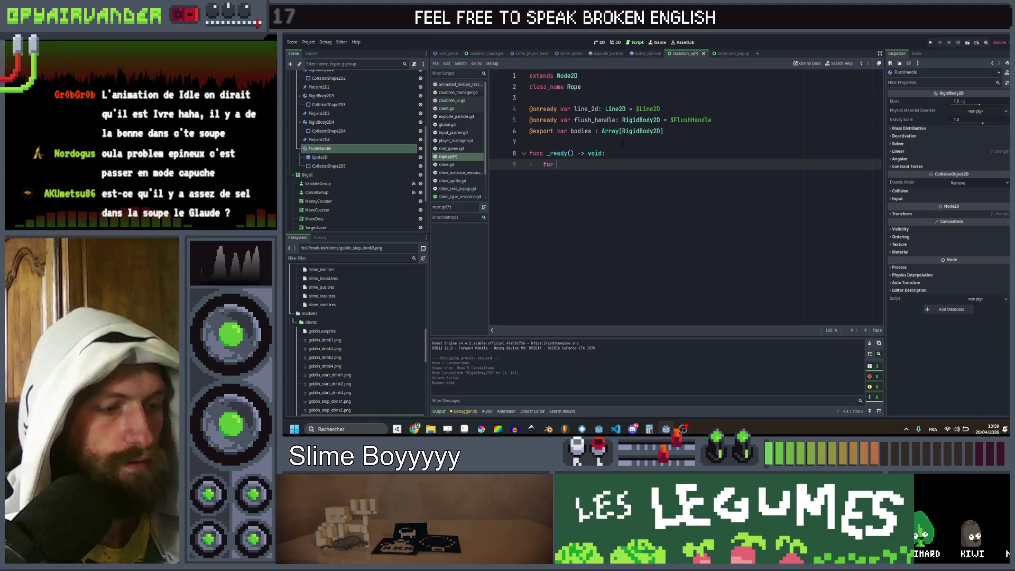
text(b in bodies:)
key(Return)
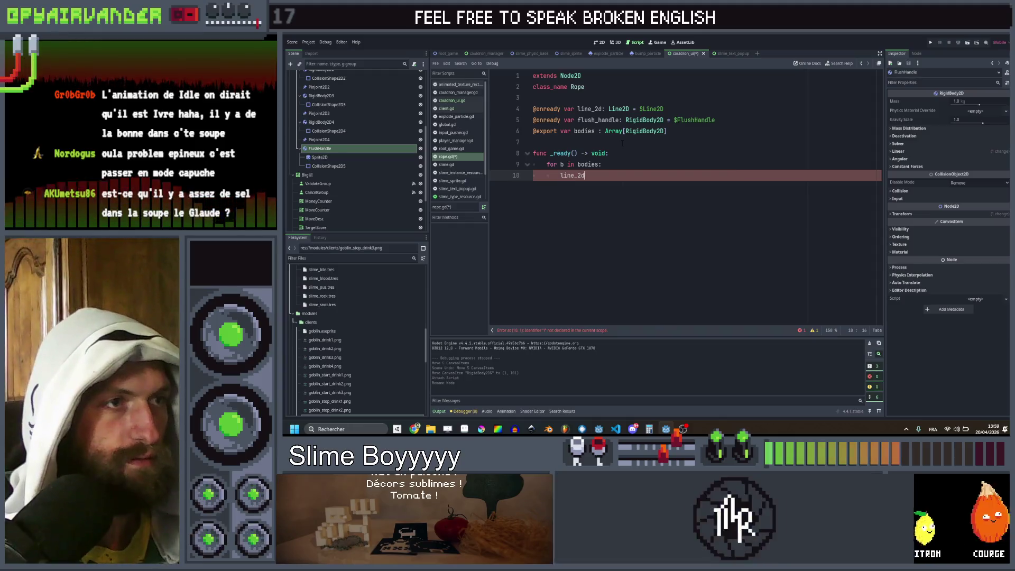
text(line_2d.)
key(Return)
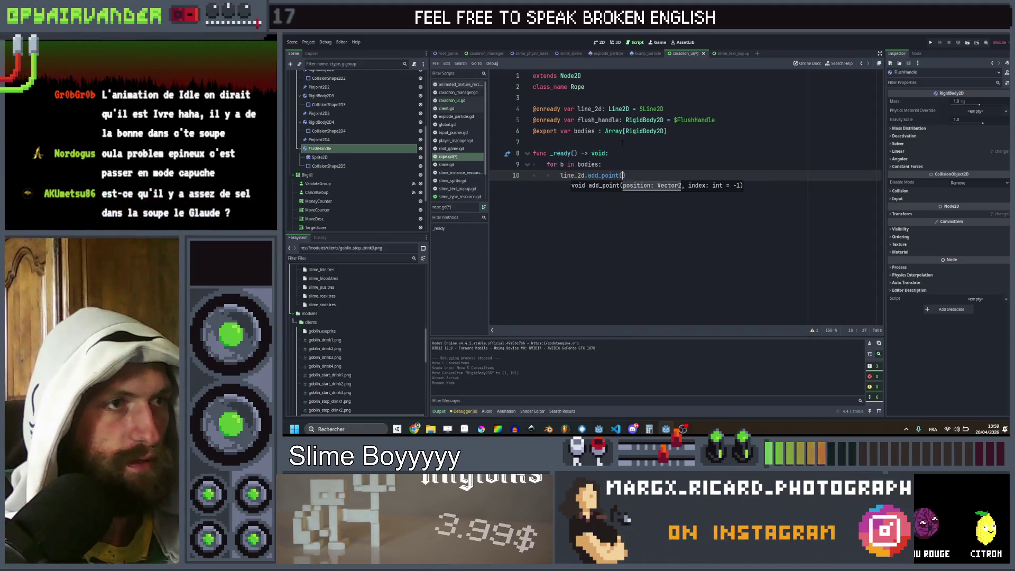
text(b.po)
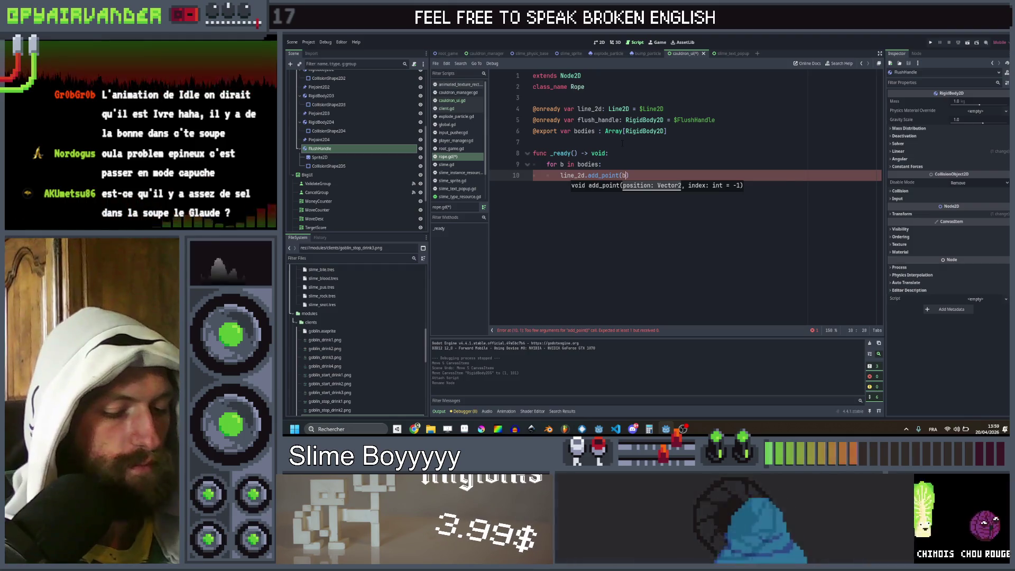
key(Return)
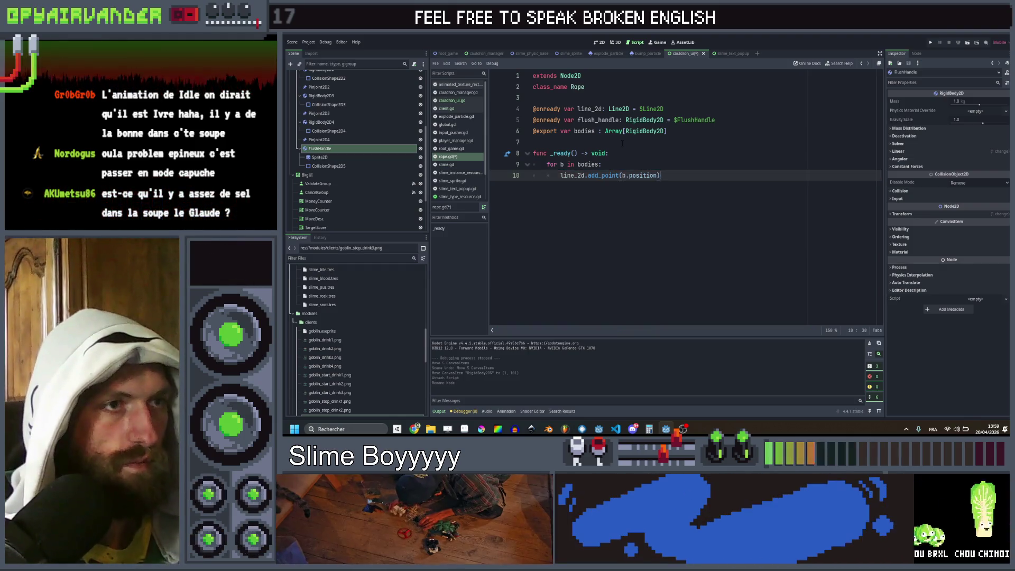
key(Return)
key(Return)
key(BackSpace)
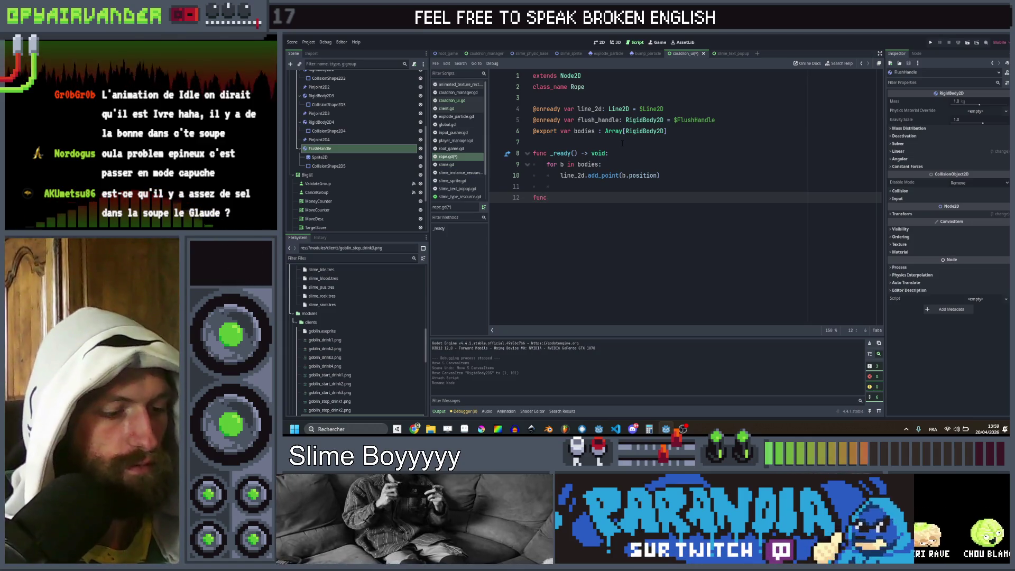
Declare _process and copy the _ready for loop into it, ranging over bodies.size()
key(Return)
key(Return)
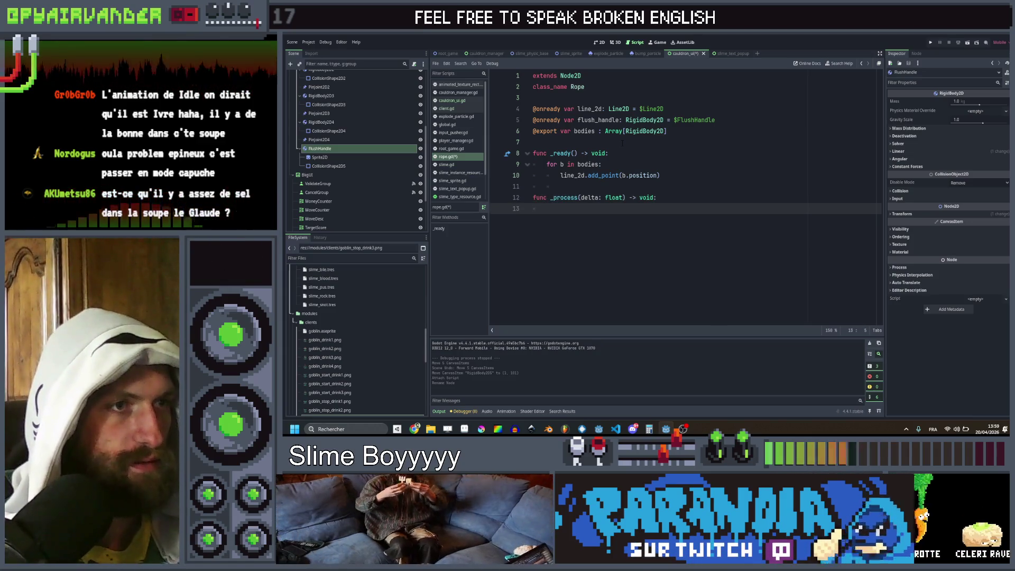
text(lin)
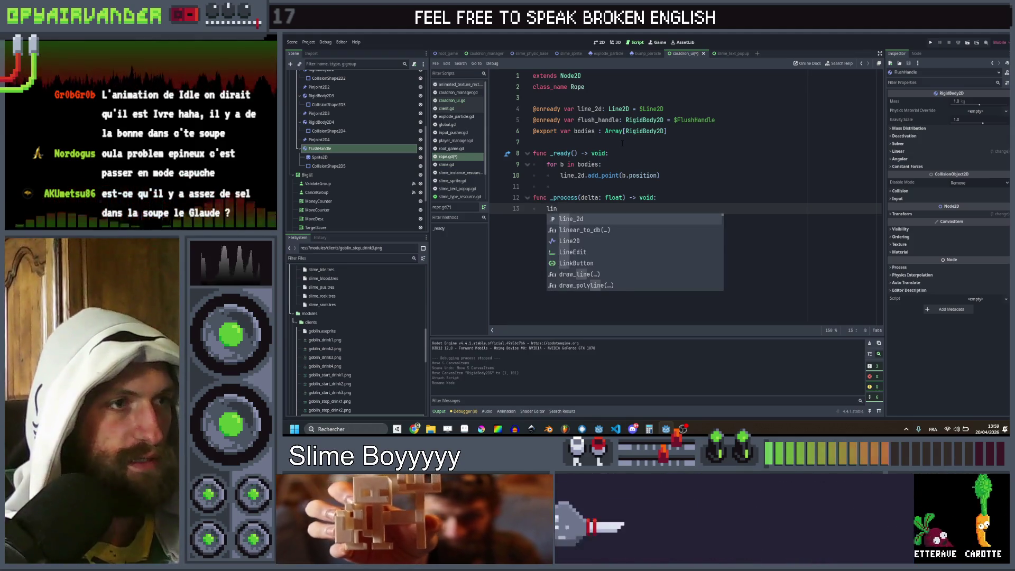
key(Escape)
key(Up)
key(Up)
key(Up)
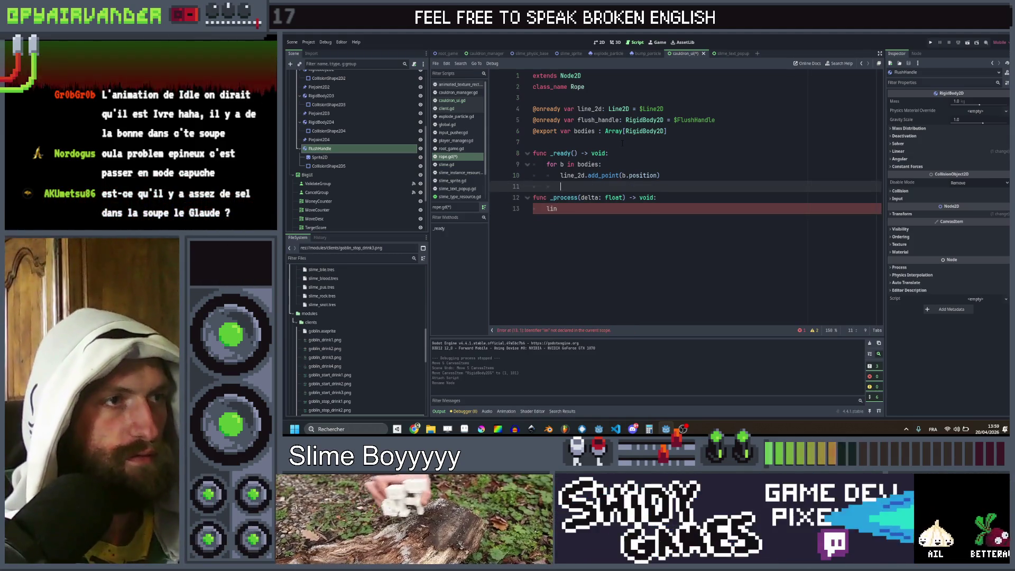
key(ctrl+shift+d)
key(alt+Down)
key(alt+Down)
key(alt+Down)
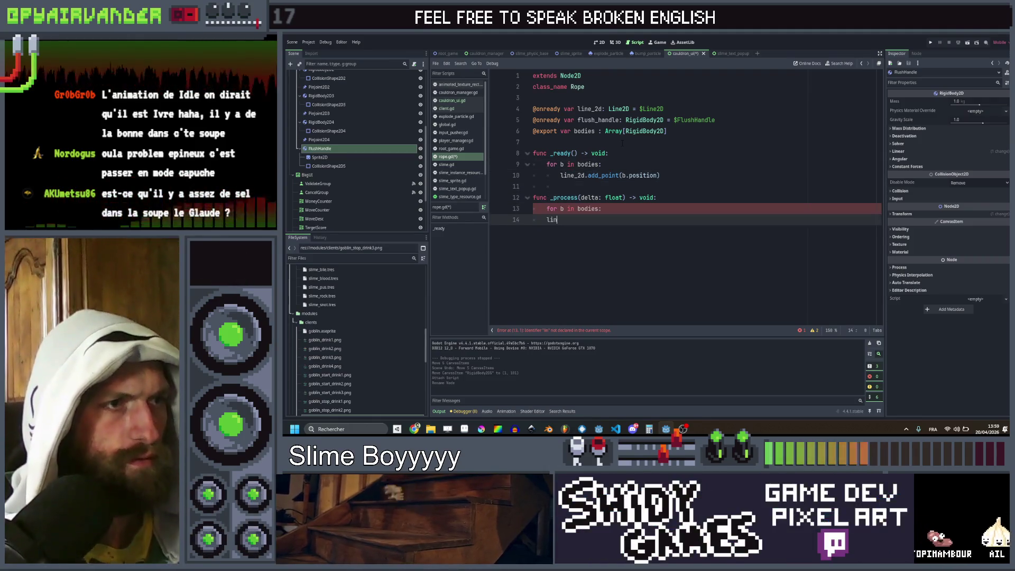
key(ctrl+Right)
key(ctrl+Right)
text(.si)
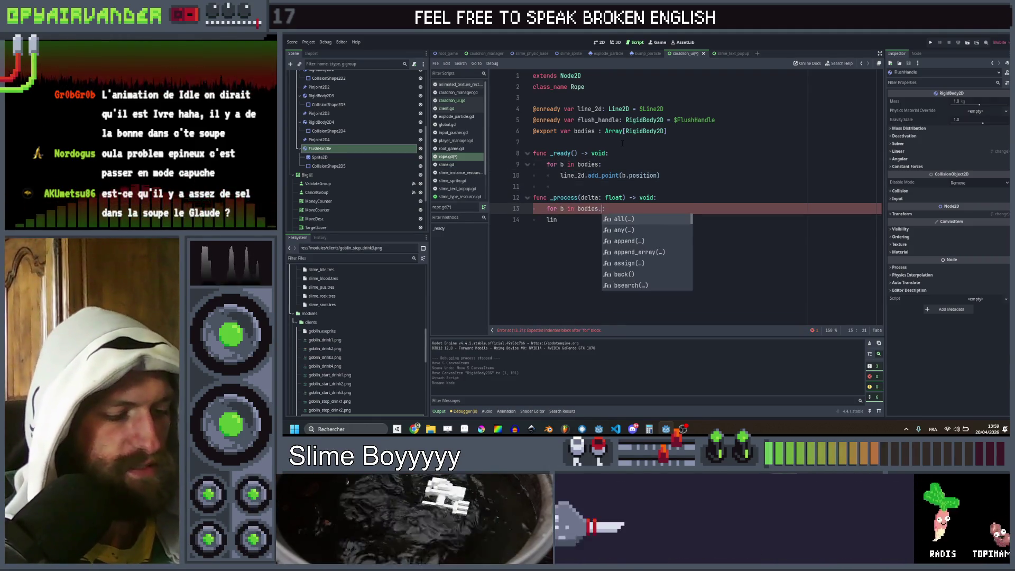
key(Return)
Complete the loop body with line_2d.set_point_position(b, bodies[b].position), then save and run
key(Down)
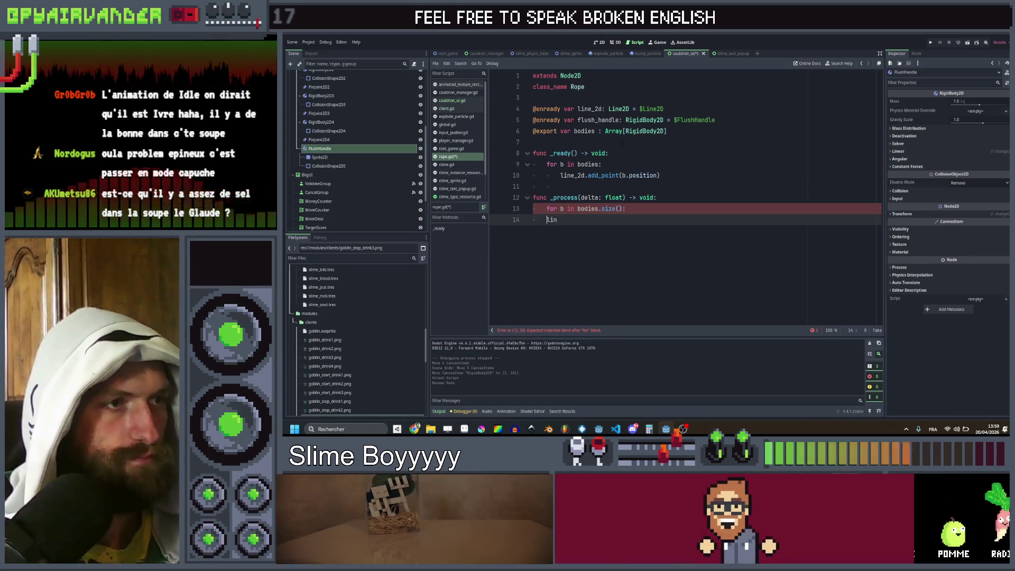
key(End)
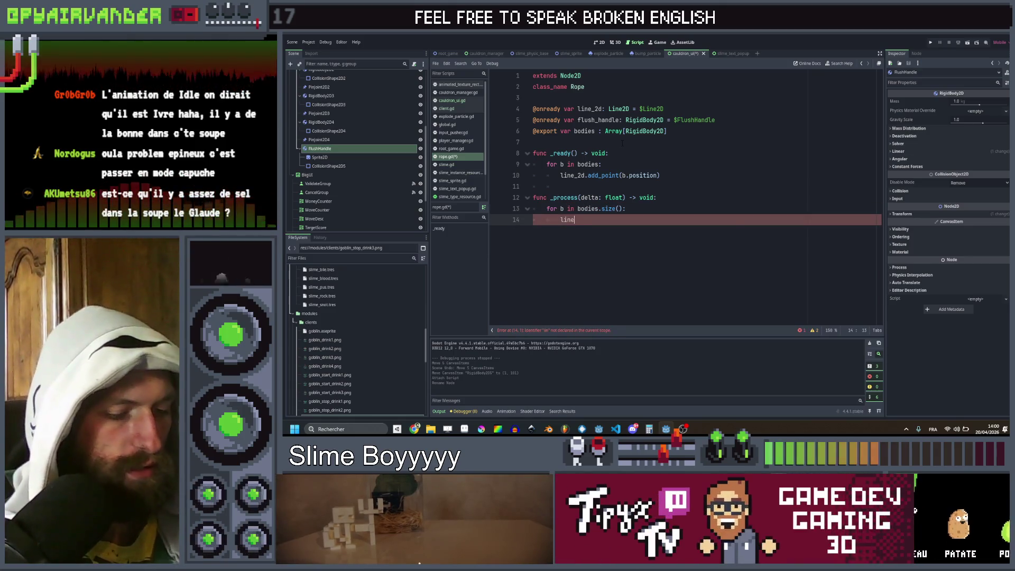
text(_)
key(Return)
text(.set_p)
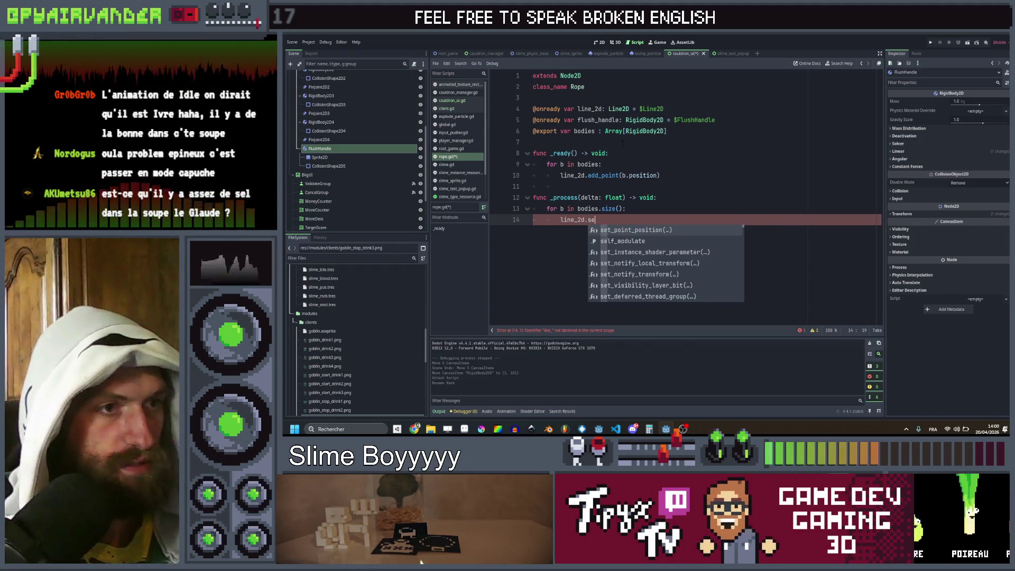
key(Return)
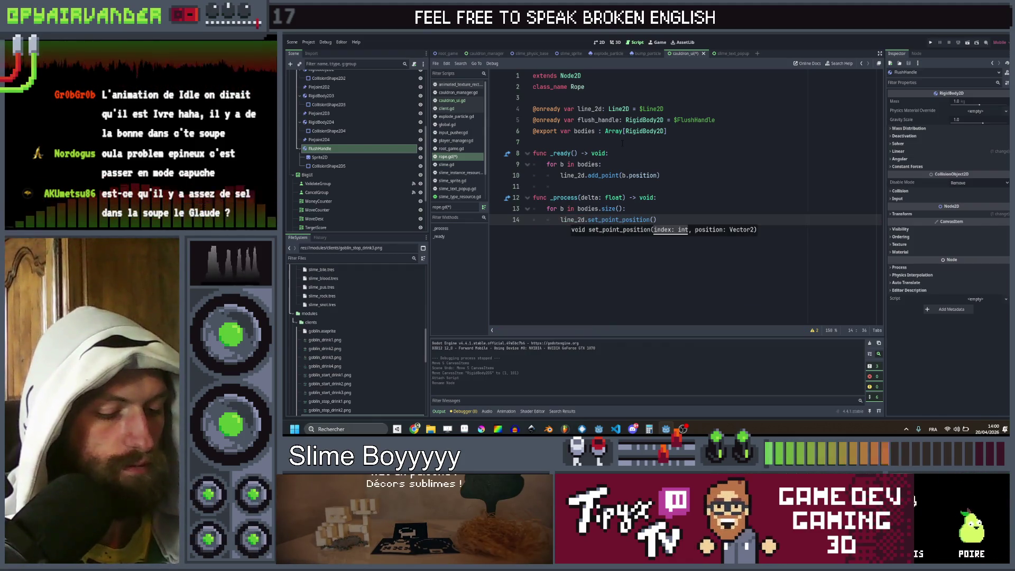
text(b, bo)
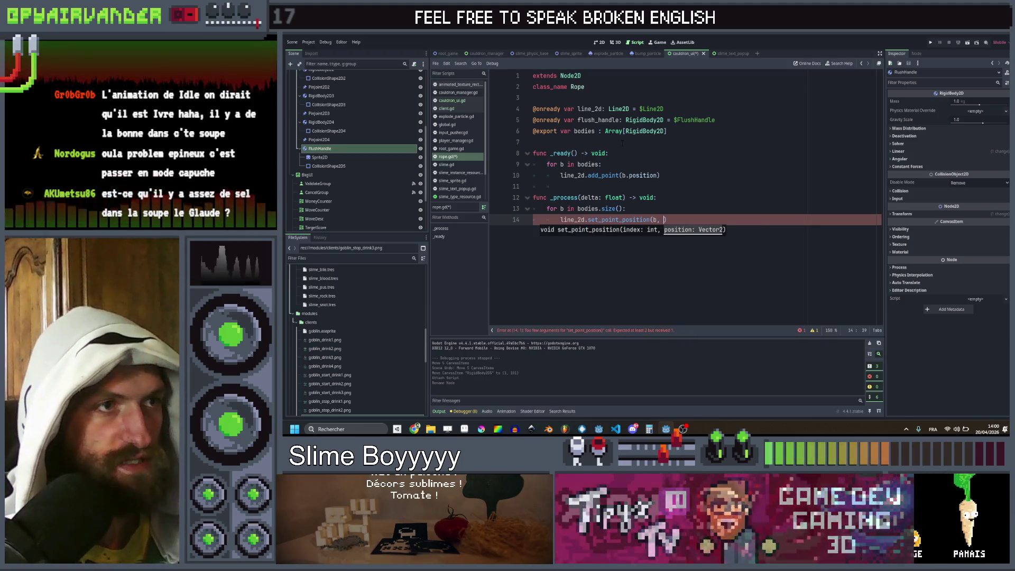
text(dies[)
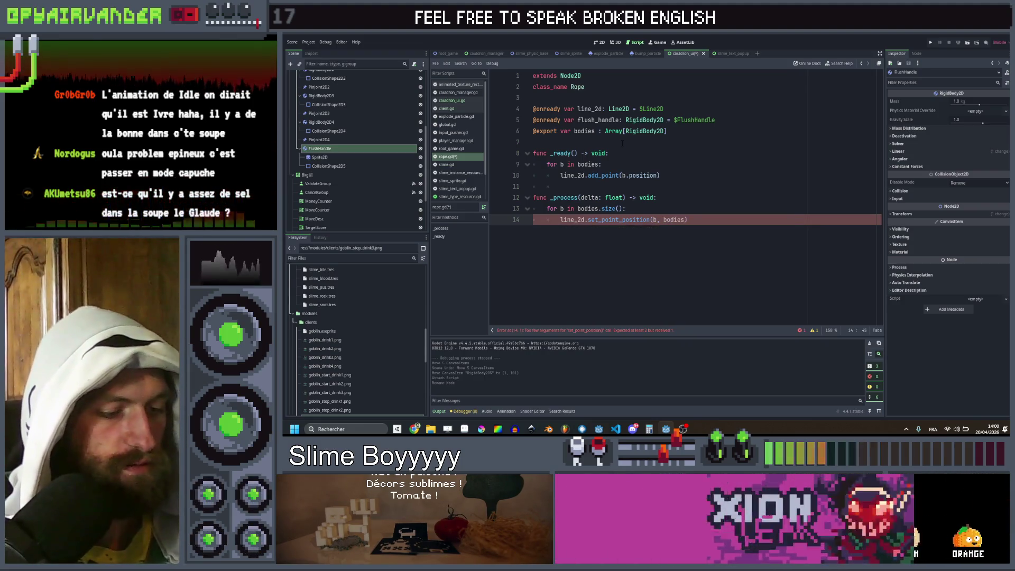
text(b].po)
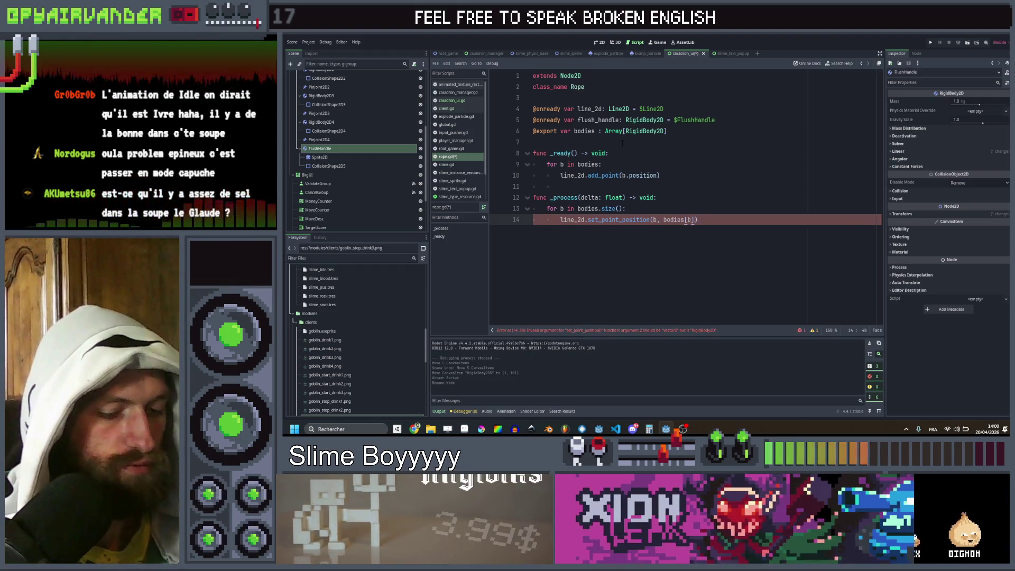
key(Return)
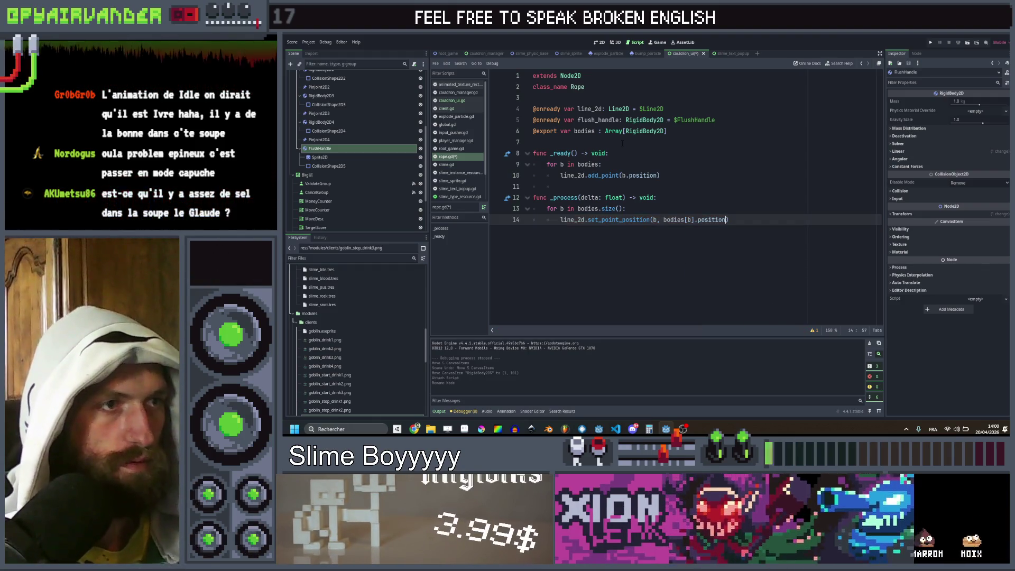
key(ctrl+s)
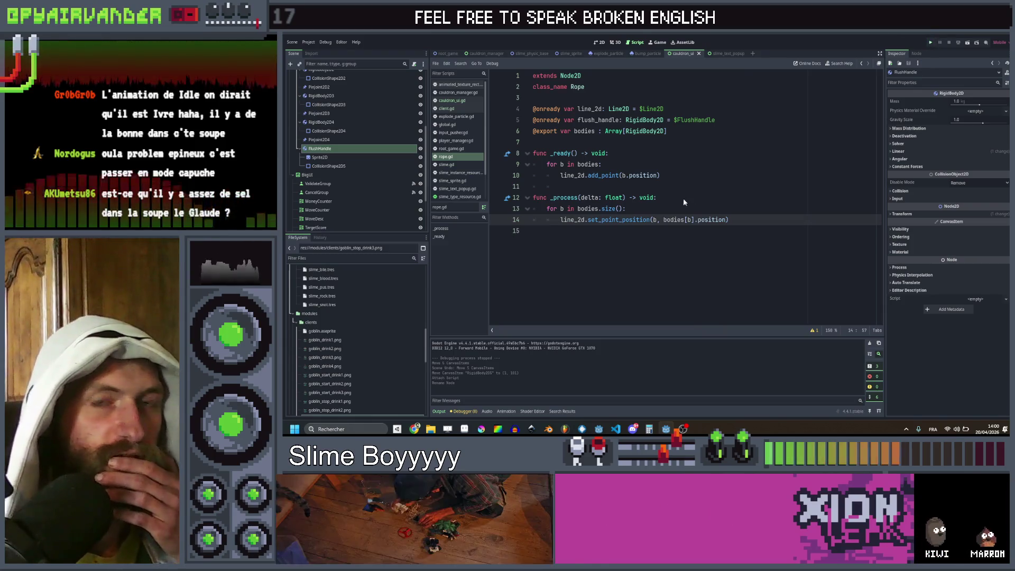
key(F5)
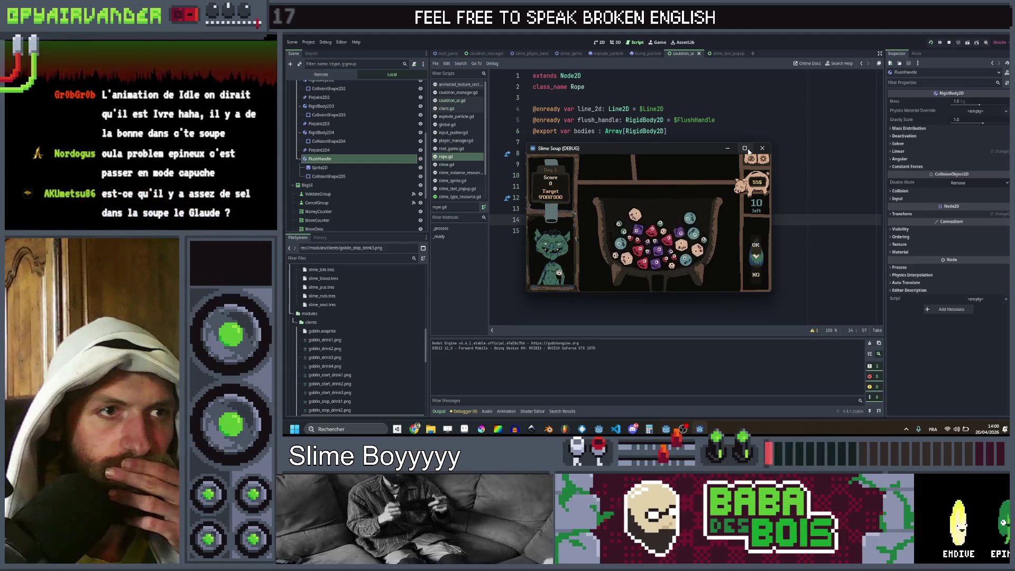
Close the game and put RigidBody2D and RigidBody2D2 into the Rope's Bodies array
click(762, 149)
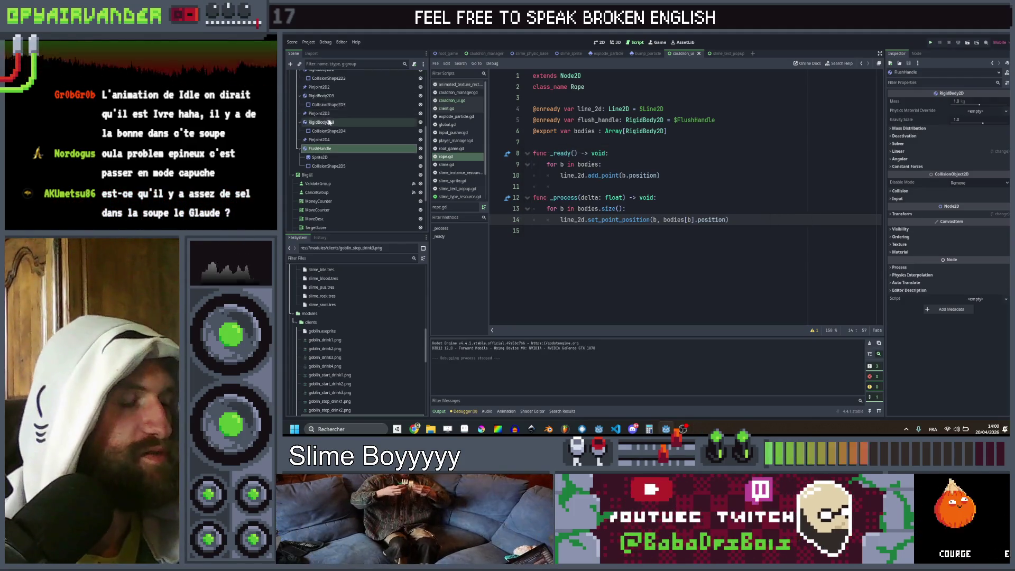
click(349, 145)
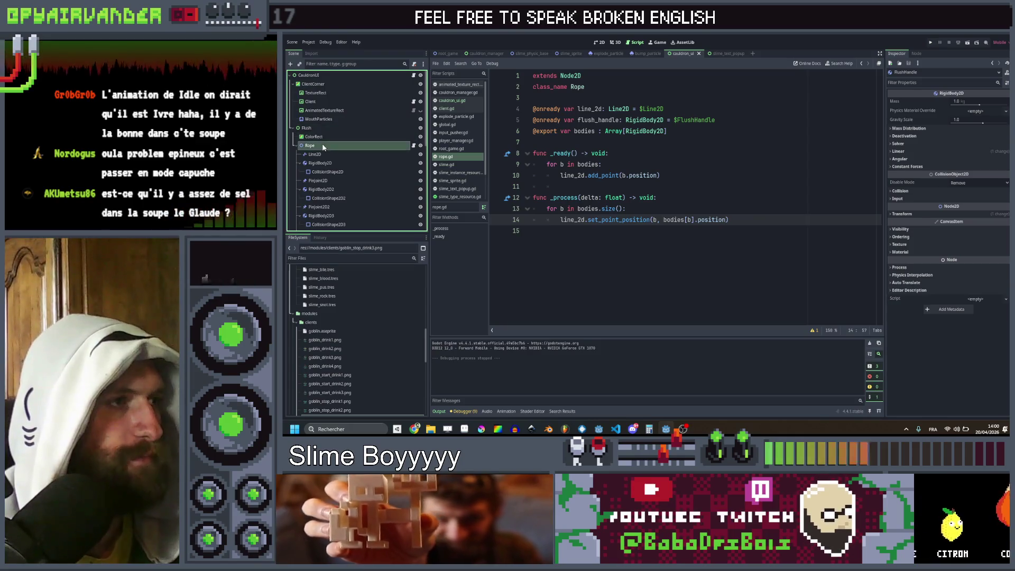
mouse_move(320, 163)
mouse_down()
mouse_move(739, 101)
mouse_move(967, 101)
mouse_move(943, 104)
mouse_up()
click(978, 102)
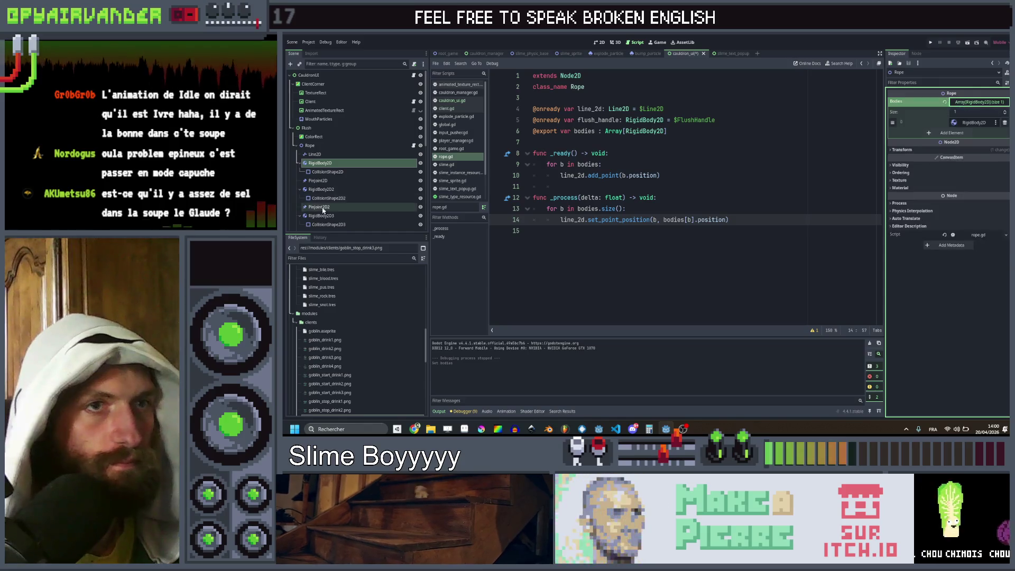
mouse_move(328, 188)
mouse_down()
mouse_move(528, 111)
mouse_move(978, 102)
mouse_up()
Append RigidBody2D3, RigidBody2D4 and FlushHandle to the Bodies array and run the game again
mouse_move(321, 215)
mouse_down()
mouse_move(581, 119)
mouse_move(977, 102)
mouse_up()
scroll(359, 159, down, 2)
drag(321, 202, 972, 102)
scroll(317, 190, down, 2)
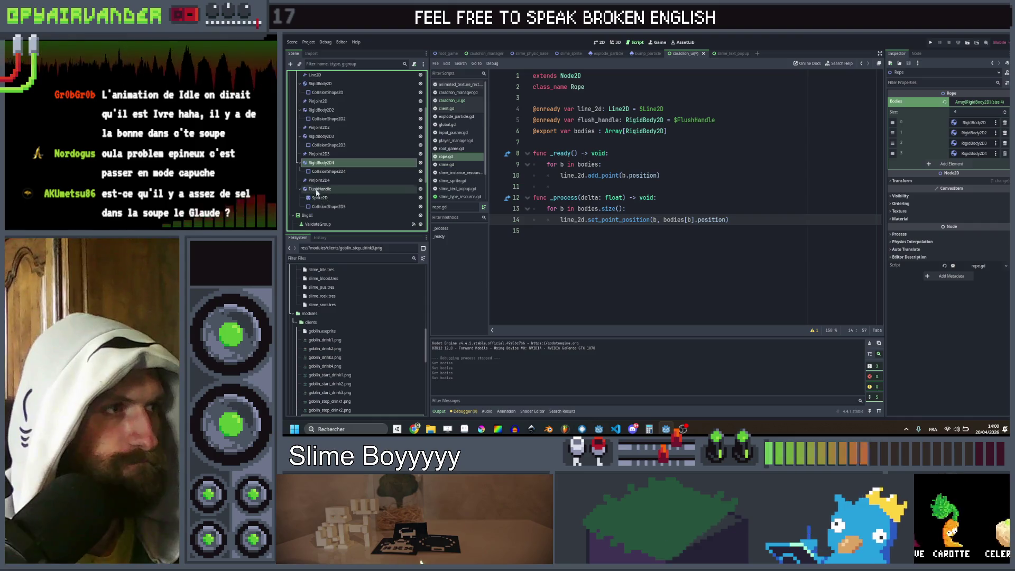
drag(316, 189, 831, 109)
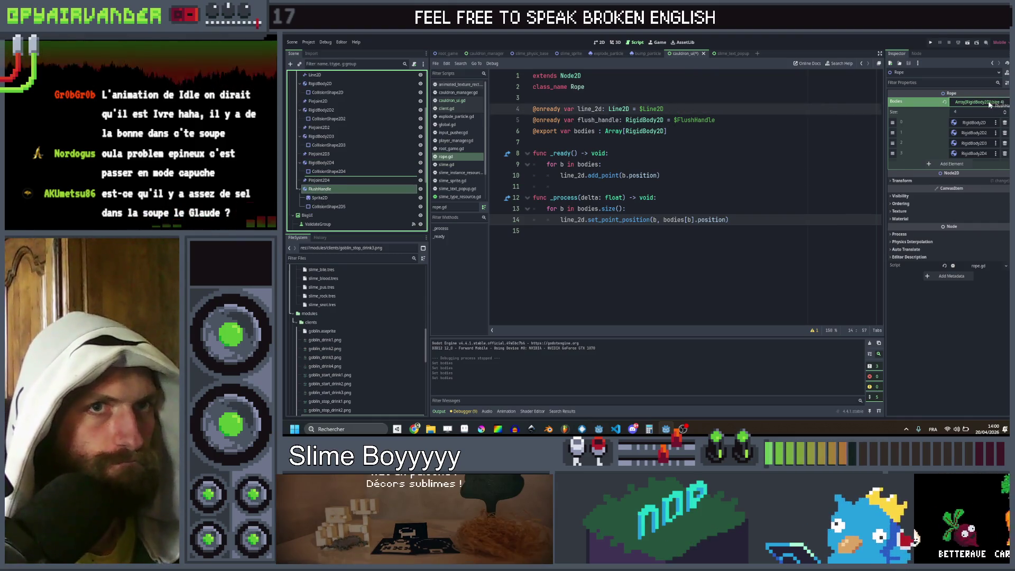
drag(989, 104, 988, 104)
click(929, 43)
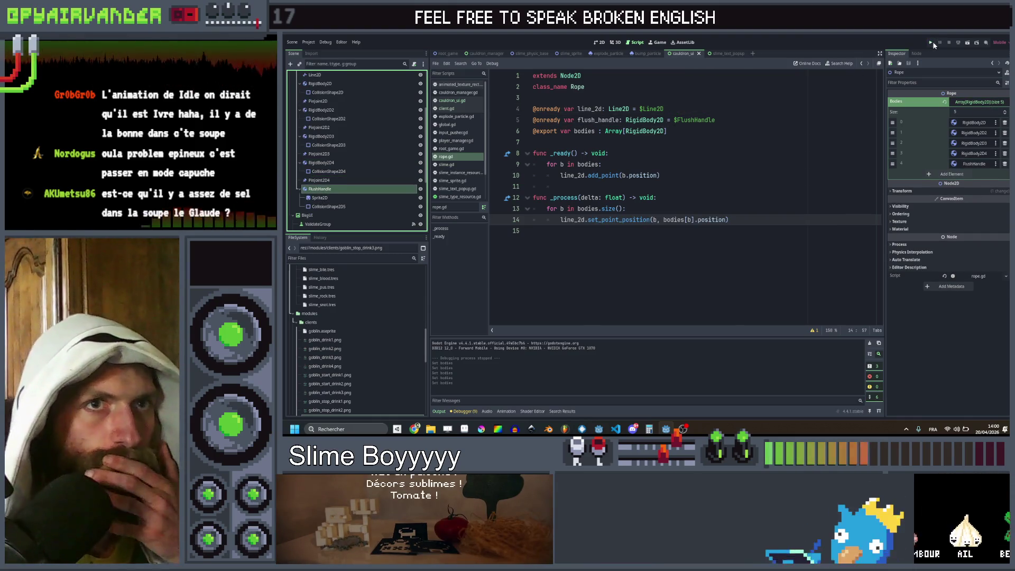
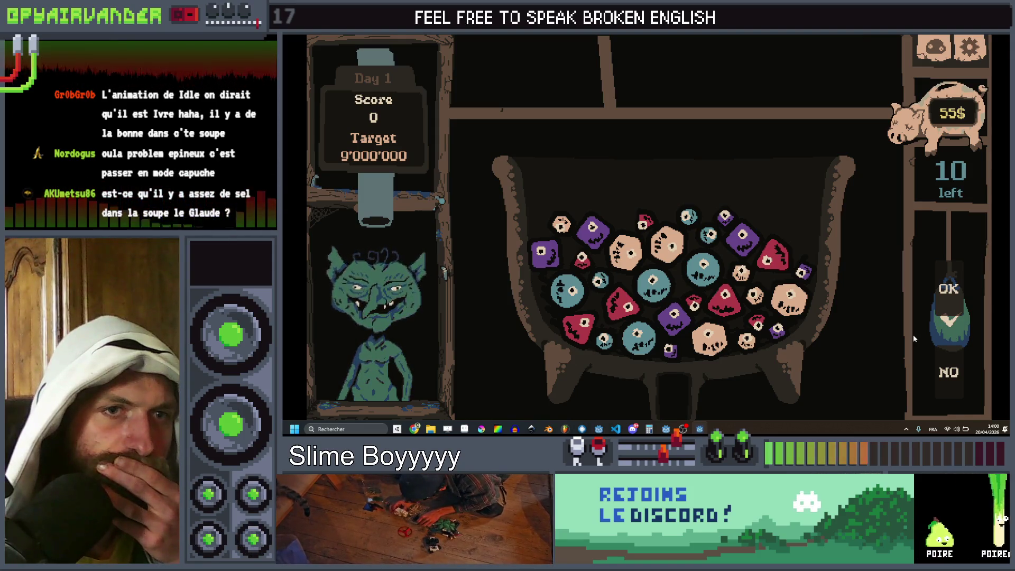
Close the debug game and start a new flush_handle line in rope.gd's _ready()
mouse_move(699, 429)
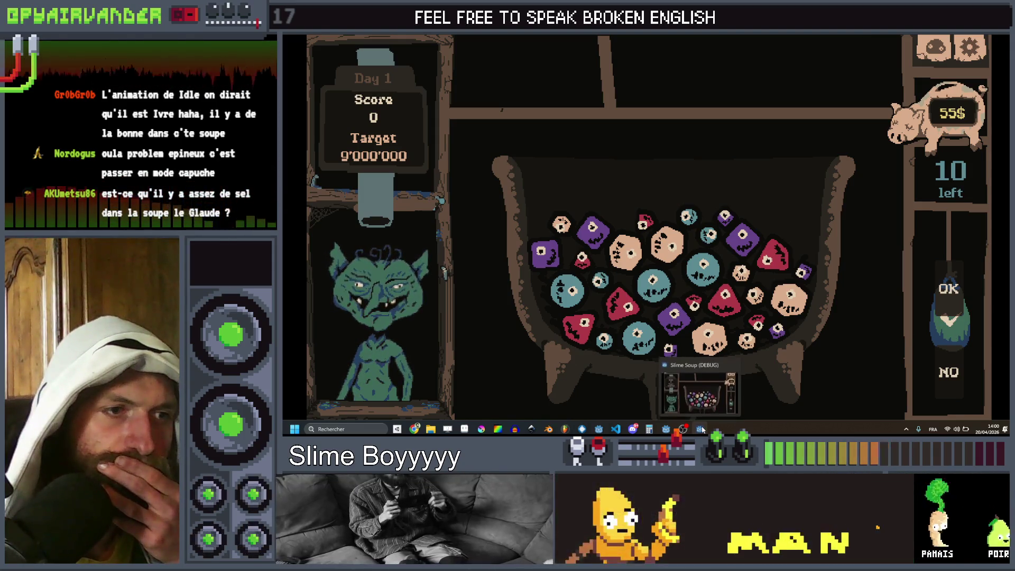
click(732, 365)
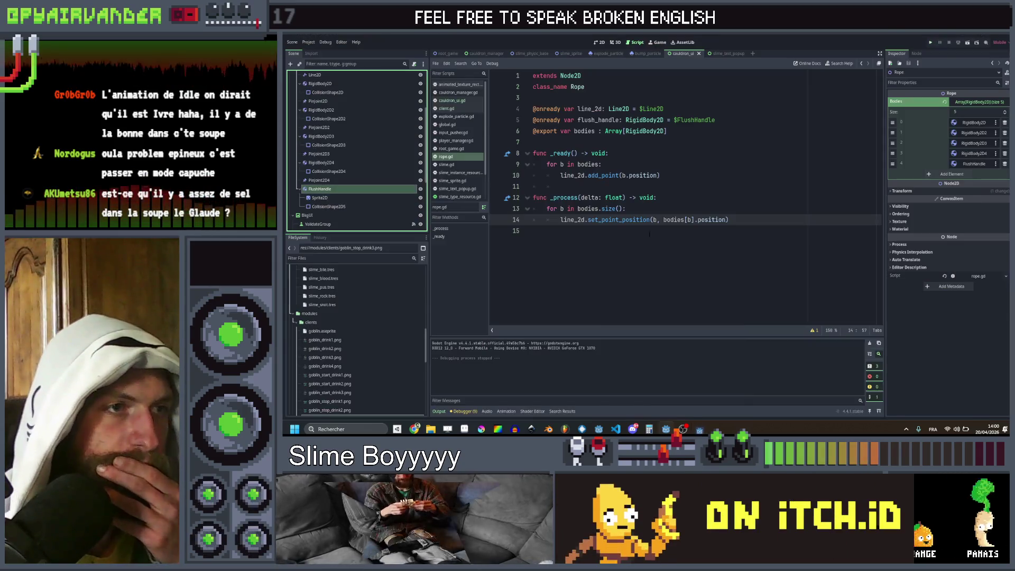
click(664, 178)
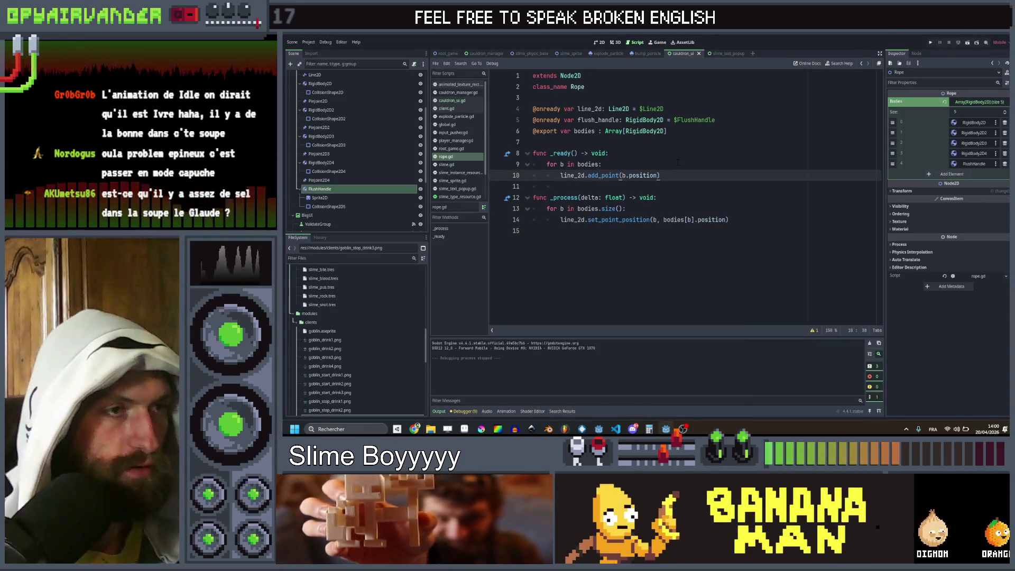
key(Return)
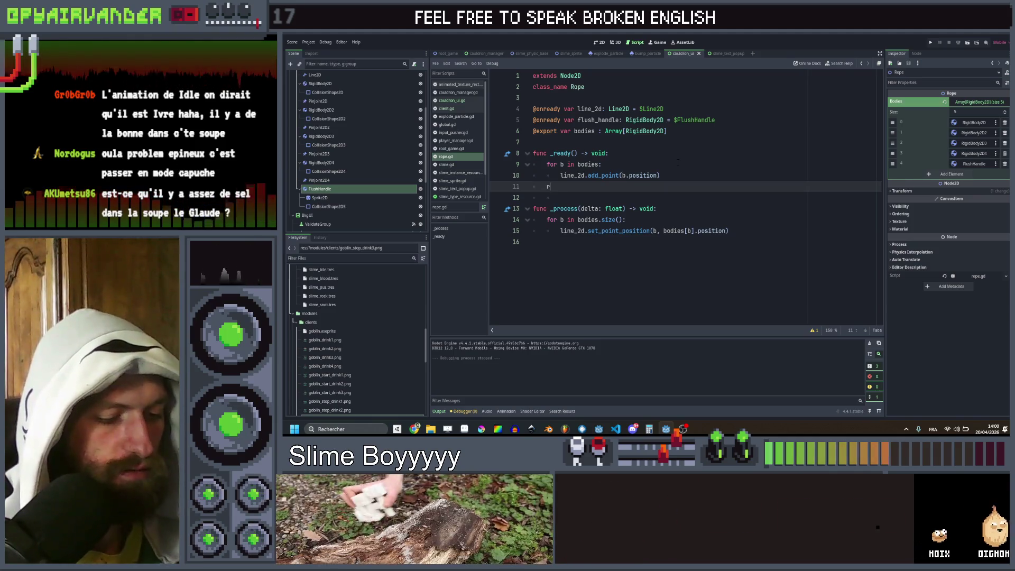
text(fl)
key(Return)
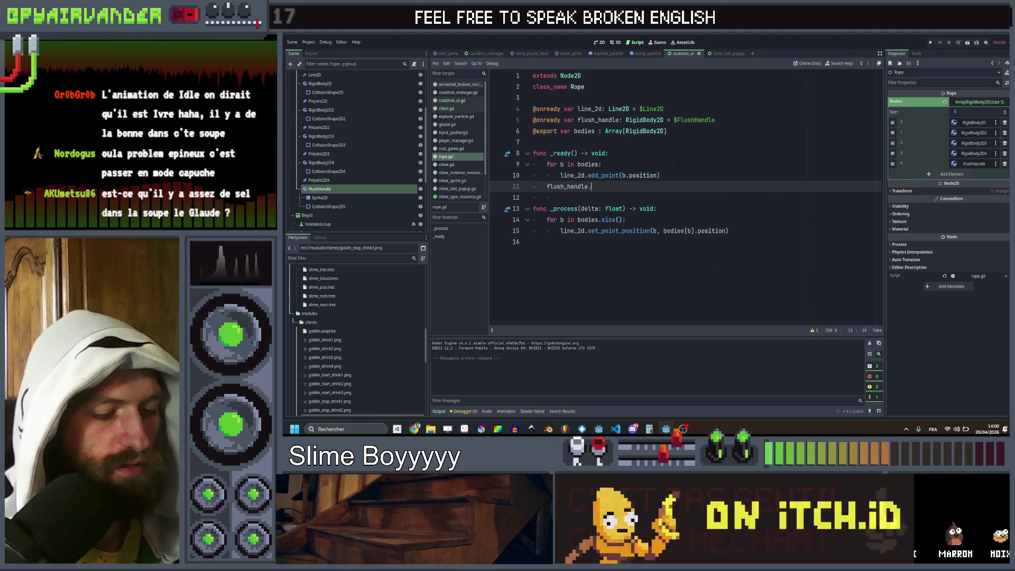
Complete the call as flush_handle.apply_impulse(Vector2.LEFT * 1000), save rope.gd and run the game
text(.i)
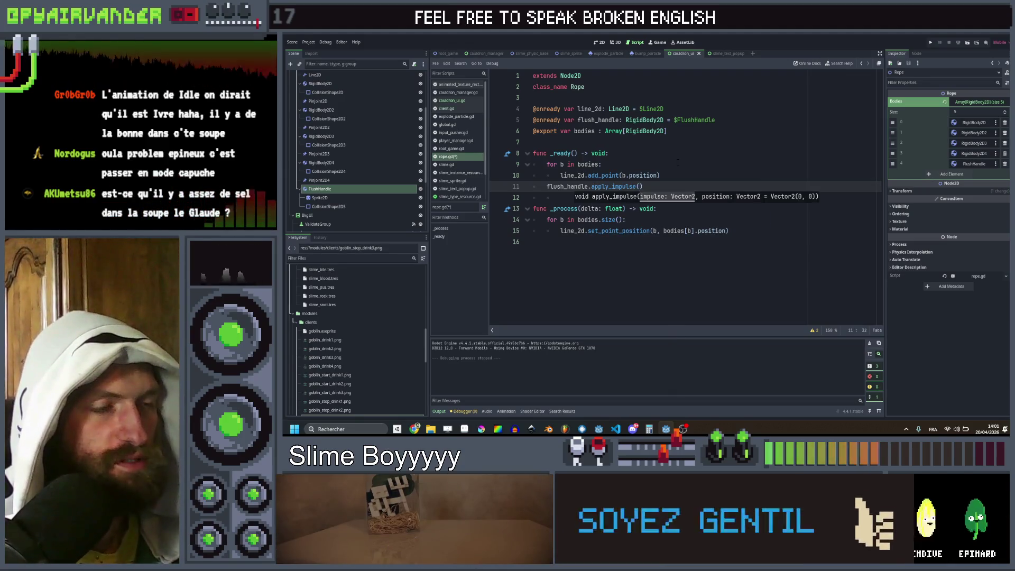
text(Vec)
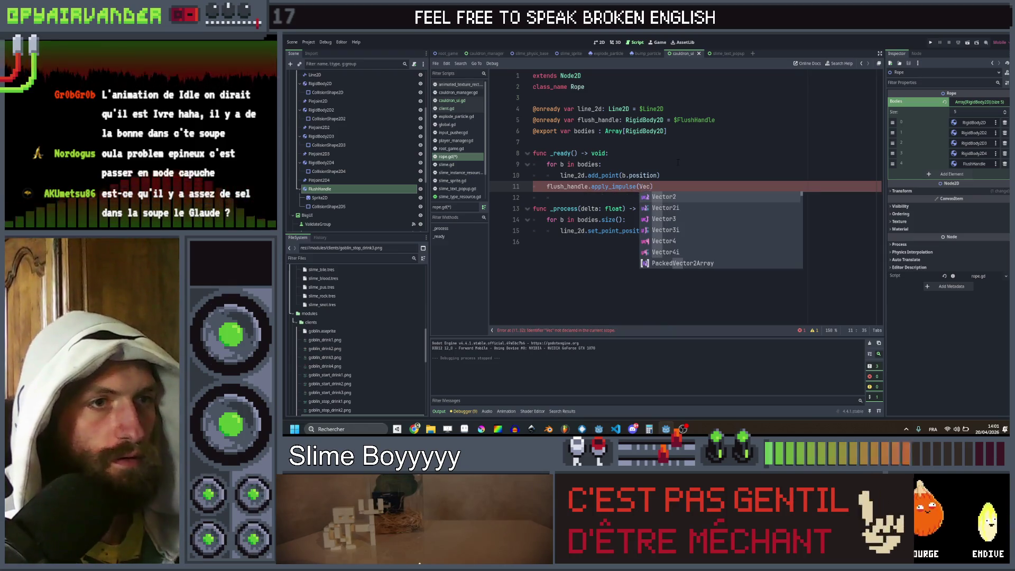
key(Return)
text(LEFT * )
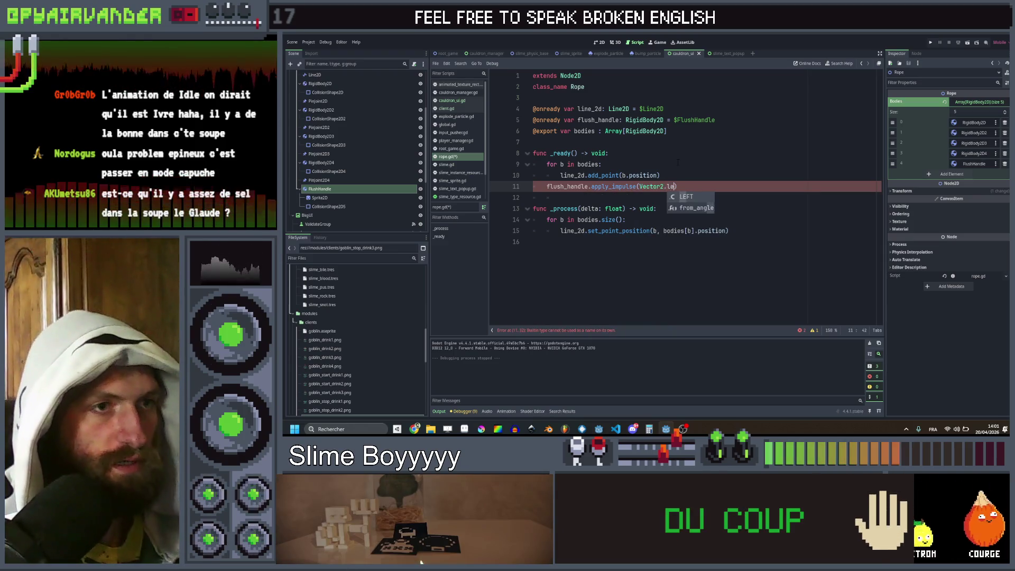
text(1000)
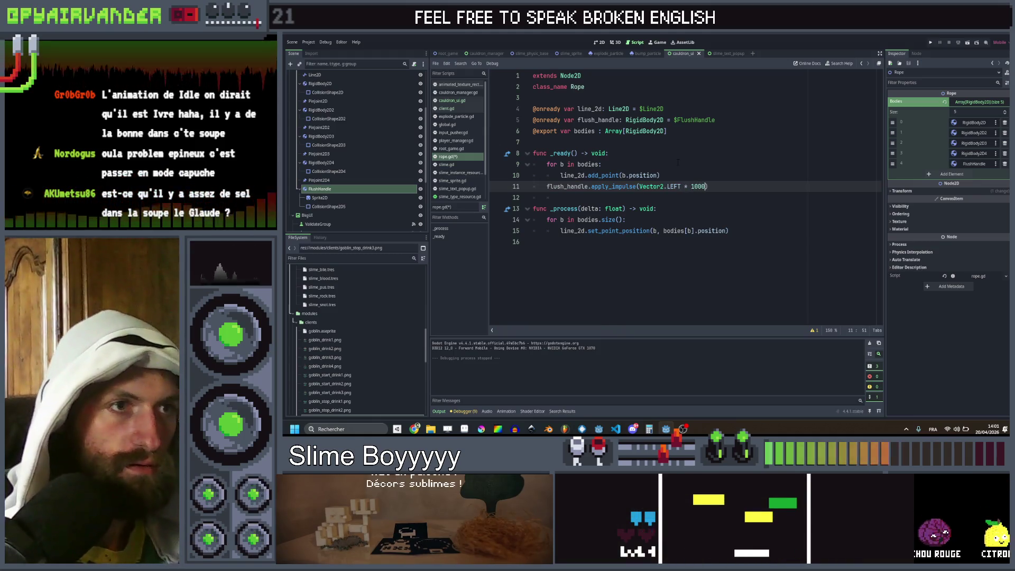
key(ctrl+s)
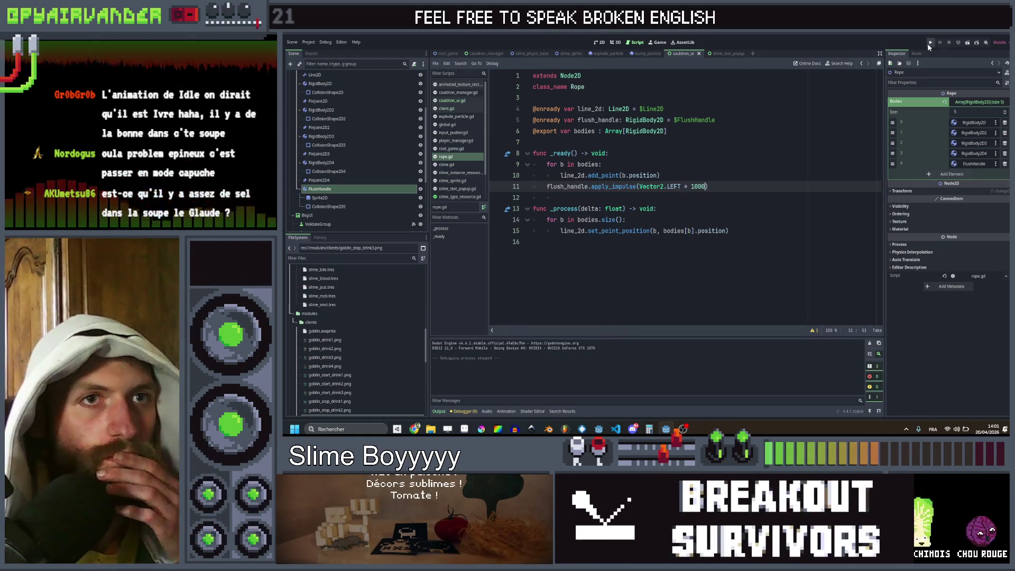
click(929, 43)
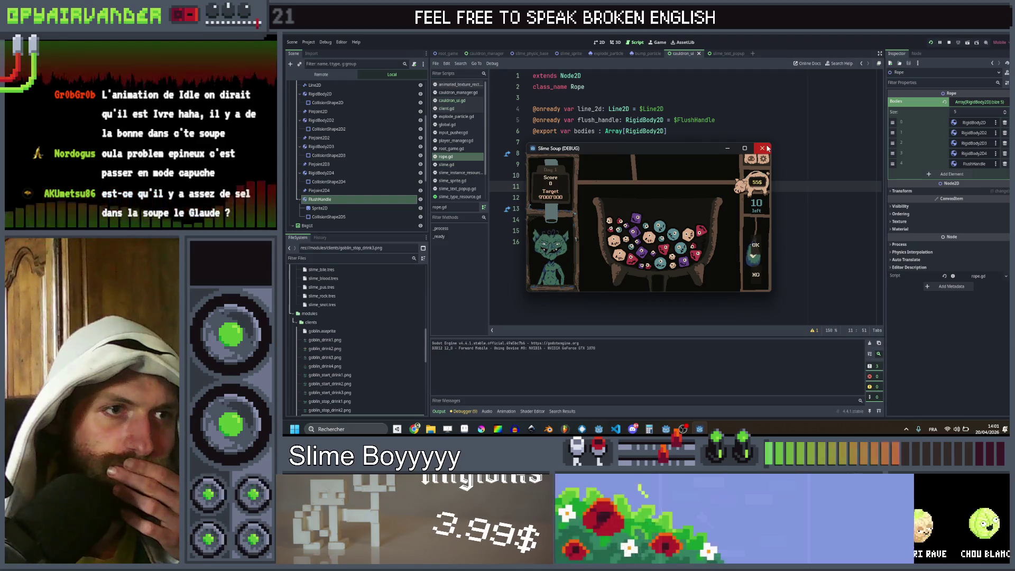
Close the test run and select RigidBody2D under Rope to start a multi-selection
click(756, 148)
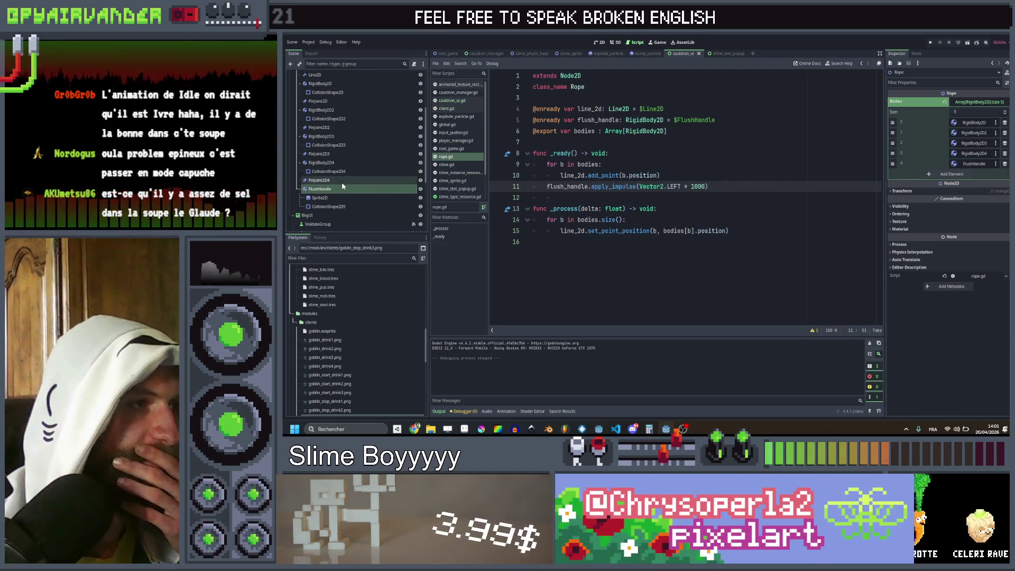
scroll(341, 184, up, 3)
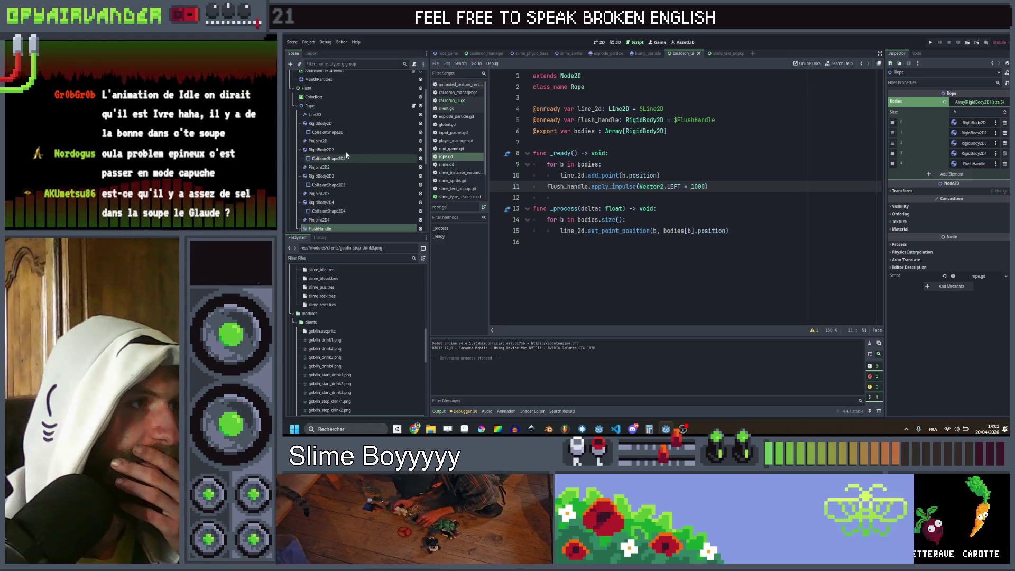
click(340, 124)
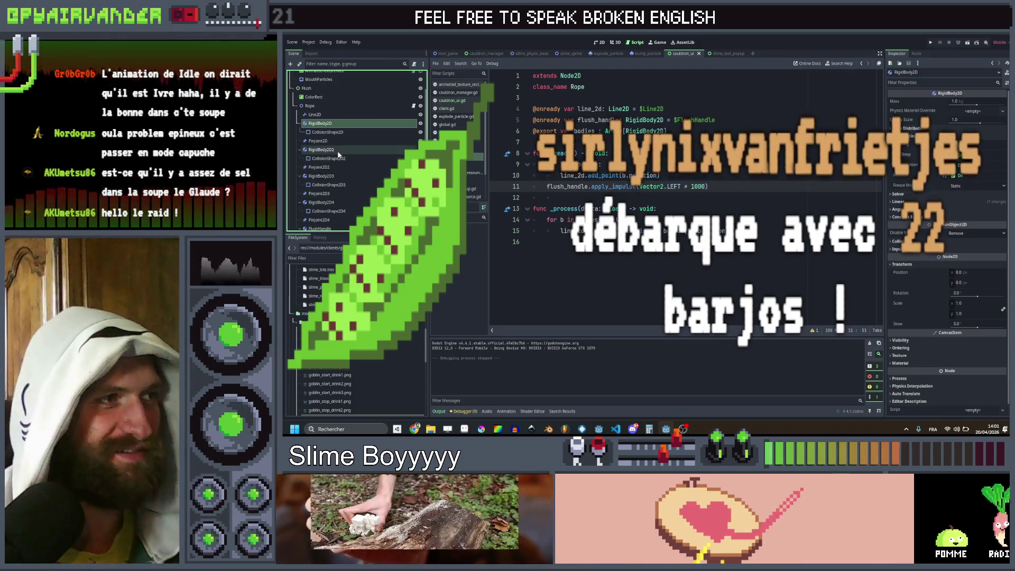
ctrl+click(337, 152)
Add RigidBody2D3, RigidBody2D4 and FlushHandle to the selection and focus the Inspector
ctrl+click(325, 176)
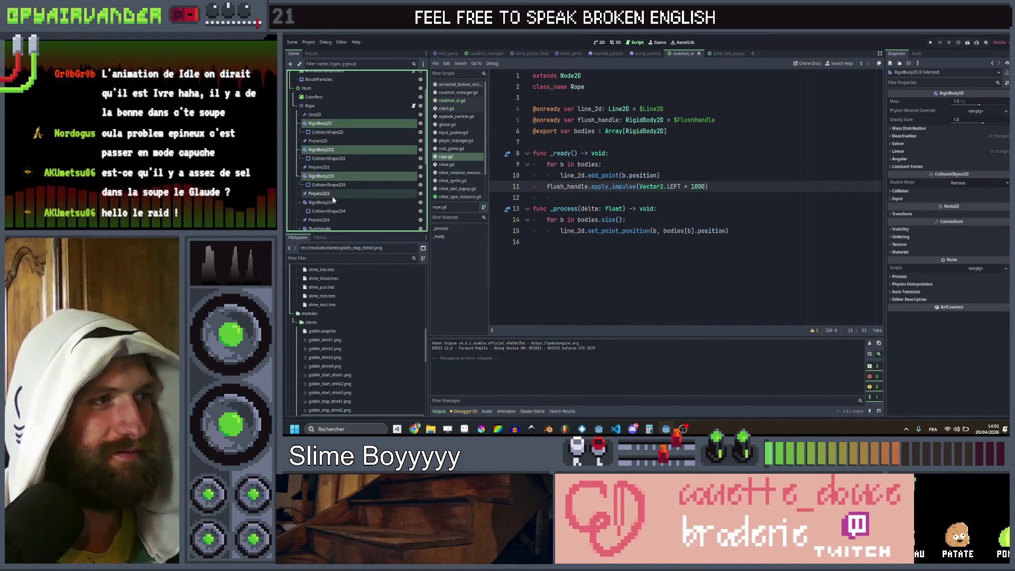
ctrl+click(333, 203)
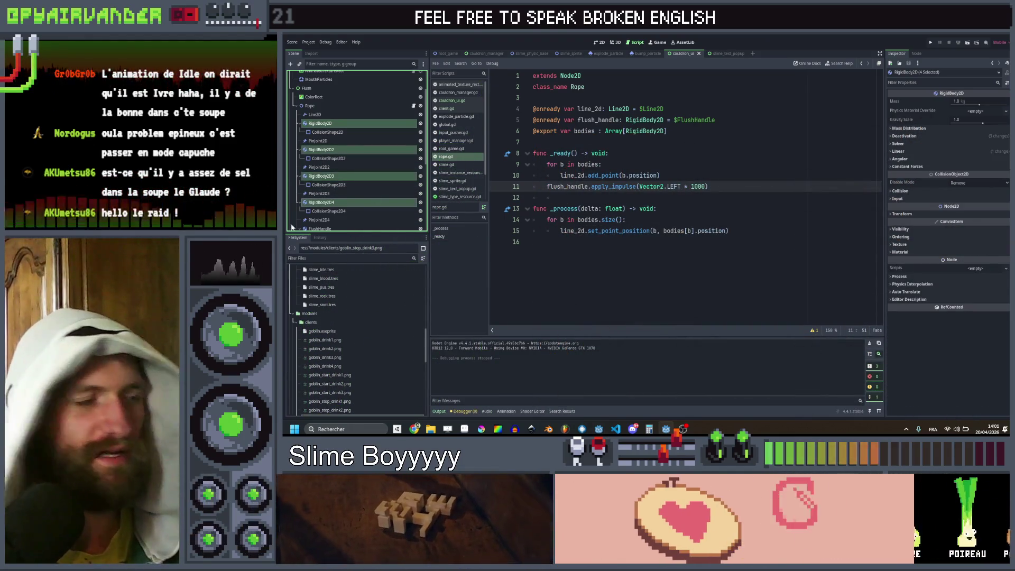
scroll(342, 212, down, 1)
ctrl+click(329, 209)
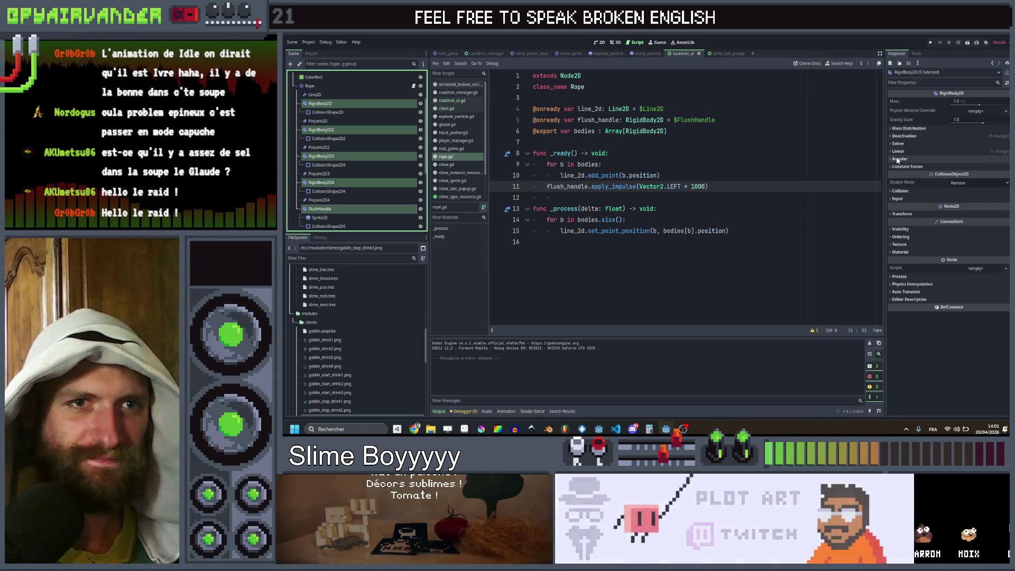
click(897, 154)
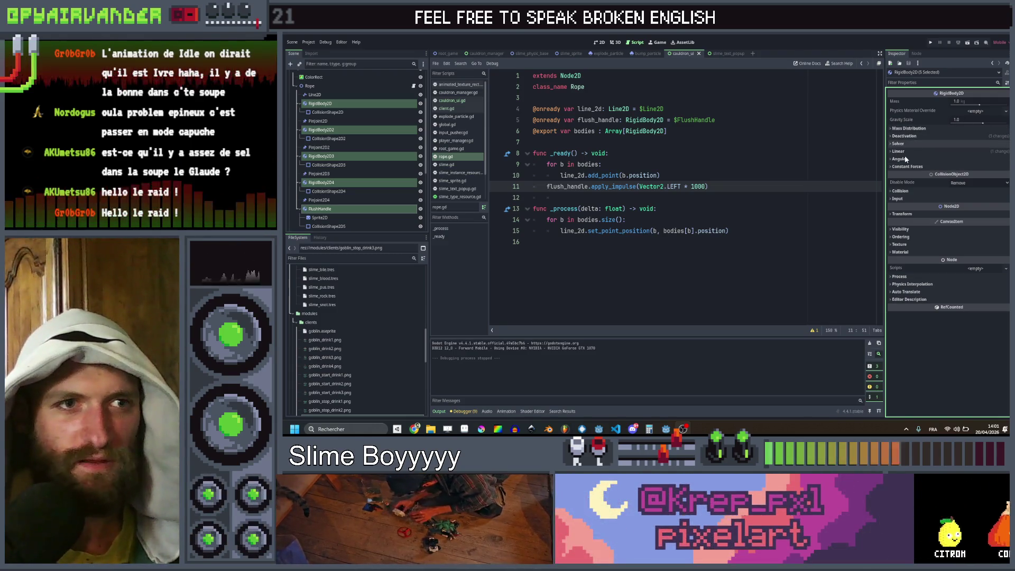
Revert then set Linear Damp to 0.1 on all five rope bodies, then switch to the browser
click(898, 152)
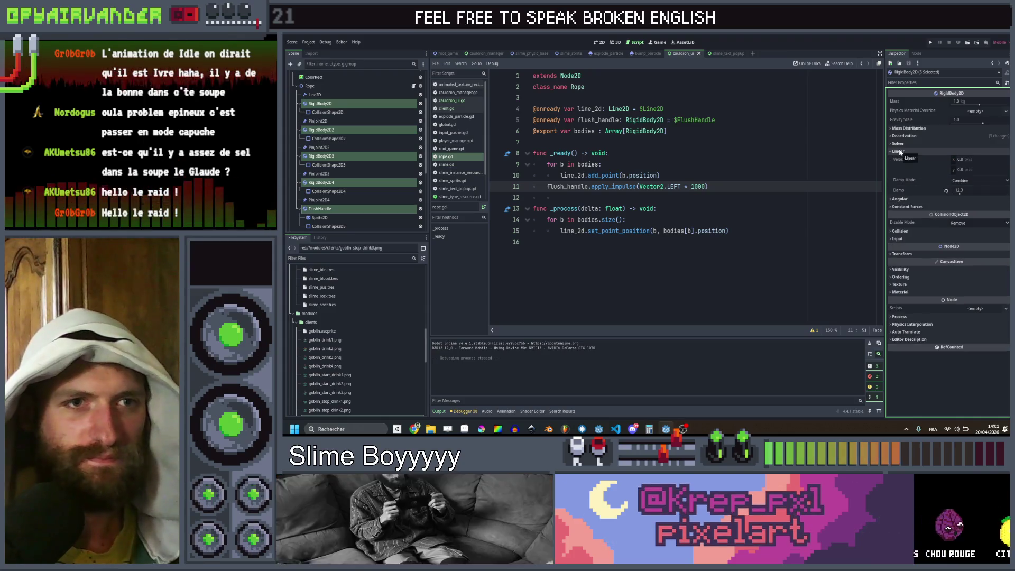
click(946, 191)
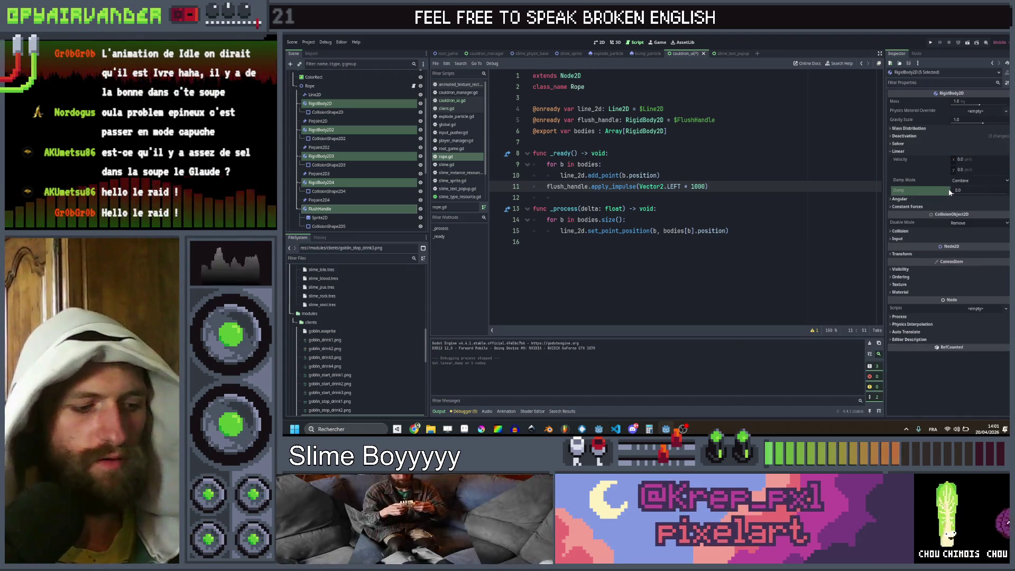
click(953, 191)
text(0.1)
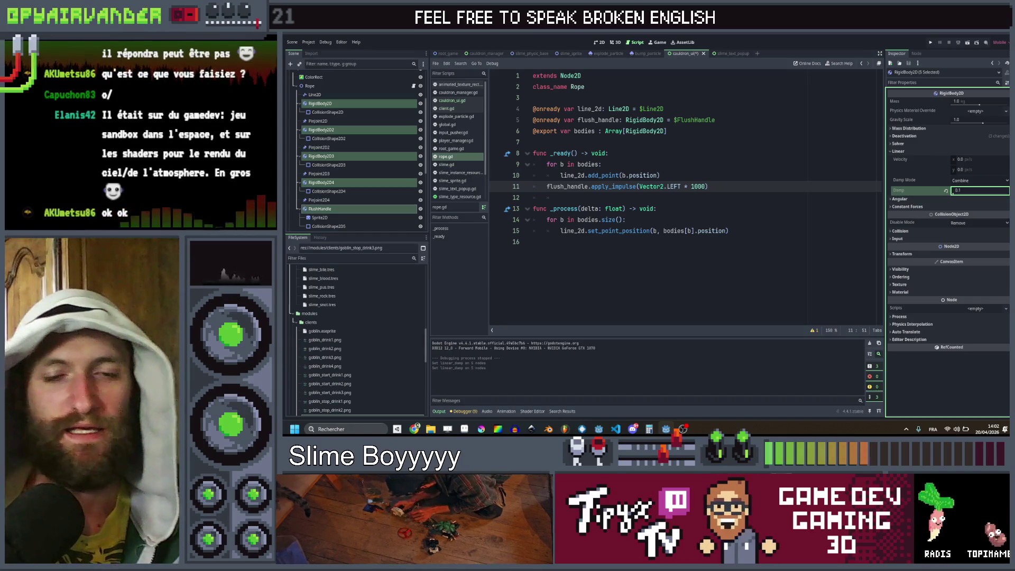
key(alt+Tab)
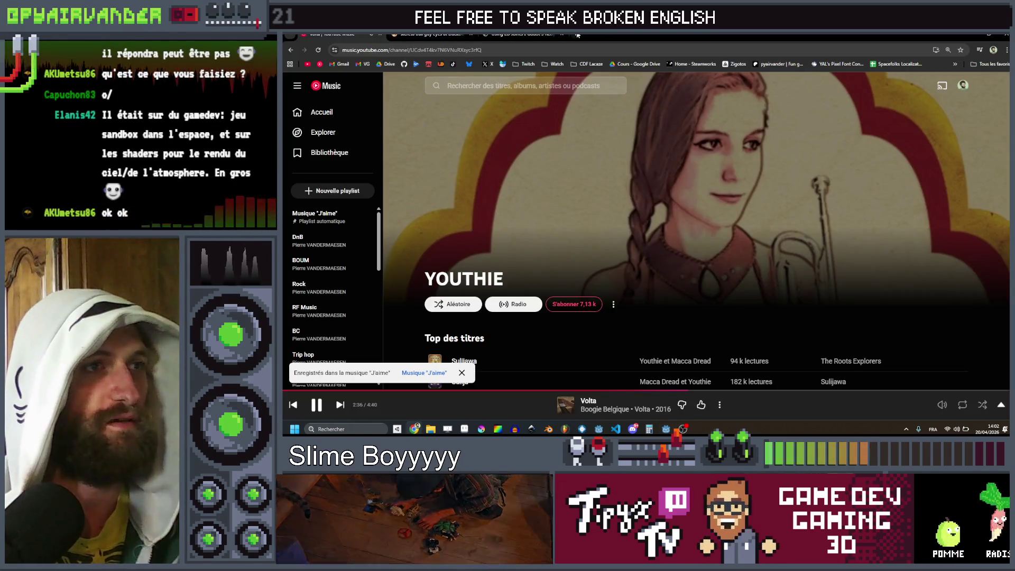
Open itch.io/dashboard in a new browser tab via the 'itch' address-bar suggestion
click(578, 34)
text(itch)
key(Return)
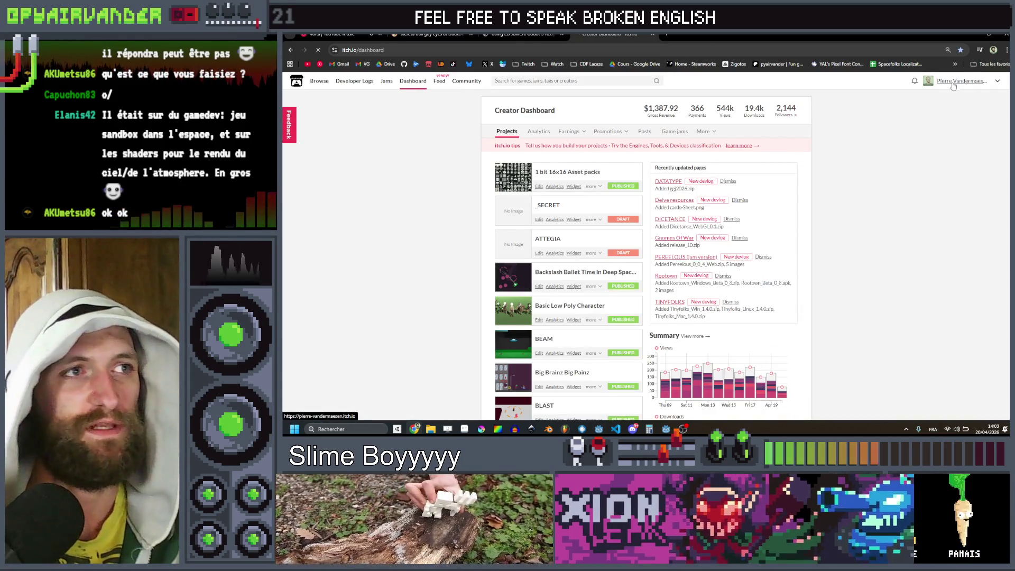
Open the developer's public itch.io games page, browse it and open Make A Pierre
click(963, 85)
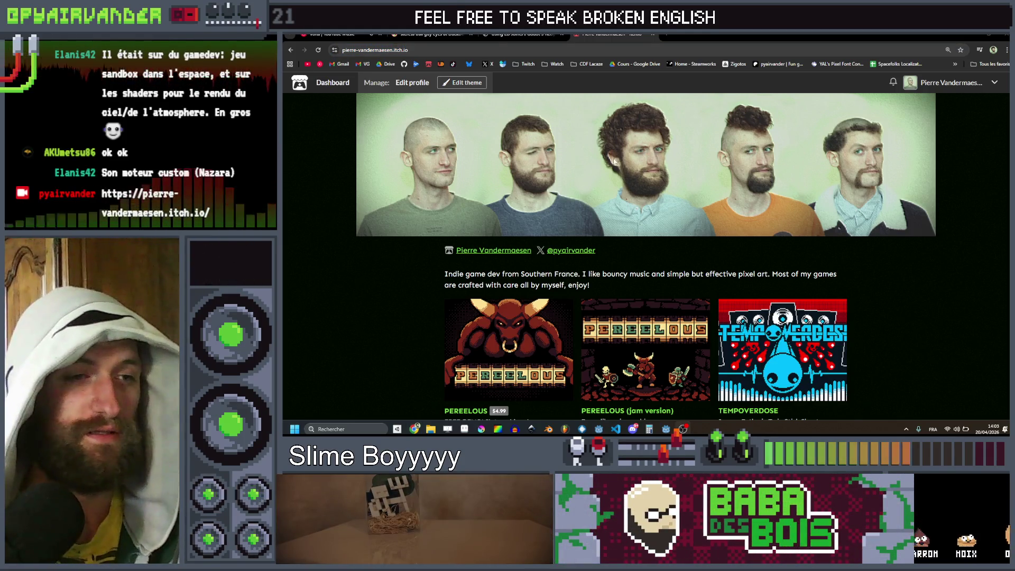
scroll(622, 172, down, 15)
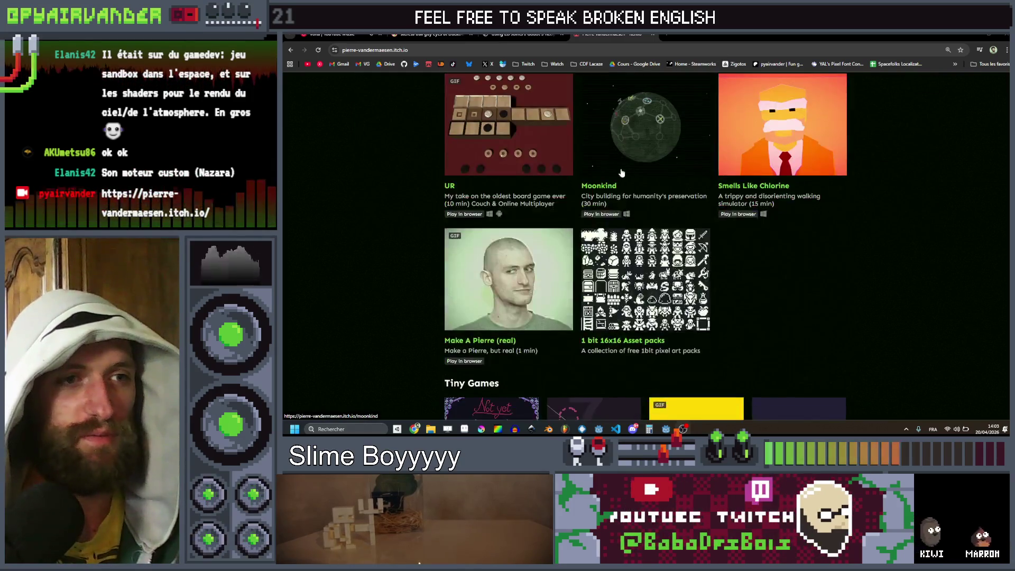
scroll(622, 172, down, 3)
scroll(622, 172, up, 12)
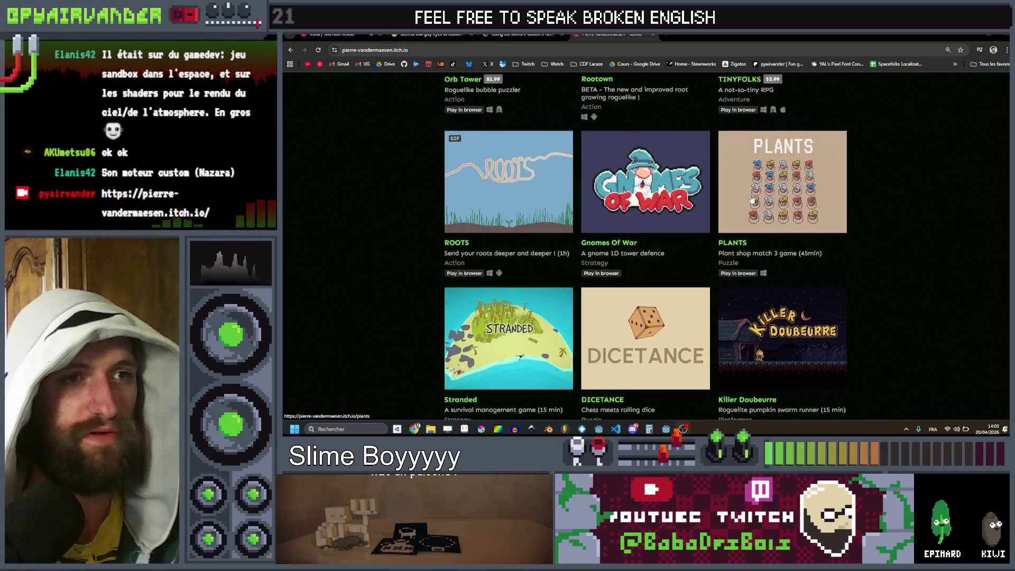
scroll(752, 200, down, 8)
click(731, 189)
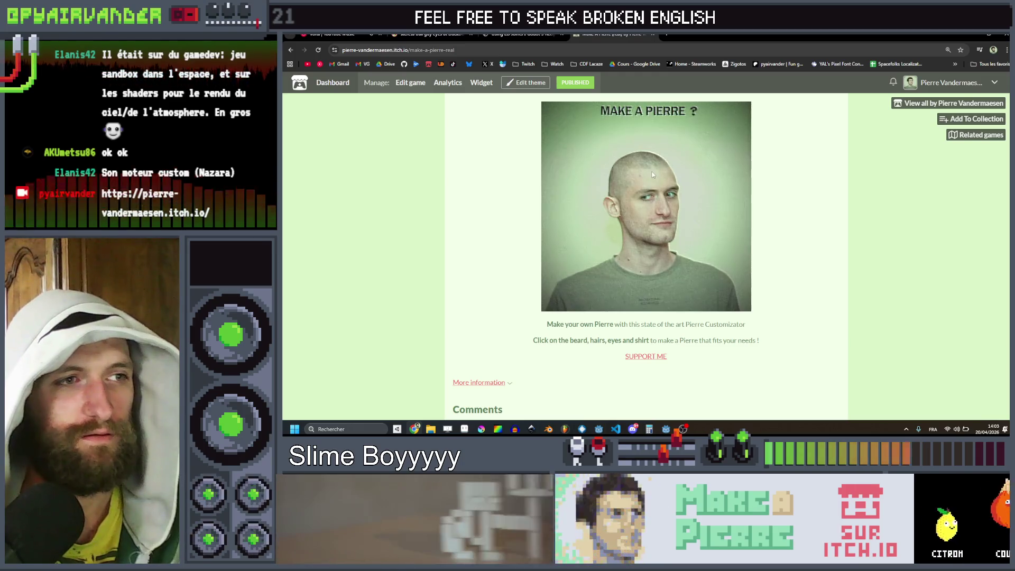
Give the portrait a beard, cycle its headwear, randomize the outfit, then close the tab and return to Godot
click(659, 232)
click(639, 171)
click(639, 171)
click(640, 170)
click(639, 170)
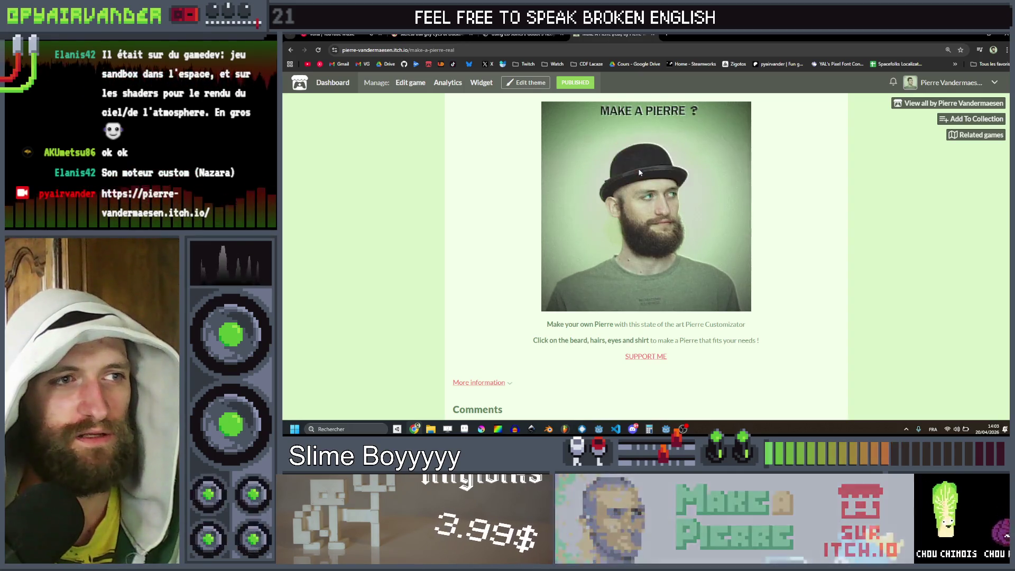
click(639, 171)
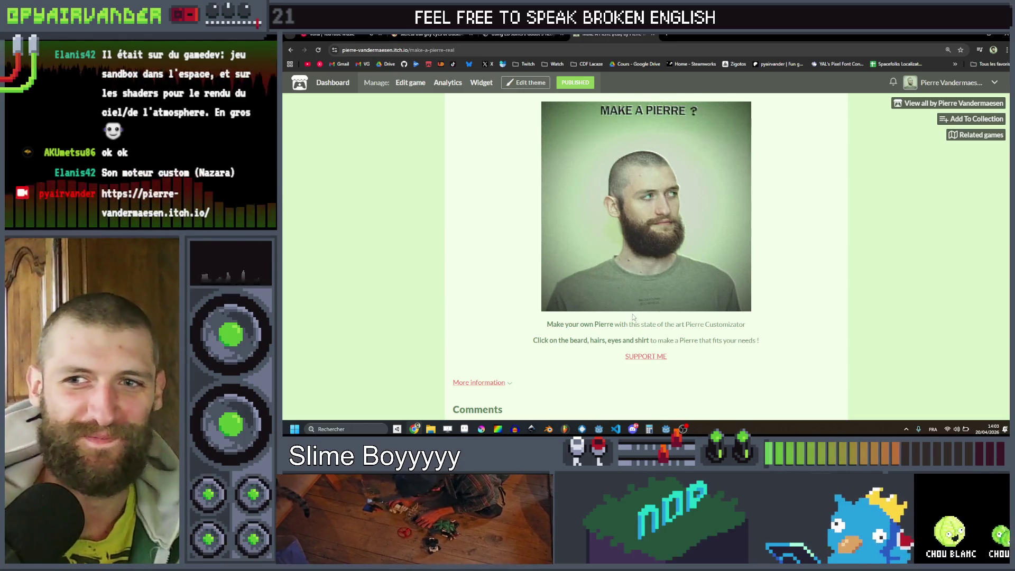
click(696, 113)
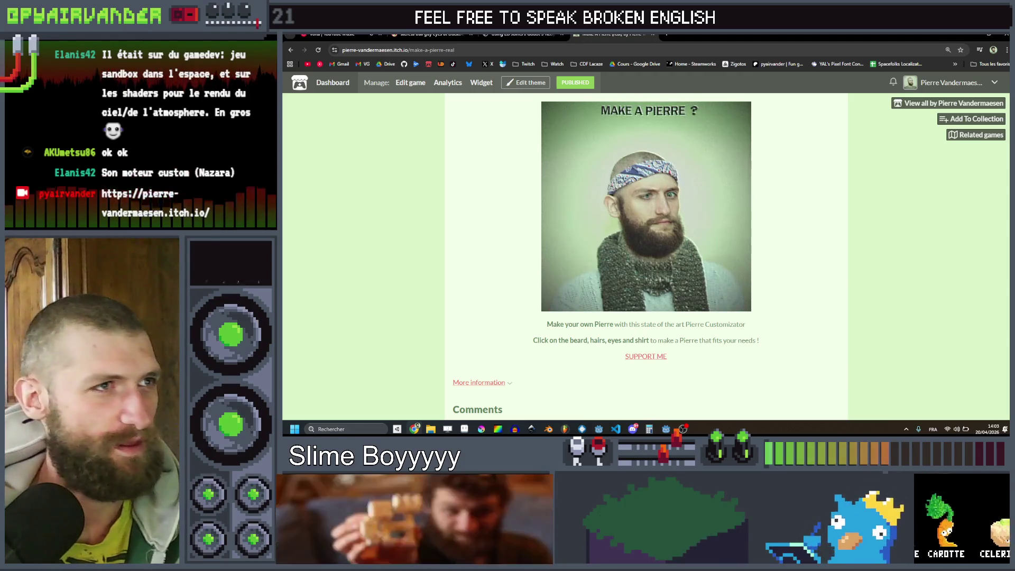
click(654, 36)
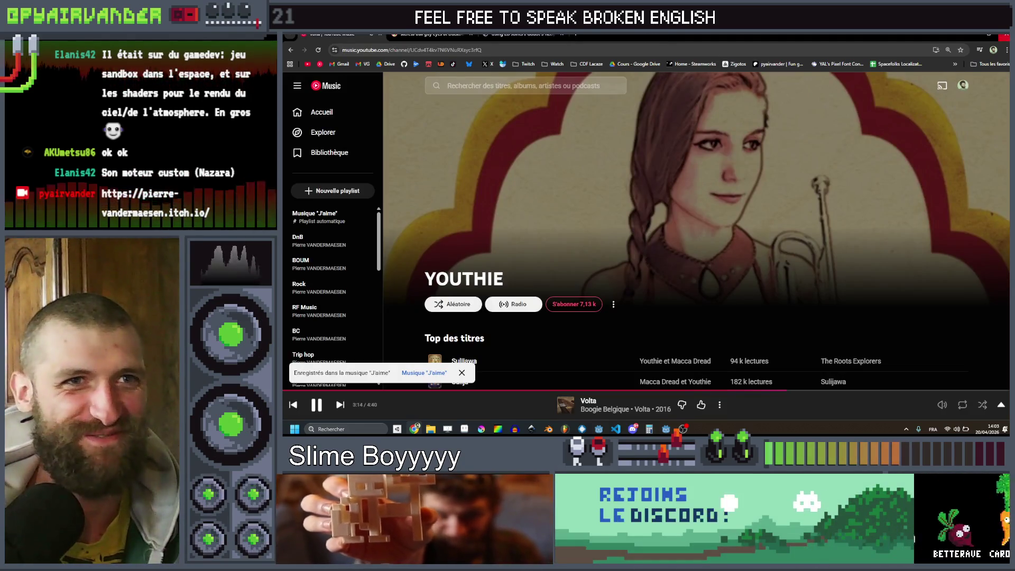
key(alt+Tab)
Test-run the game, change the rope bodies' Linear Damp from 0.1 to 1, and test again
click(747, 208)
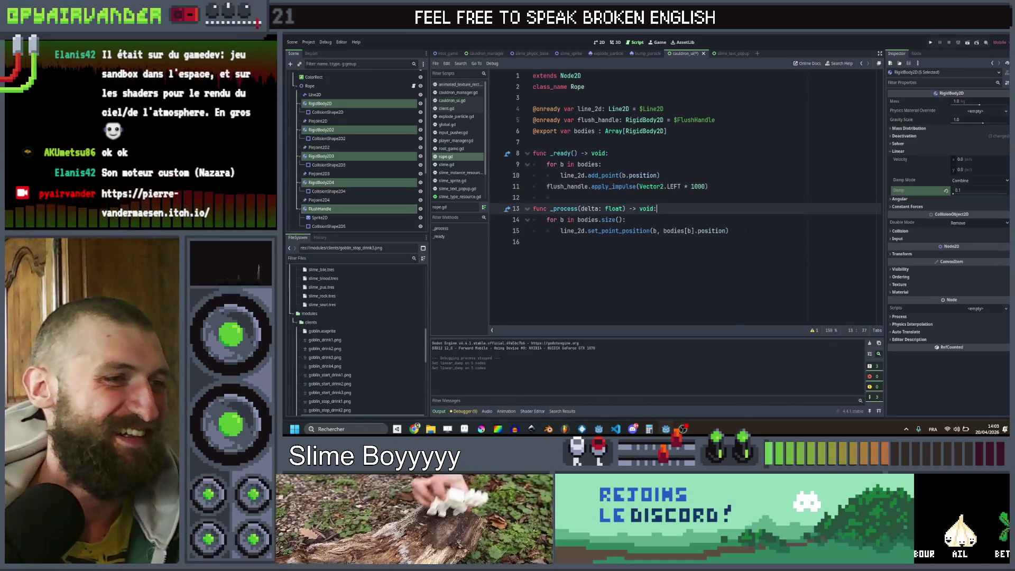
click(747, 230)
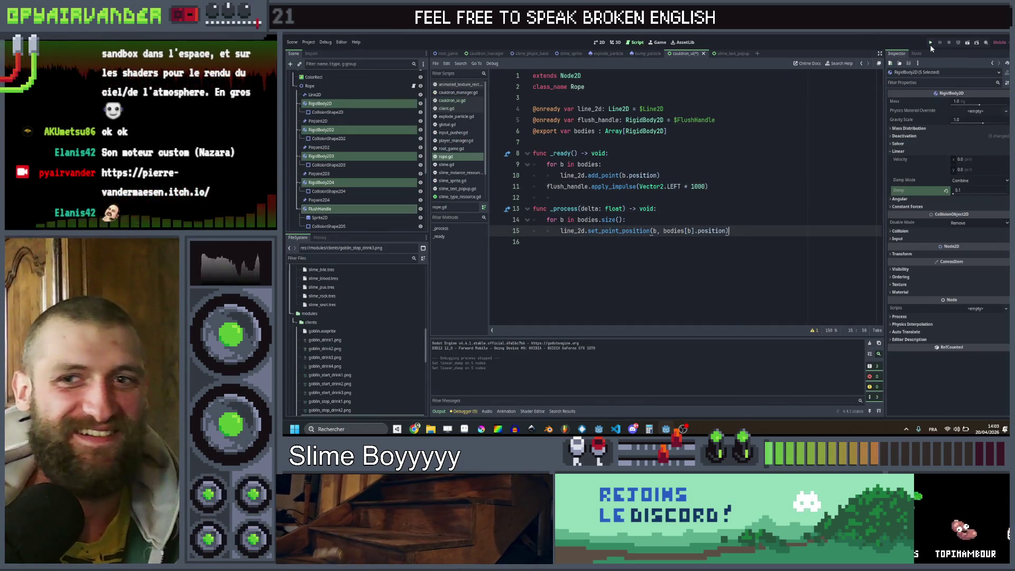
click(930, 43)
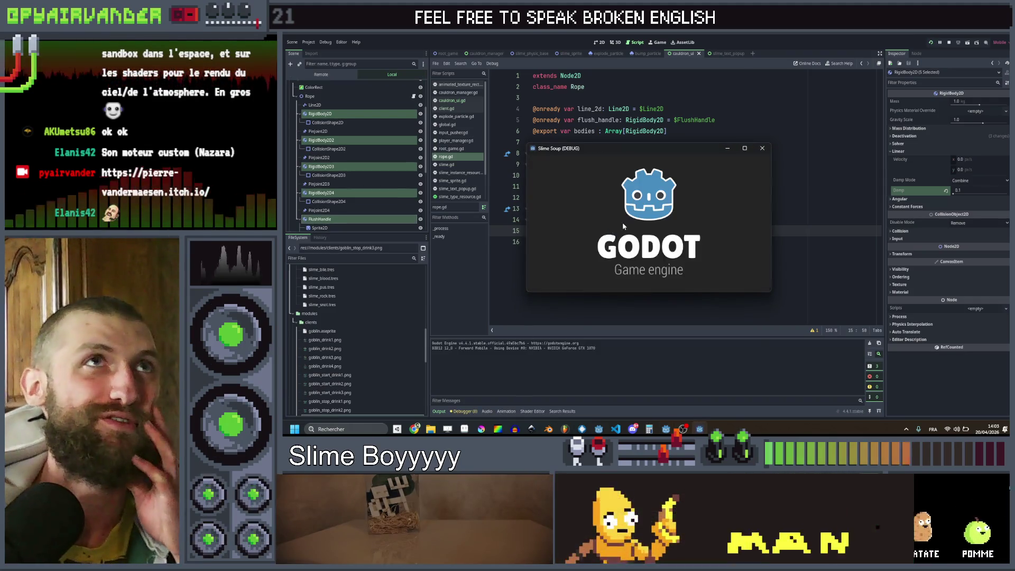
click(762, 149)
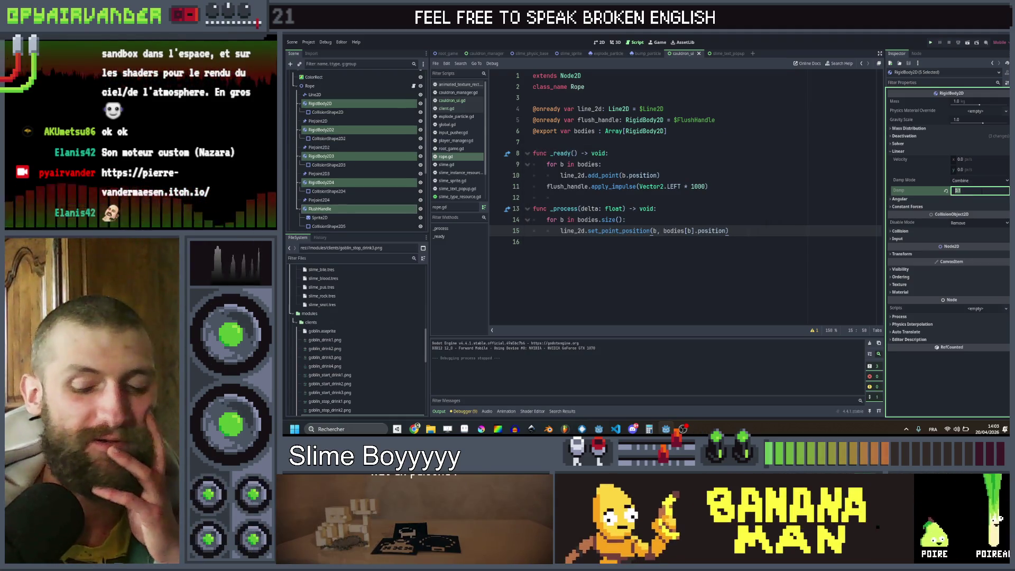
text(1)
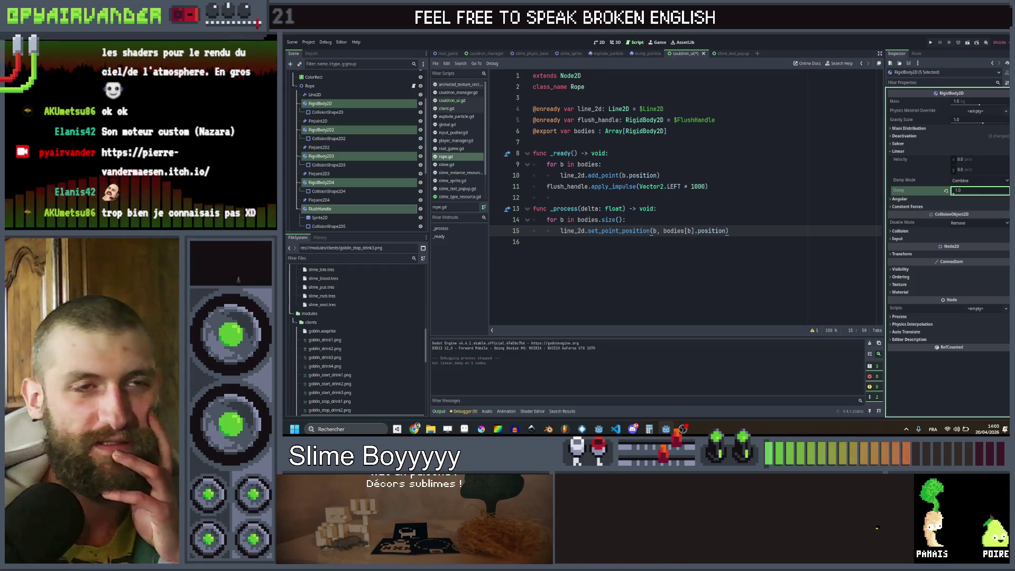
click(931, 42)
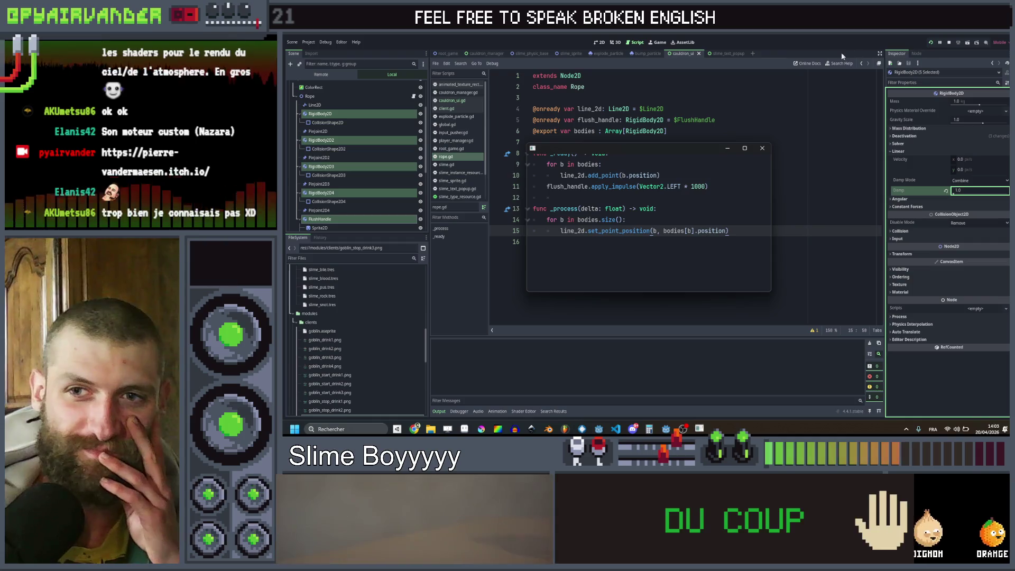
click(762, 149)
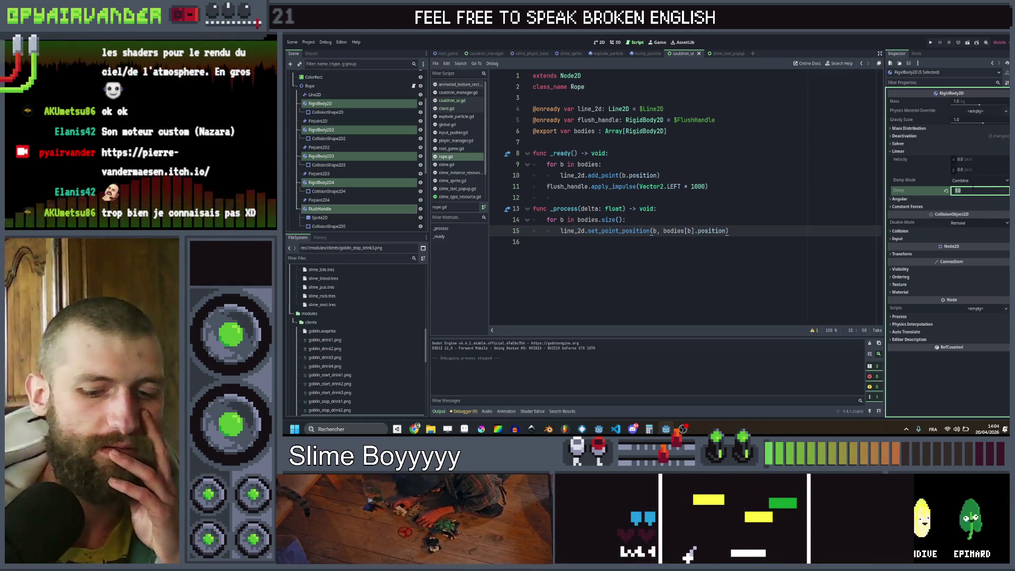
Set the rope bodies' Linear Damp to 4 and test it in a game run
text(0)
key(Return)
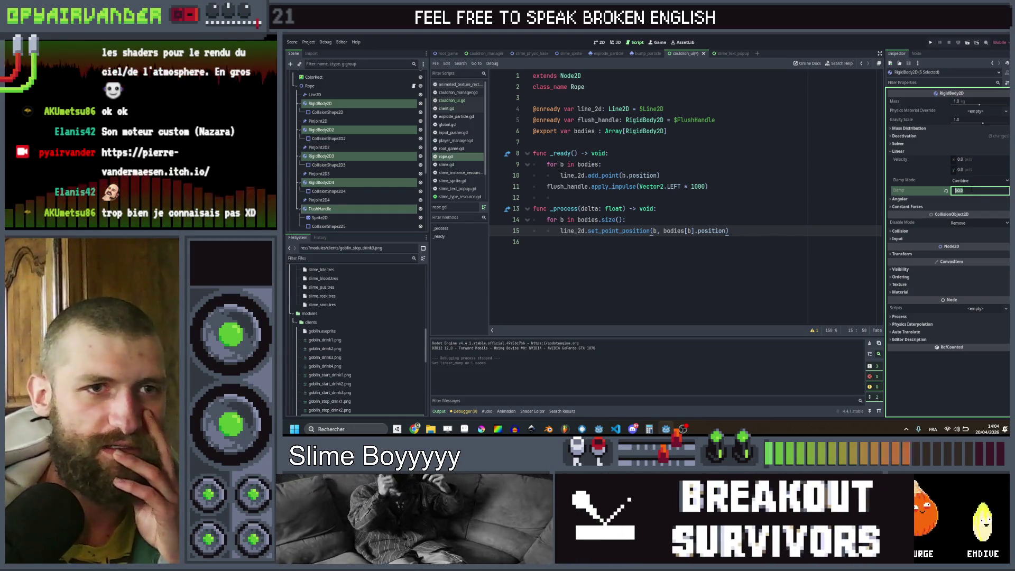
text(4)
key(Return)
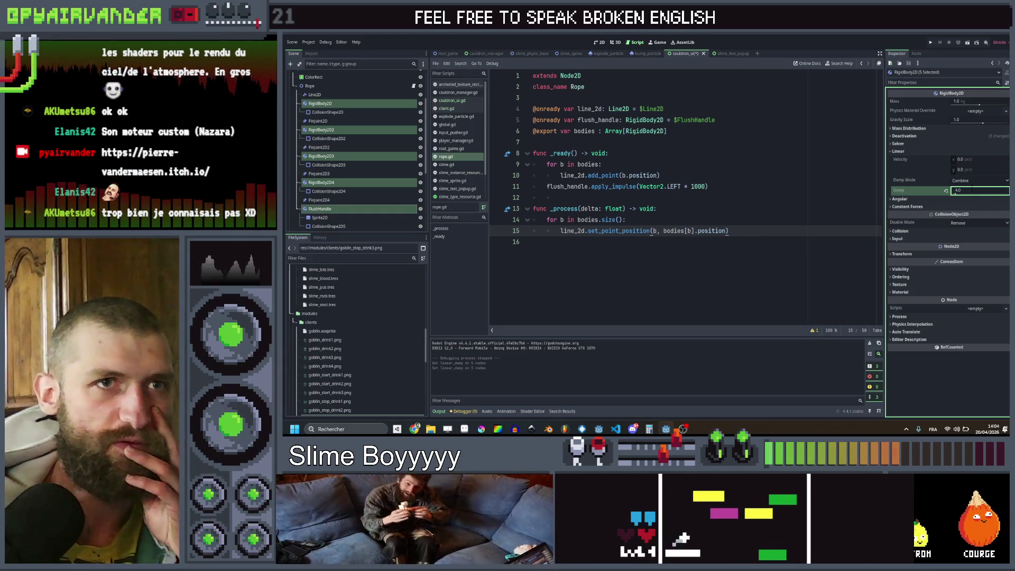
click(931, 42)
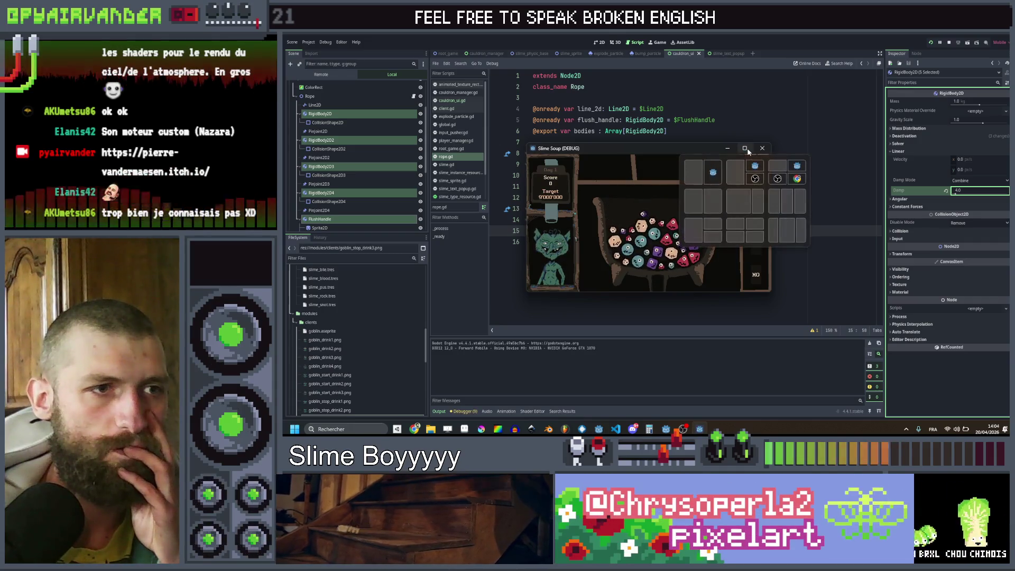
click(762, 150)
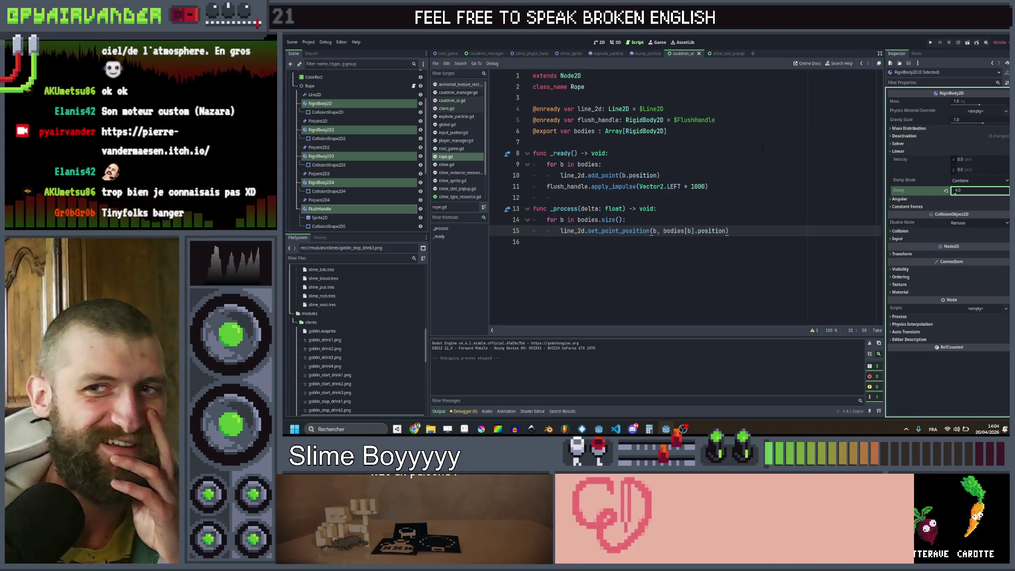
Untick collision Mask layer 1 for the bodies, test the game, then select the first pin joint
click(899, 231)
click(897, 252)
click(896, 279)
scroll(382, 188, down, 1)
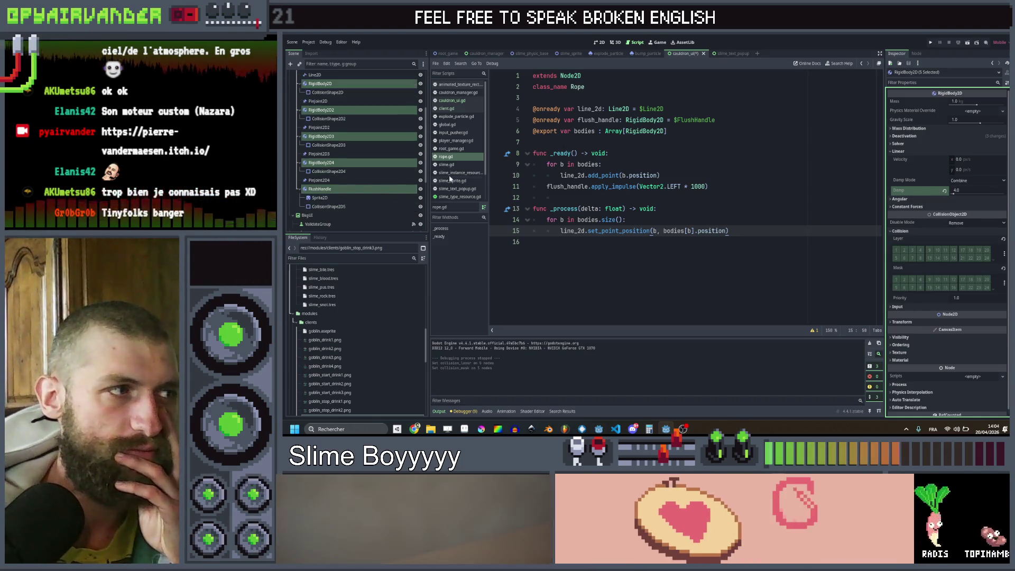
click(930, 43)
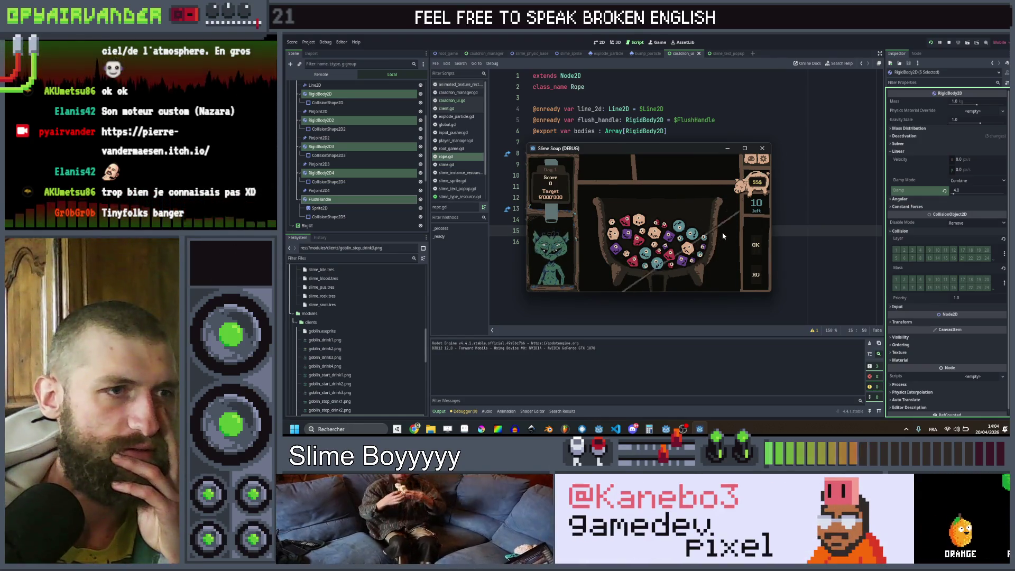
click(761, 150)
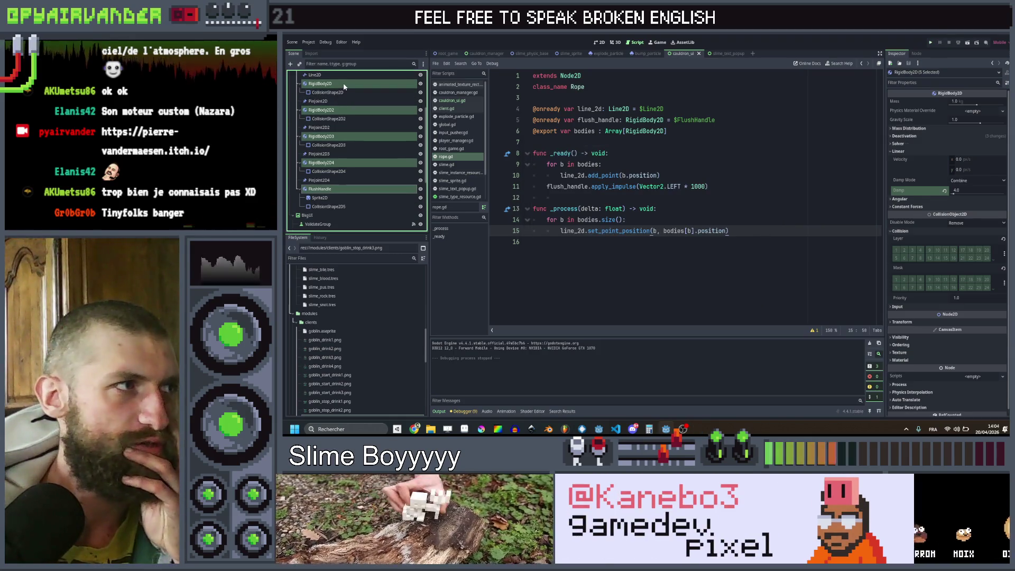
click(340, 103)
click(337, 121)
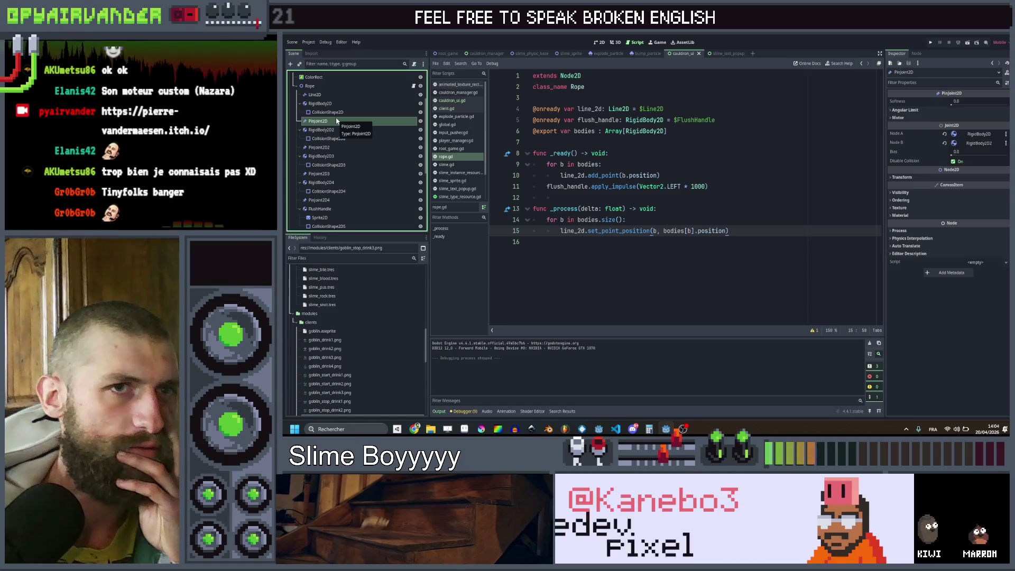
Switch to the 2D workspace, frame the rope panel and select the second pin joint
key(ctrl+F1)
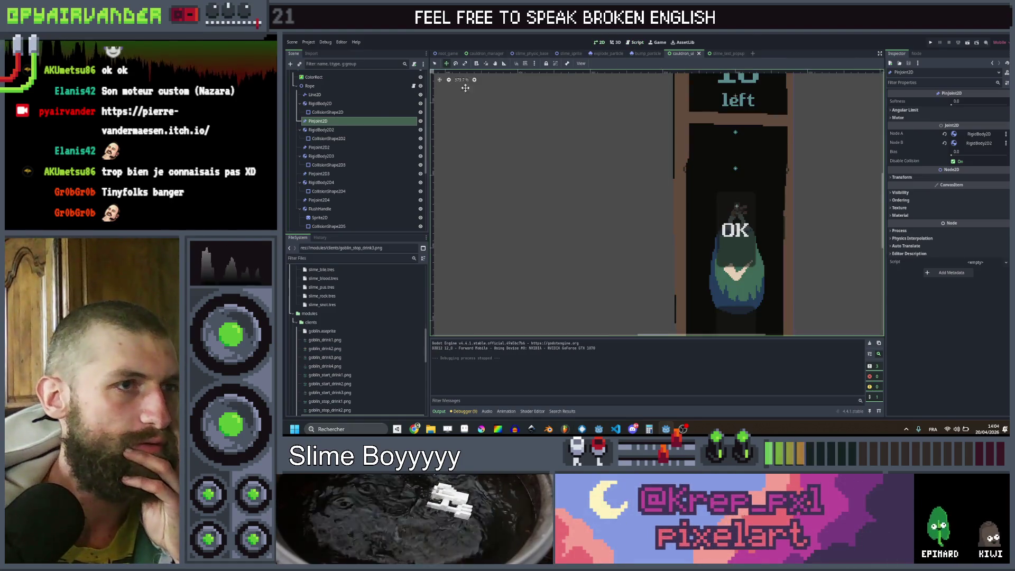
scroll(605, 133, up, 2)
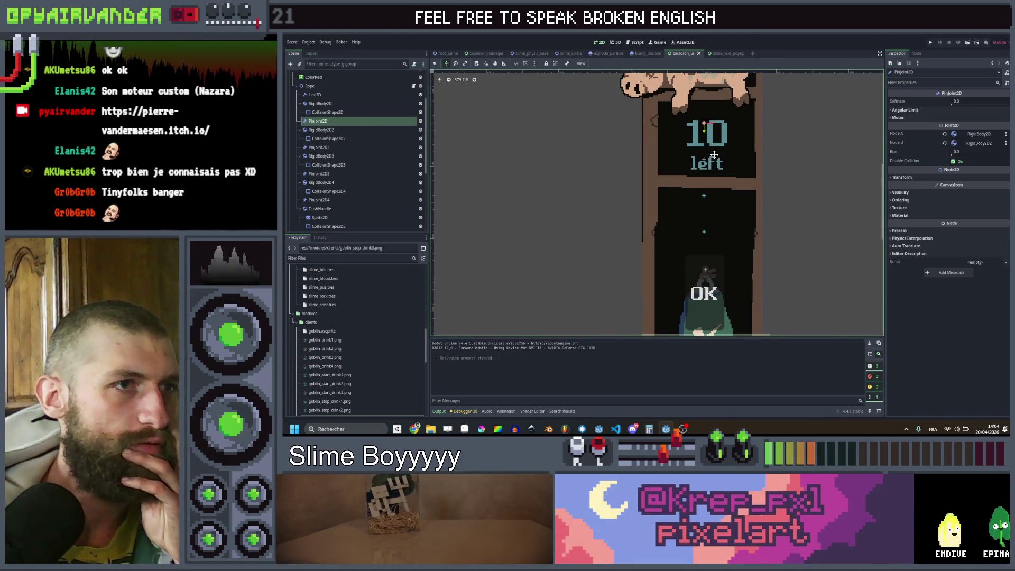
drag(713, 155, 711, 147)
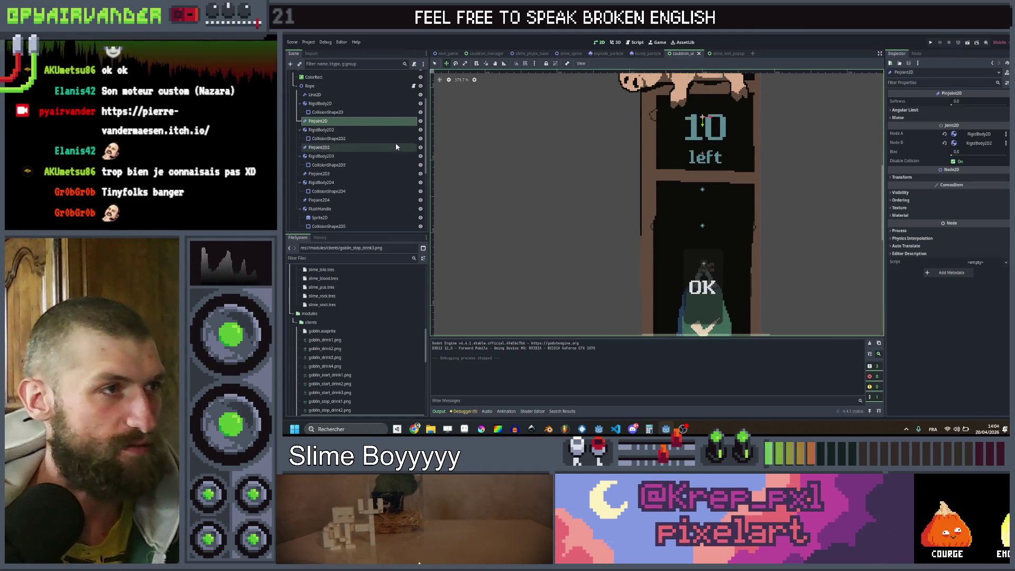
click(360, 103)
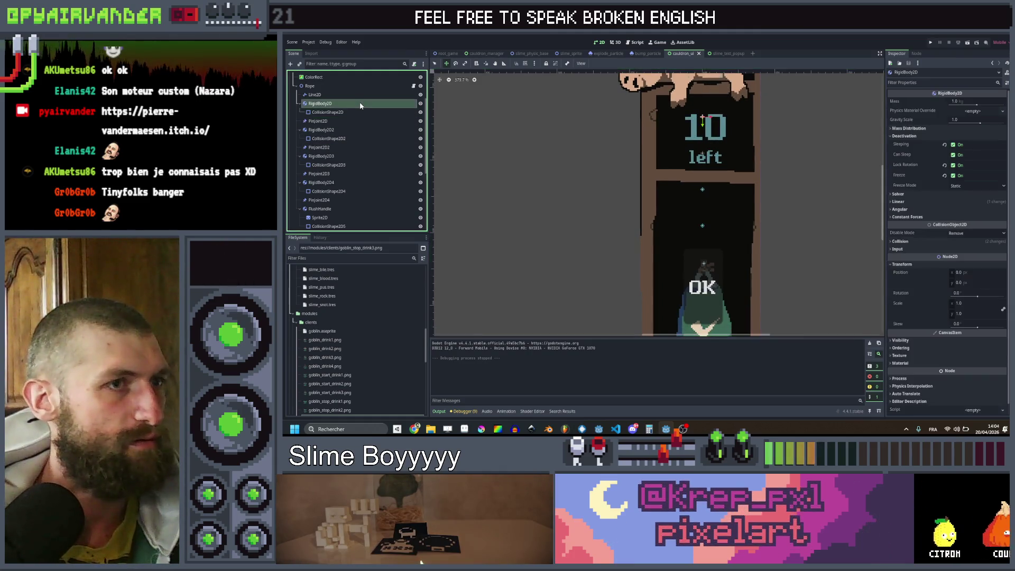
click(343, 147)
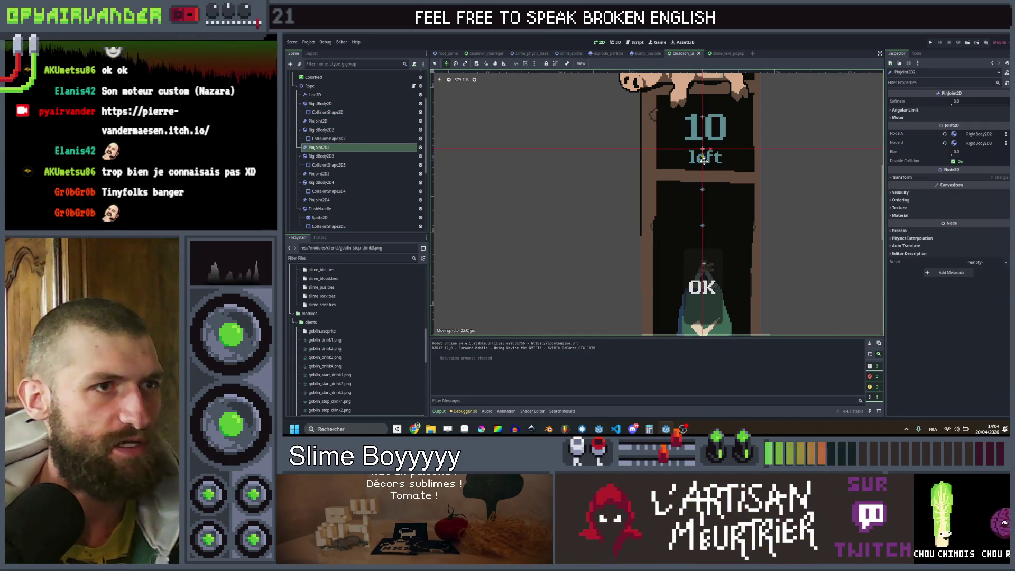
Move the third pin joint 43 px and the fourth 75 px down, then save and run
click(319, 174)
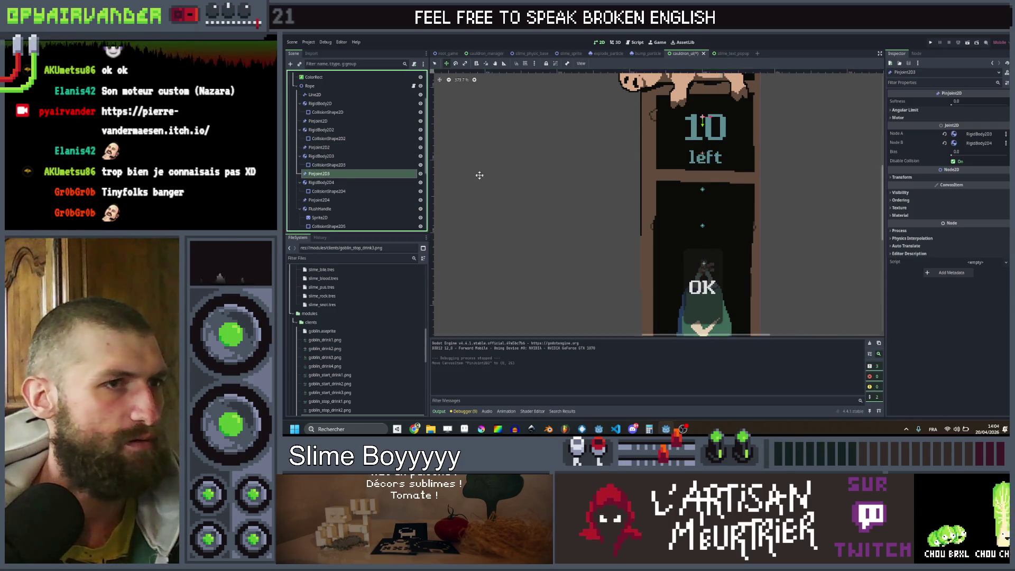
drag(706, 137, 707, 186)
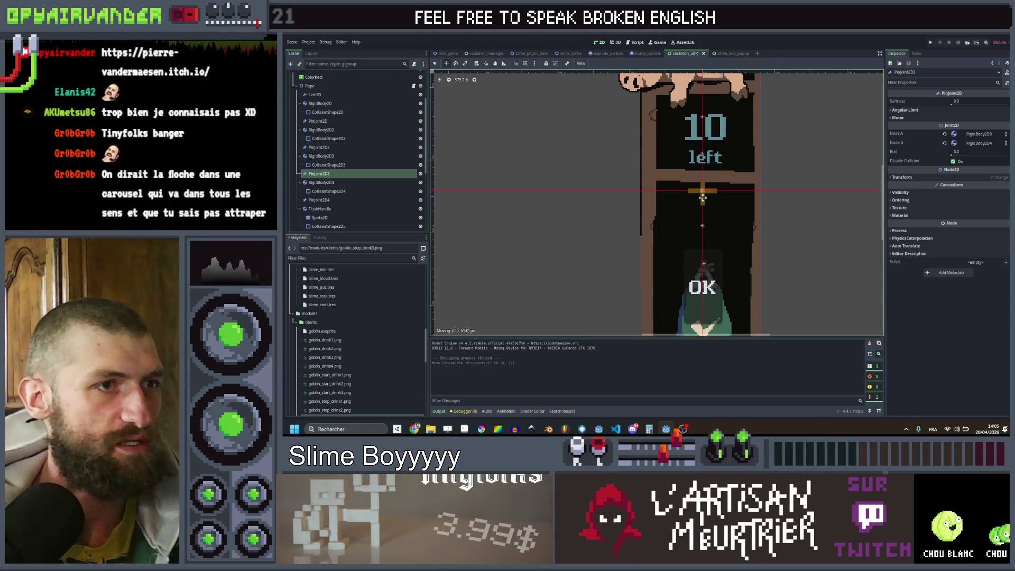
scroll(704, 199, down, 2)
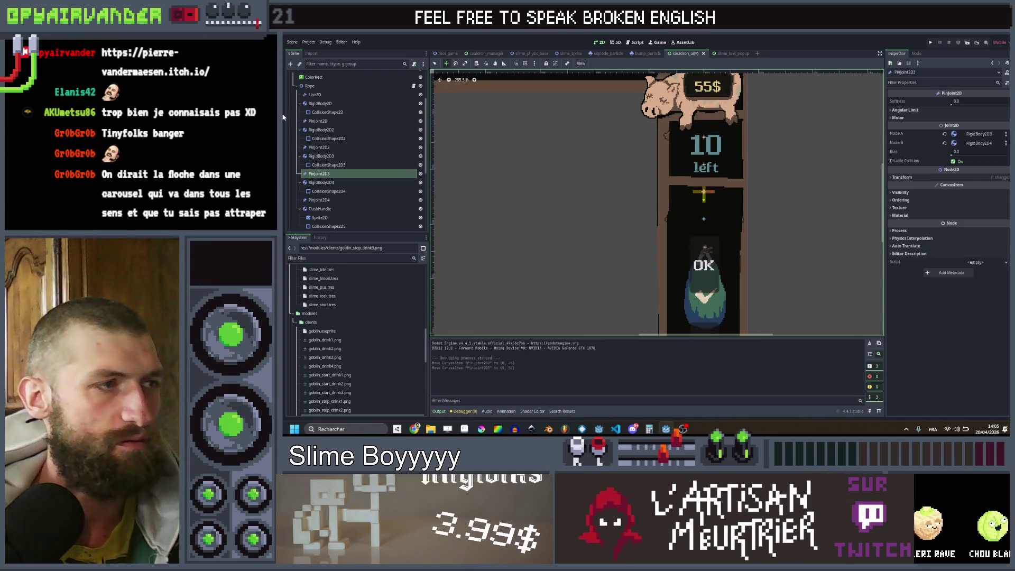
click(319, 200)
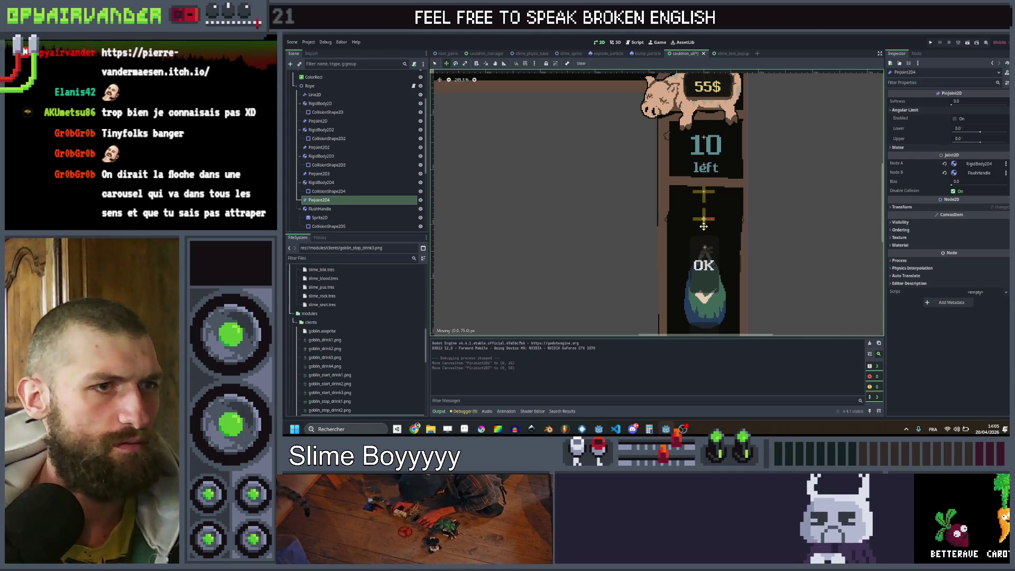
drag(746, 225, 724, 182)
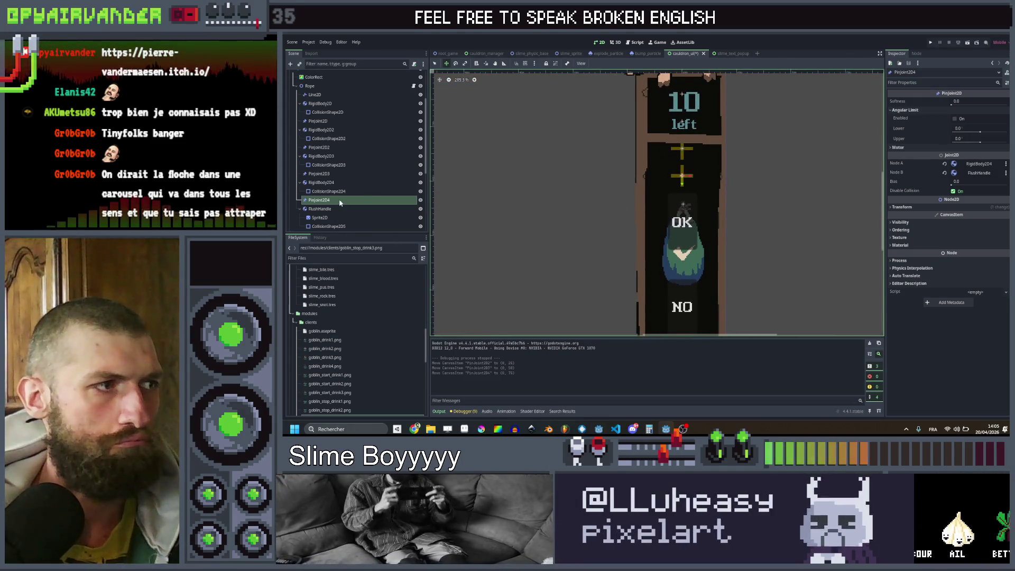
scroll(340, 203, down, 1)
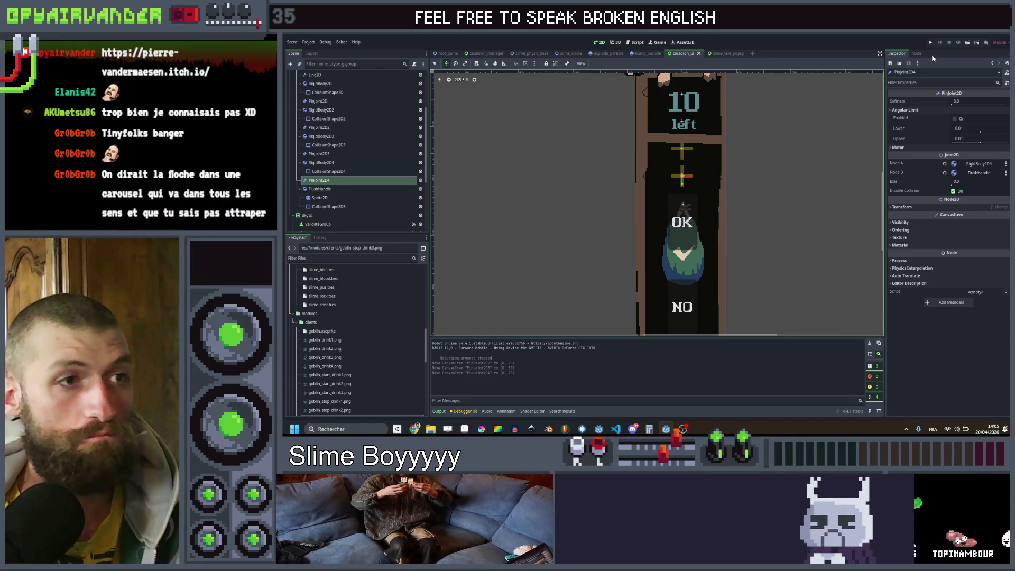
click(929, 43)
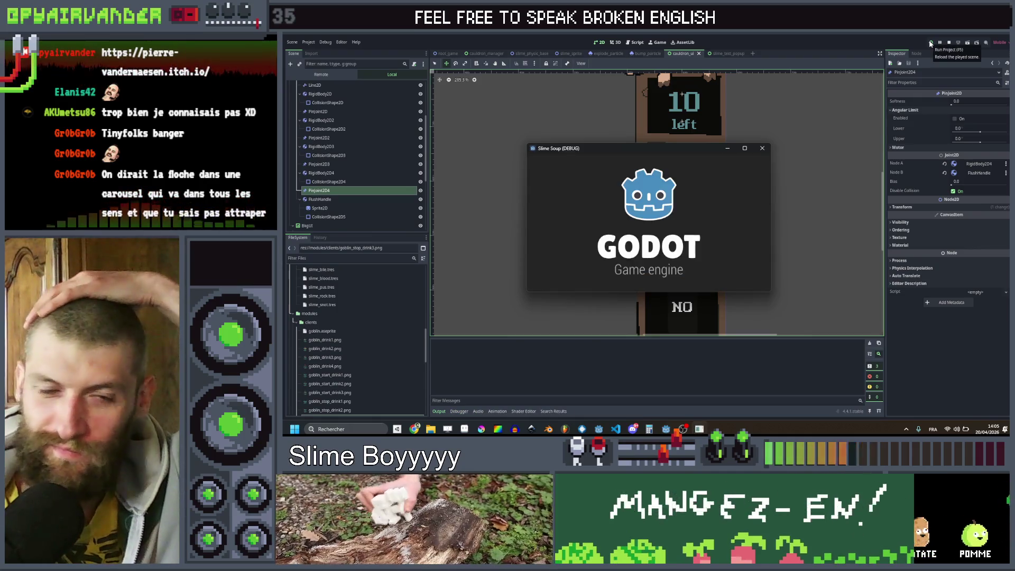
Playtest the game full-screen, close it, and select the flush handle and rope bodies
click(744, 148)
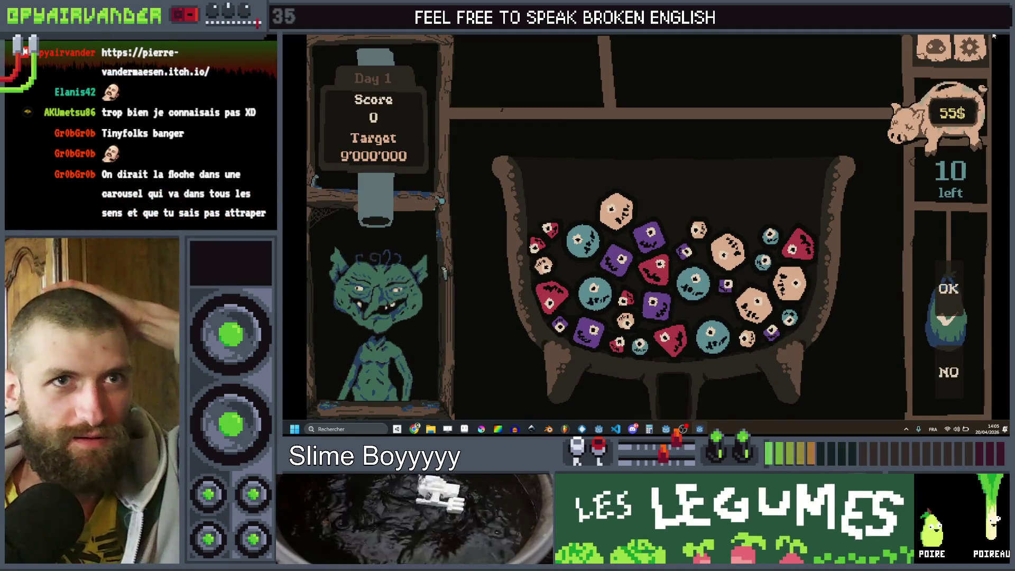
key(alt+F4)
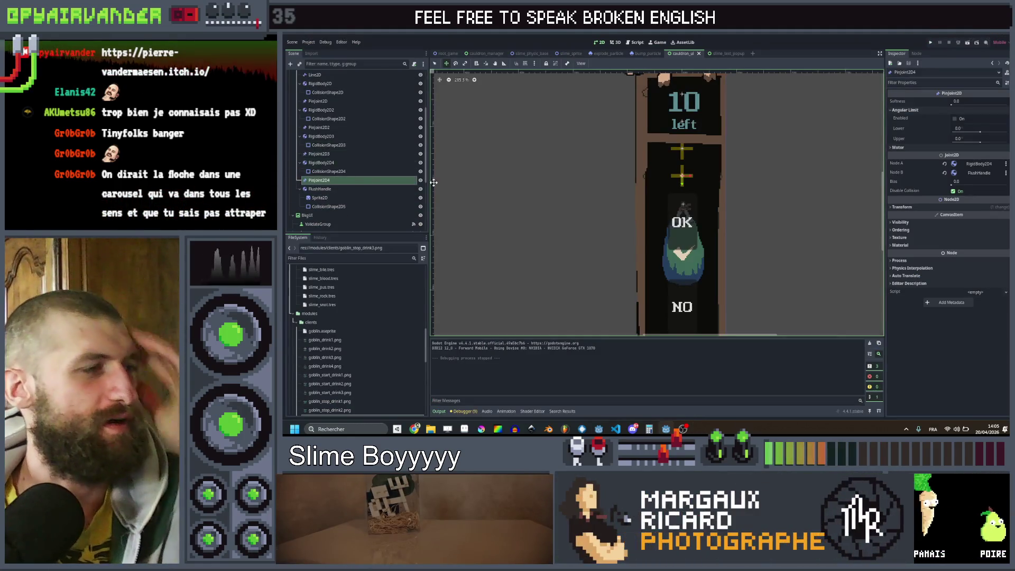
click(333, 188)
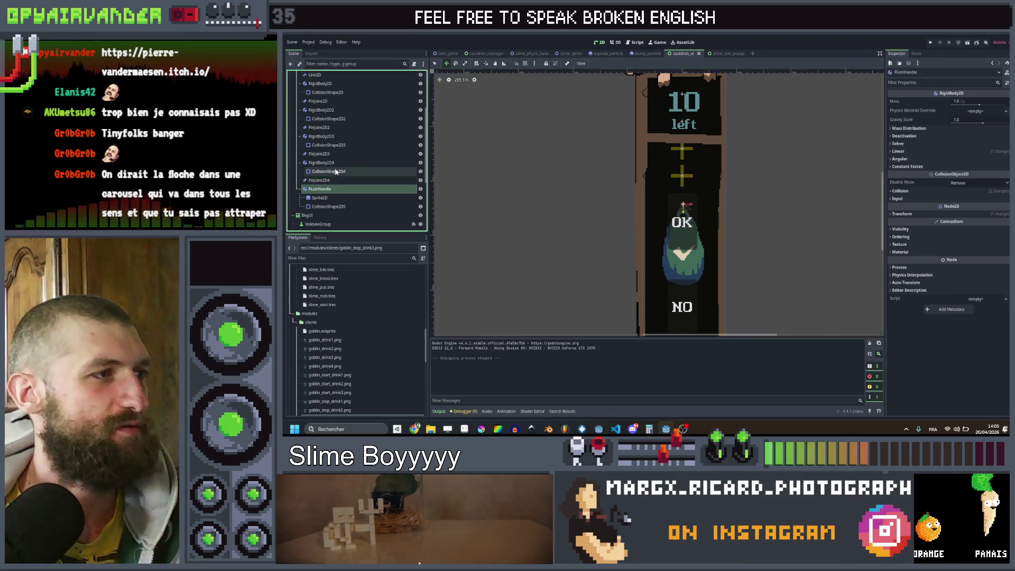
ctrl+click(325, 162)
ctrl+click(321, 110)
scroll(329, 112, up, 1)
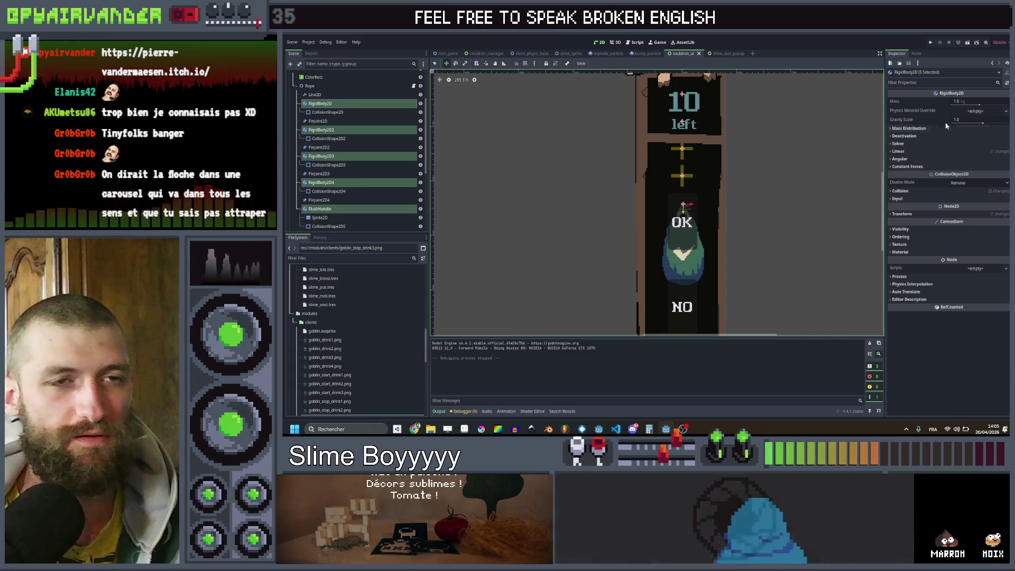
Edit the selection's Linear Damp, rerun the game full-screen, then stop it with F8
click(898, 151)
click(959, 191)
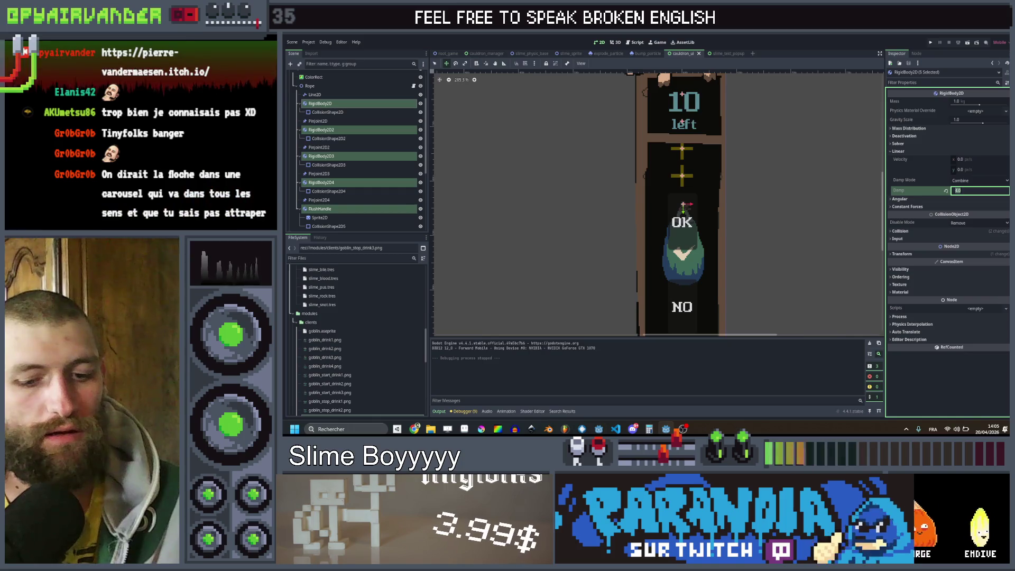
click(931, 44)
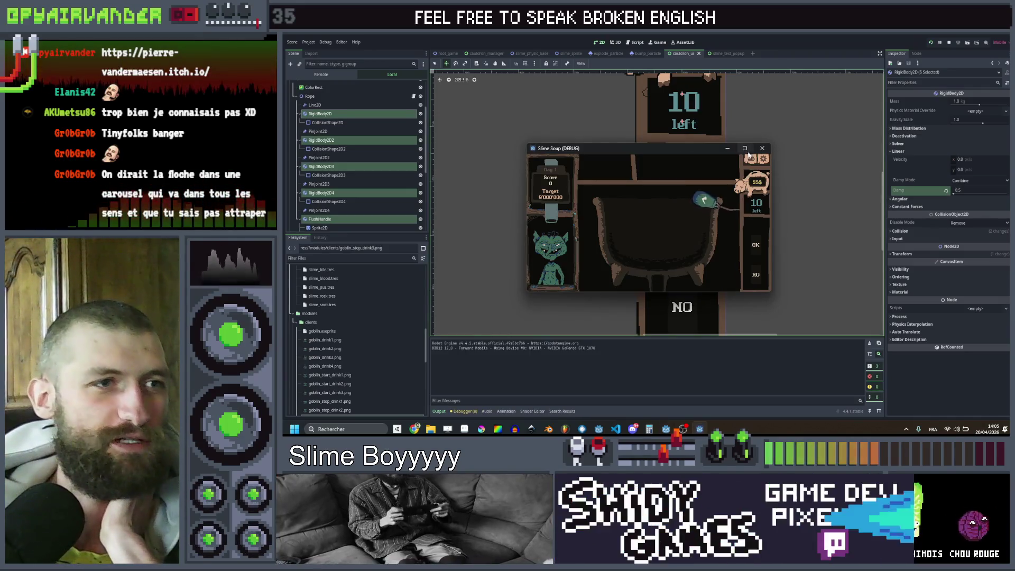
click(746, 149)
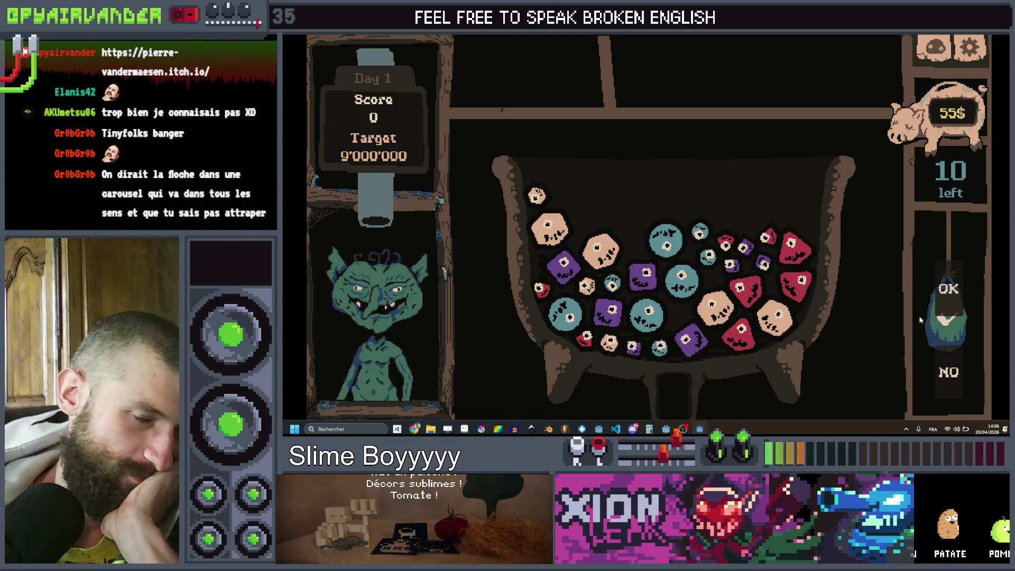
key(F8)
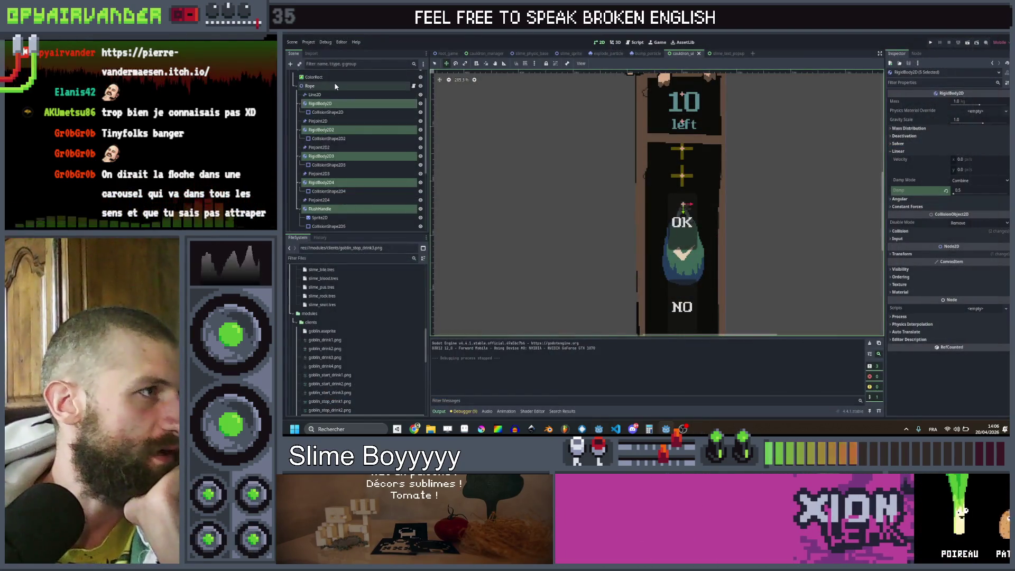
click(334, 87)
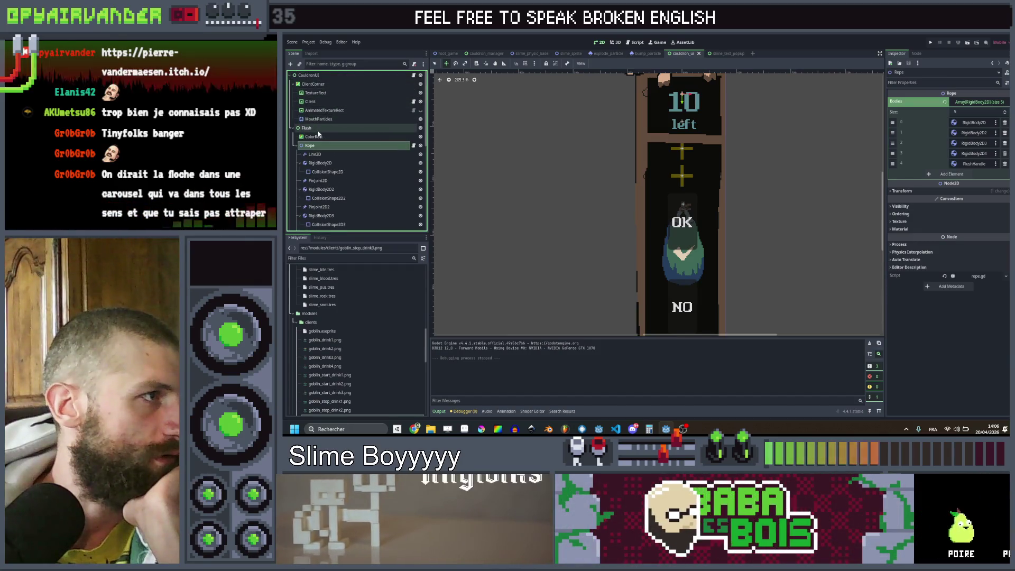
click(318, 129)
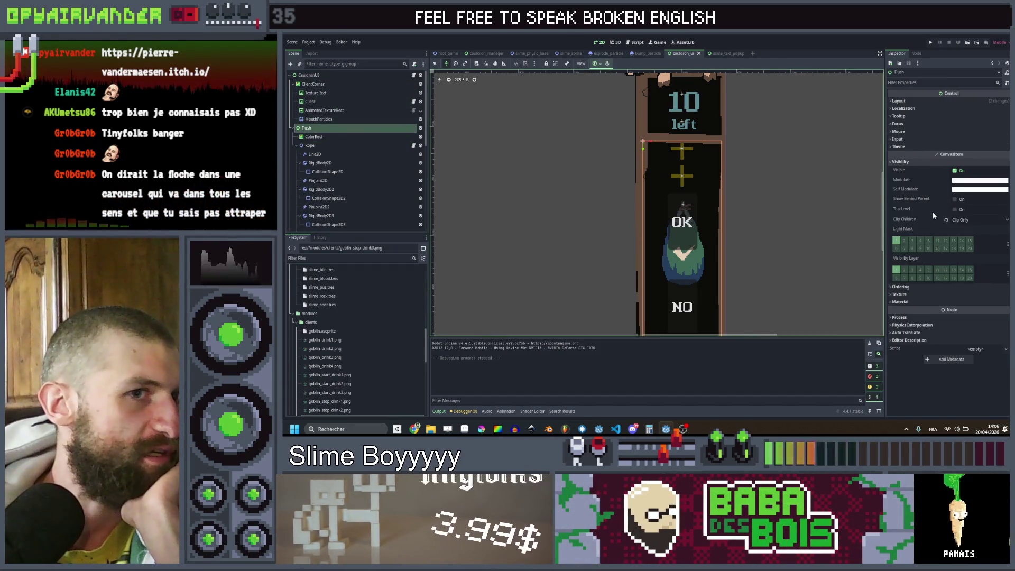
mouse_move(915, 217)
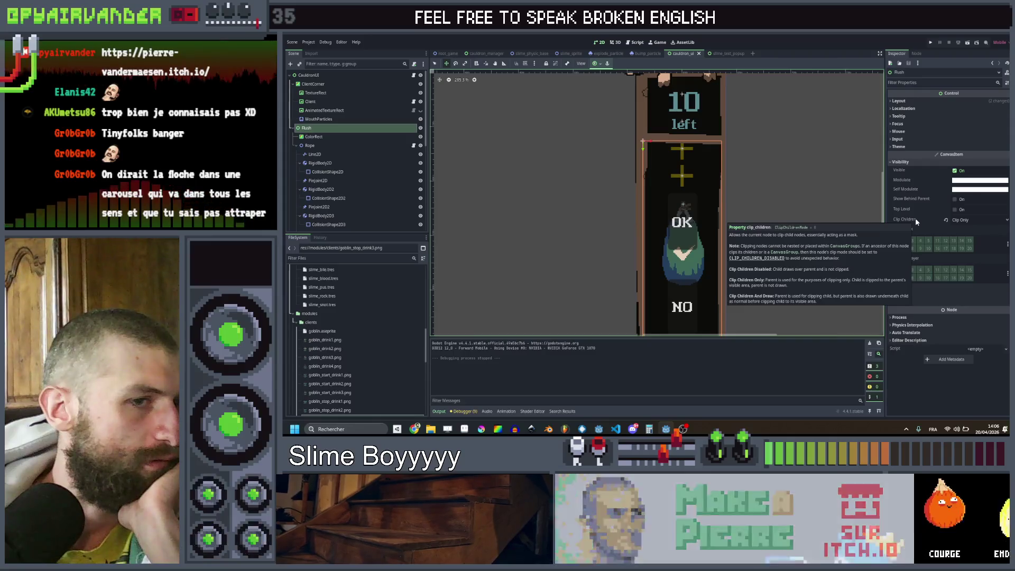
scroll(378, 188, down, 4)
click(343, 198)
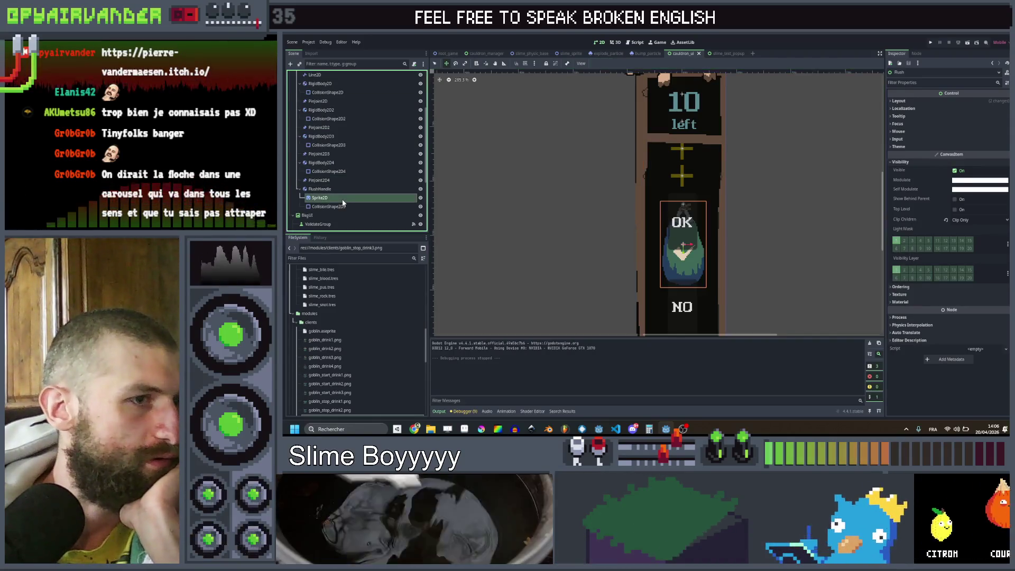
drag(688, 245, 640, 247)
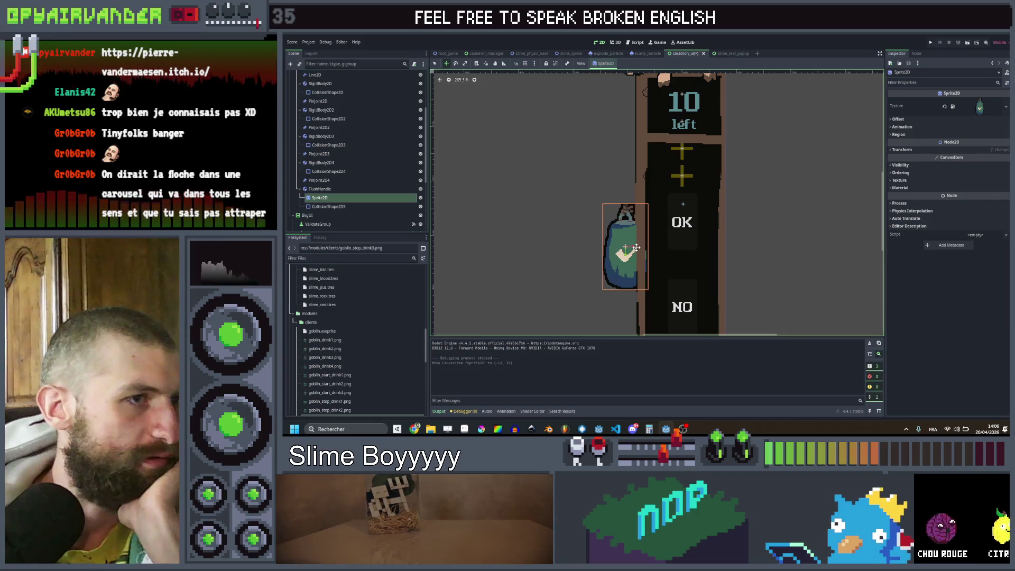
key(ctrl+z)
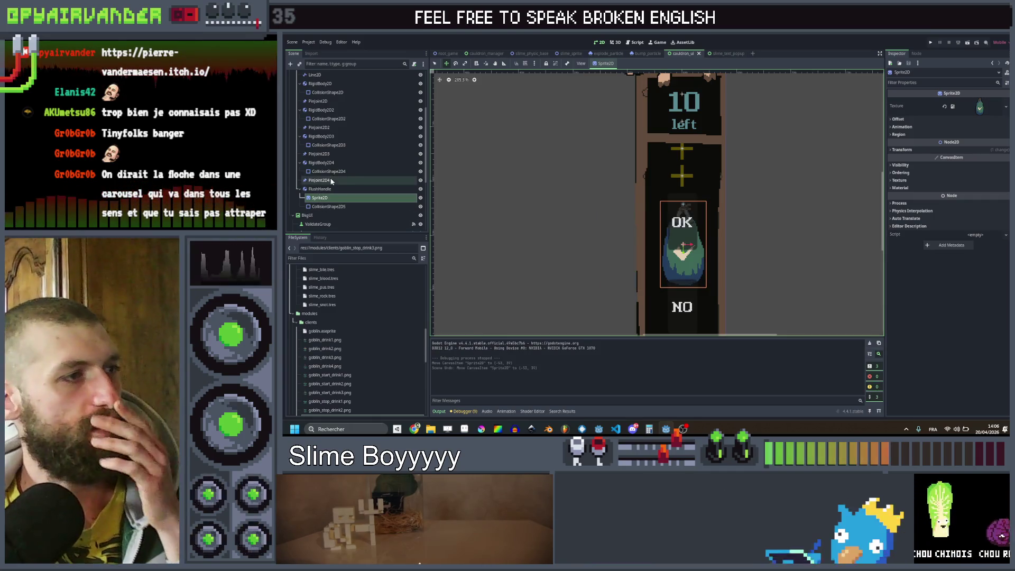
click(319, 188)
scroll(325, 107, up, 1)
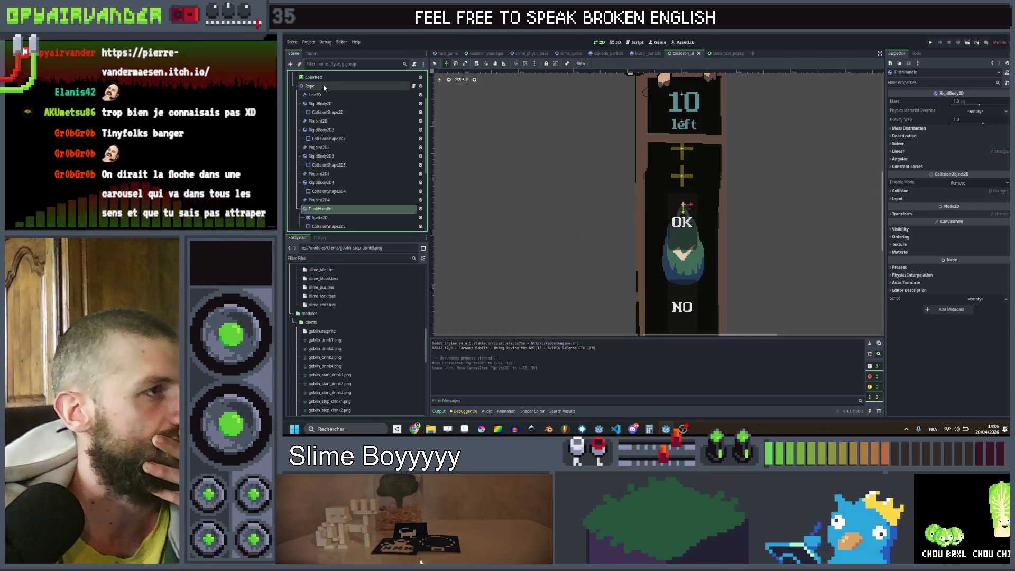
click(322, 85)
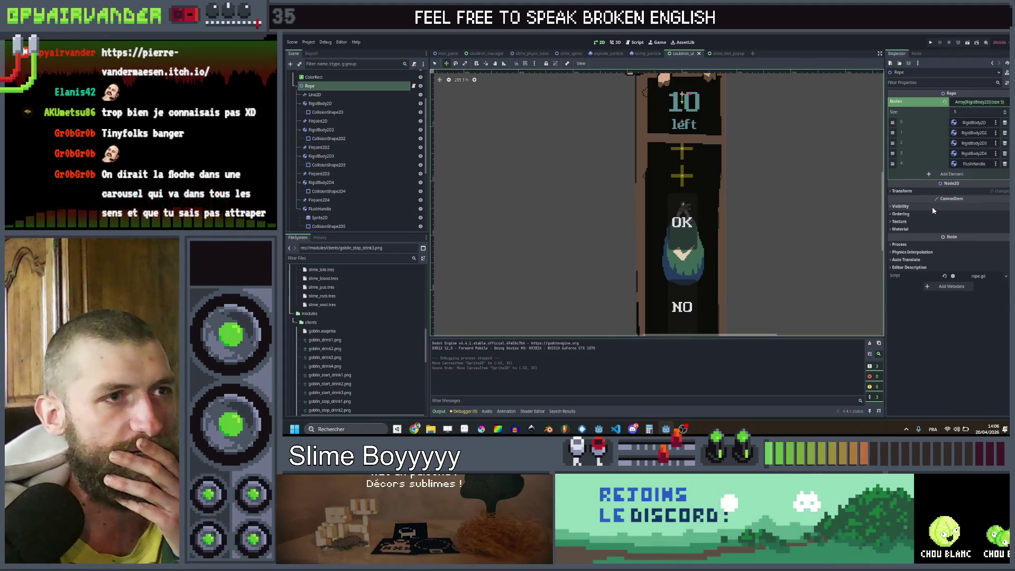
scroll(727, 187, down, 2)
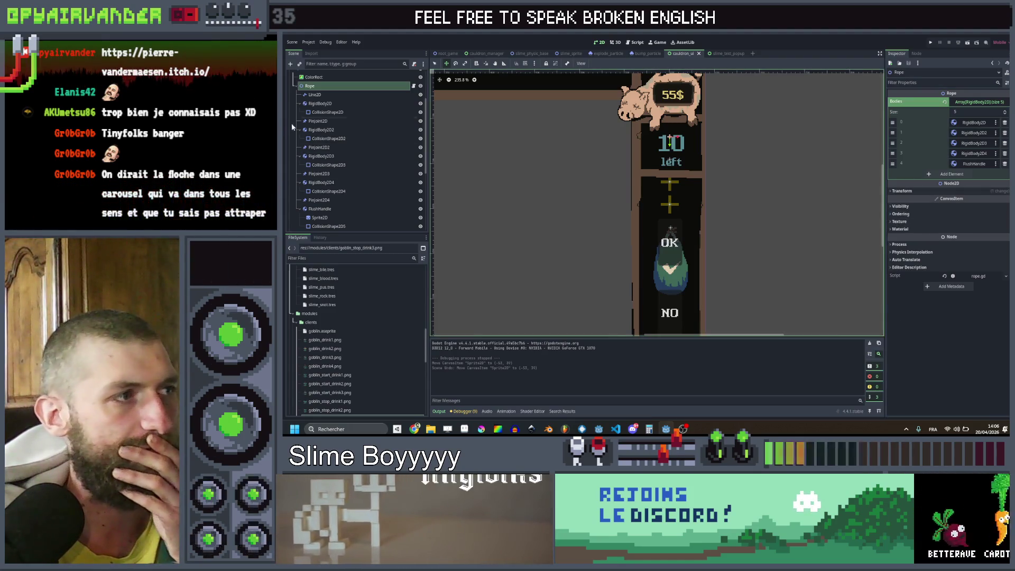
click(332, 86)
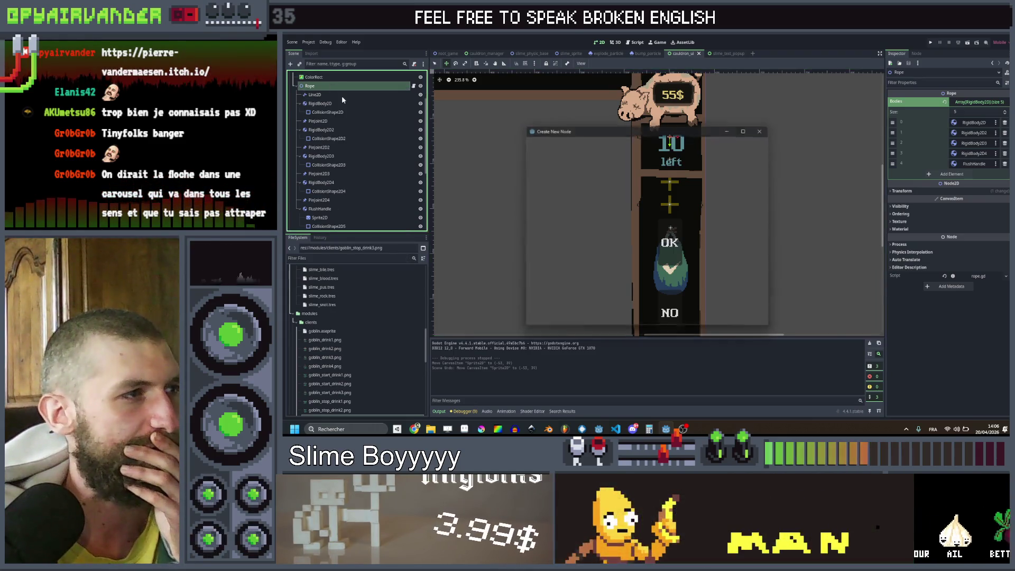
Open the add-child-node dialog under Rope, try searching 'collmask', then clear the search
key(ctrl+a)
text(collmask)
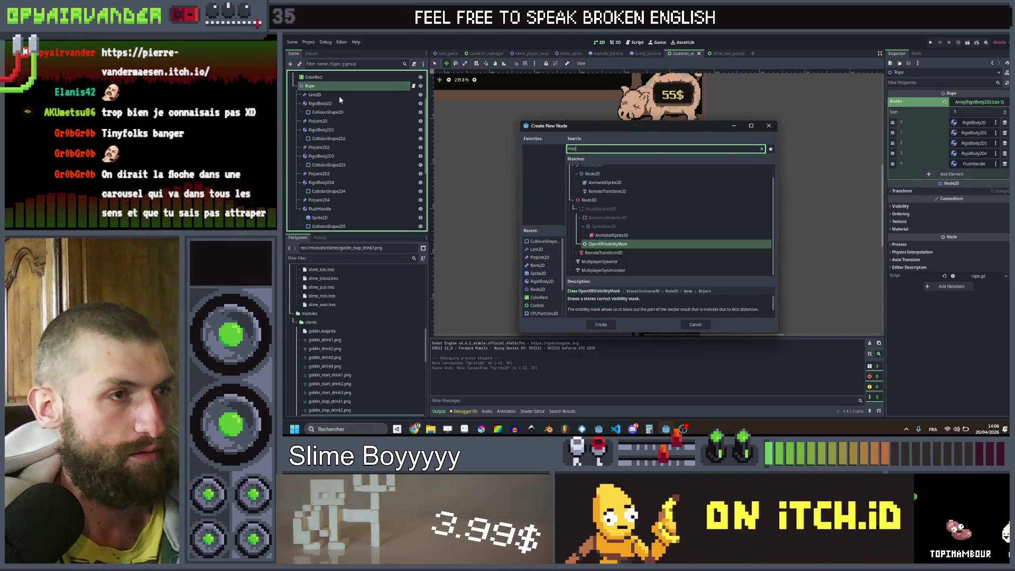
key(BackSpace)
key(BackSpace)
key(BackSpace)
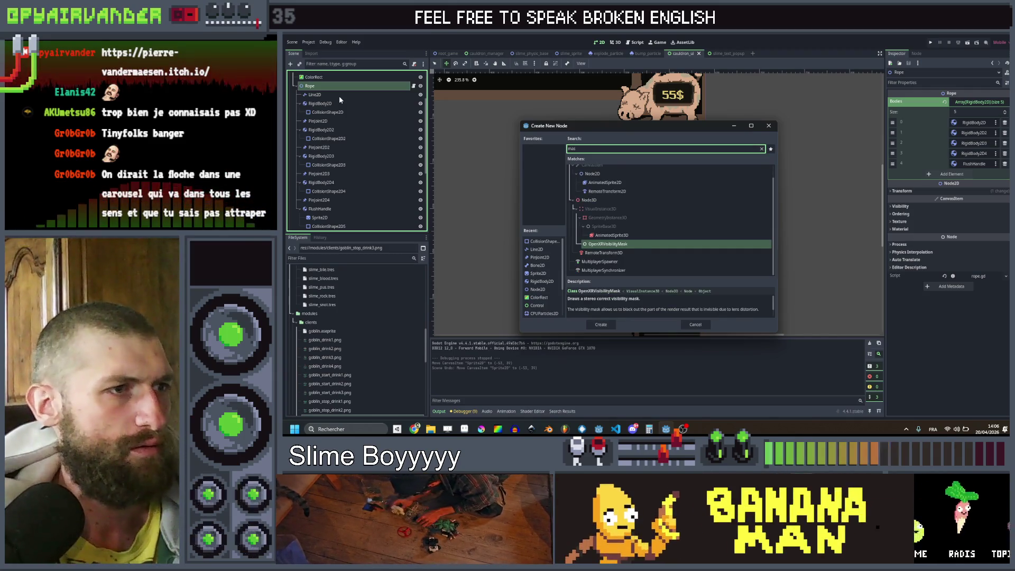
key(BackSpace)
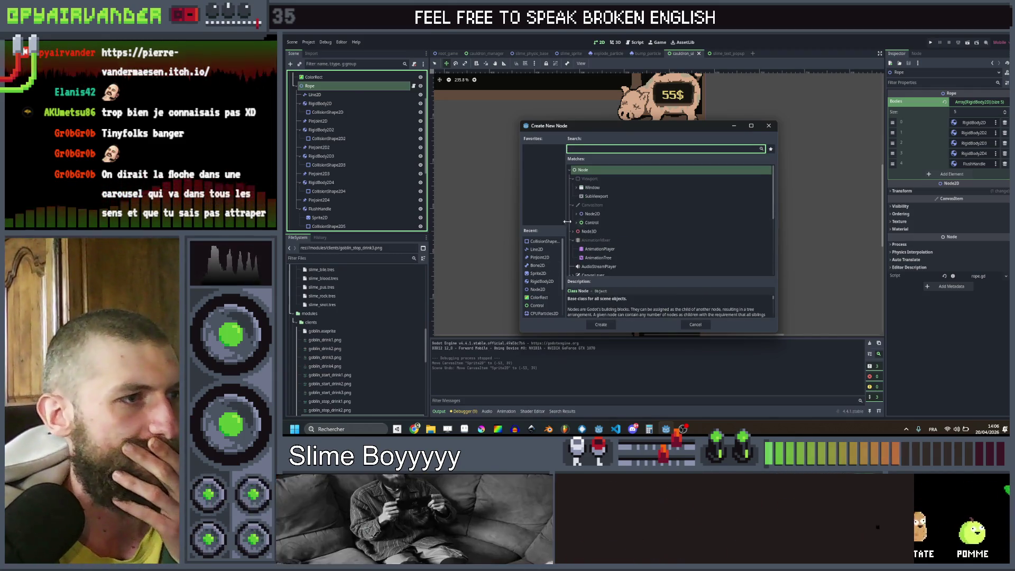
Expand the Node2D family and browse the 2D node types before switching to the web browser
click(577, 213)
scroll(597, 211, down, 2)
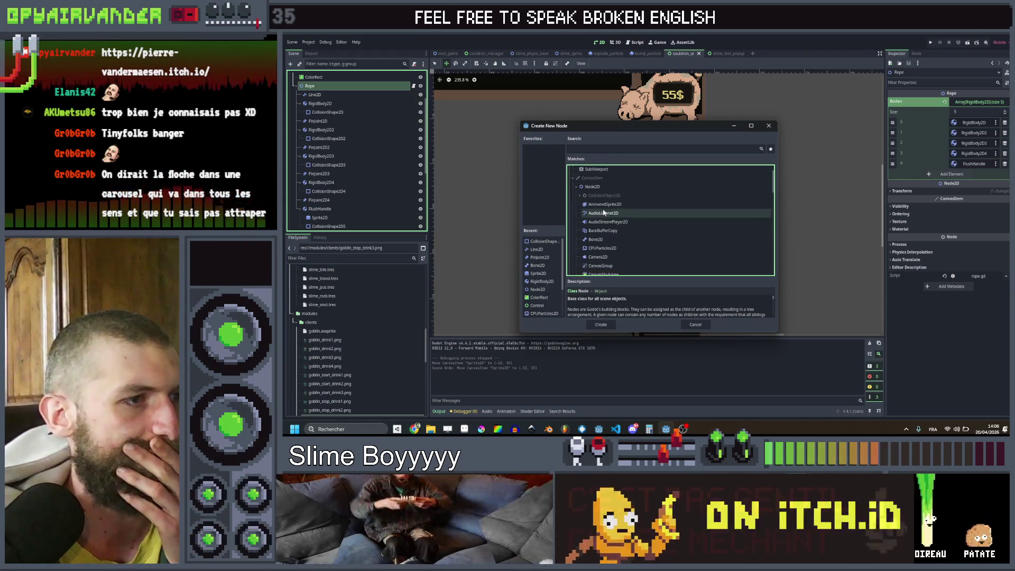
scroll(602, 209, down, 1)
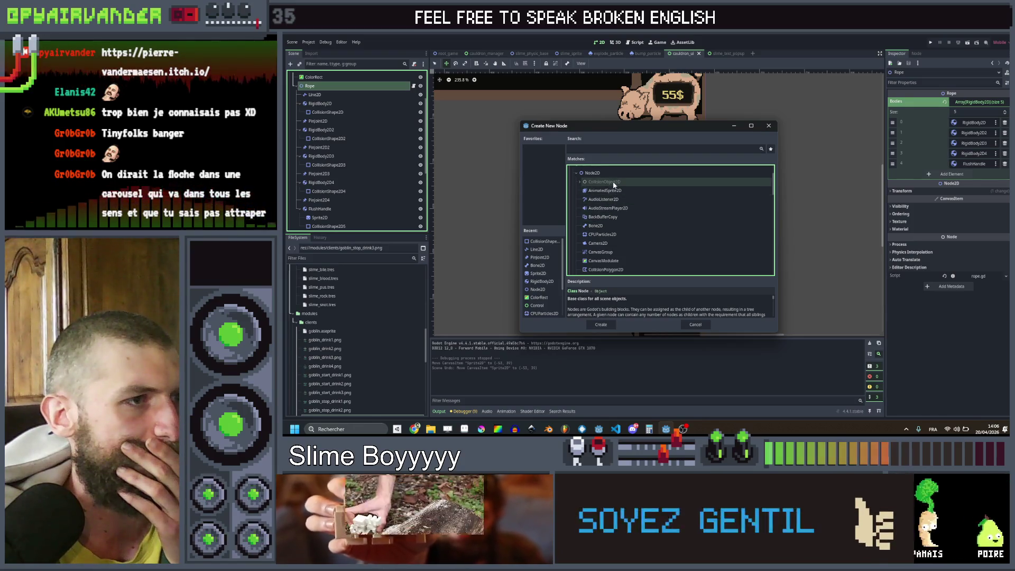
scroll(613, 193, down, 4)
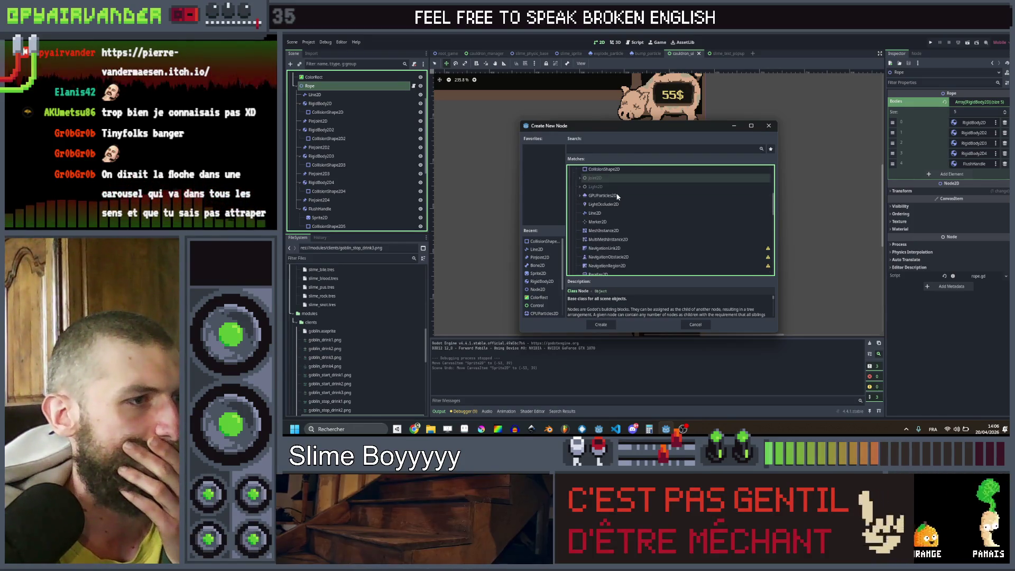
scroll(616, 197, down, 4)
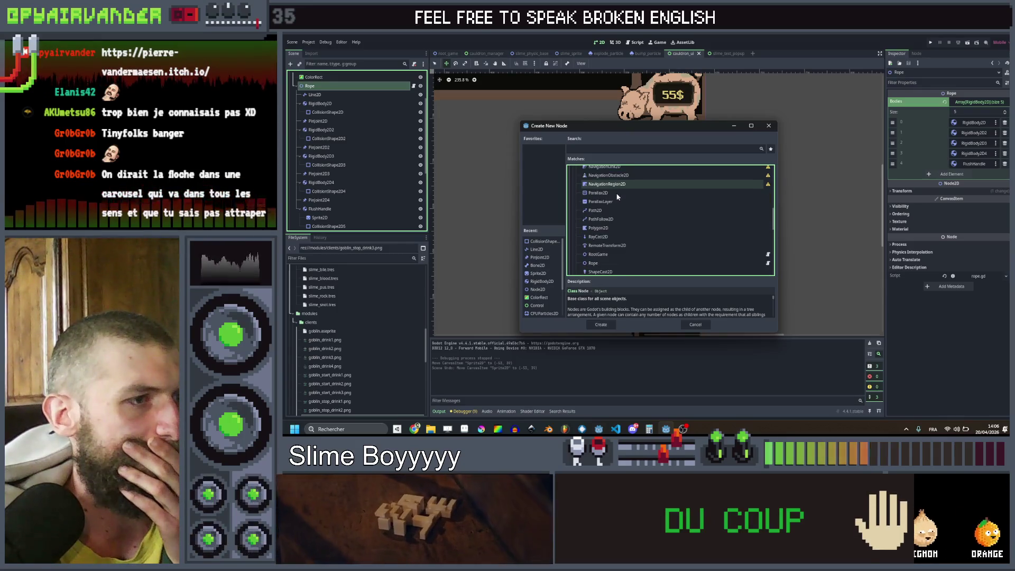
scroll(617, 197, down, 2)
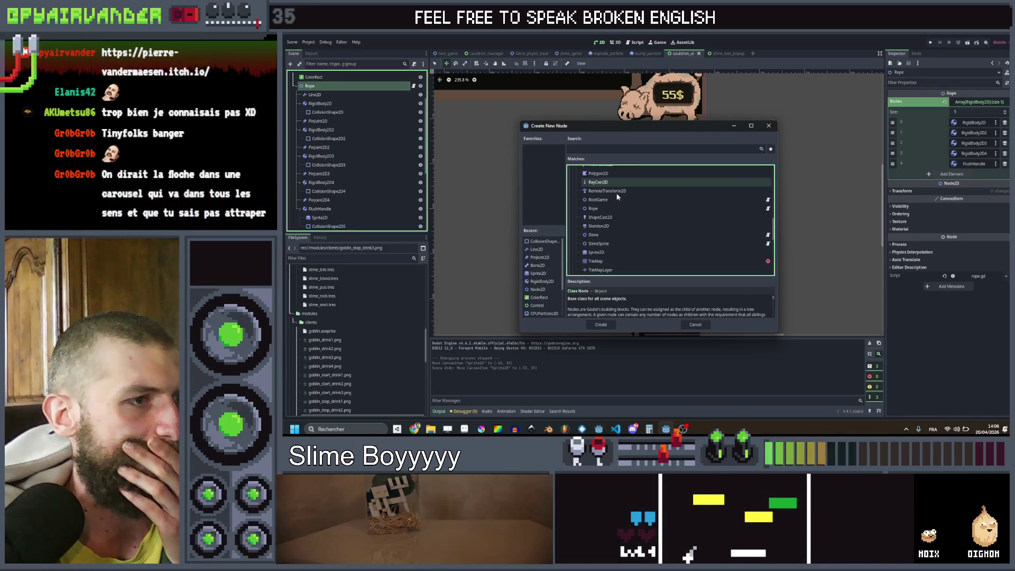
scroll(617, 197, down, 1)
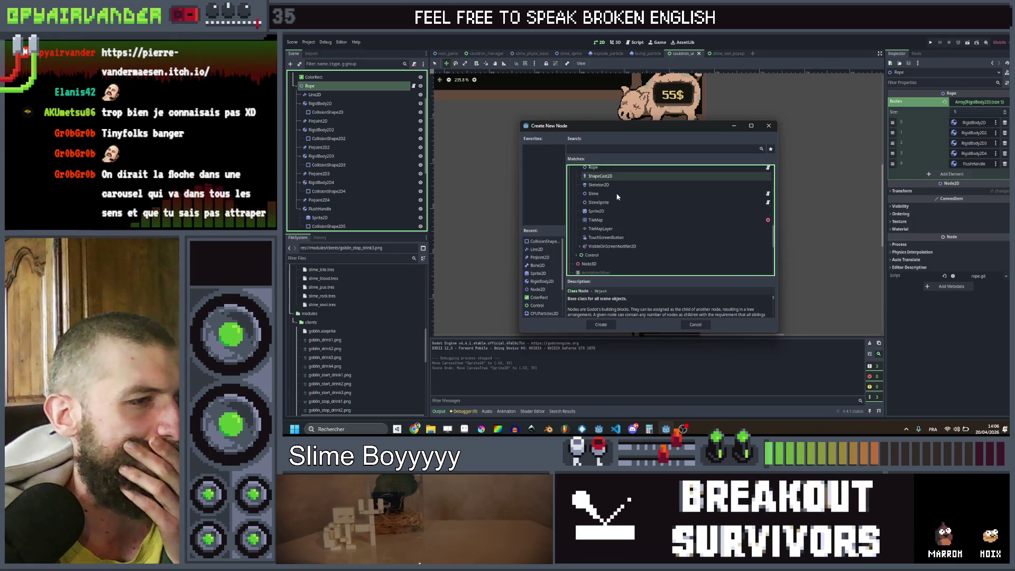
scroll(616, 197, down, 1)
scroll(616, 195, up, 4)
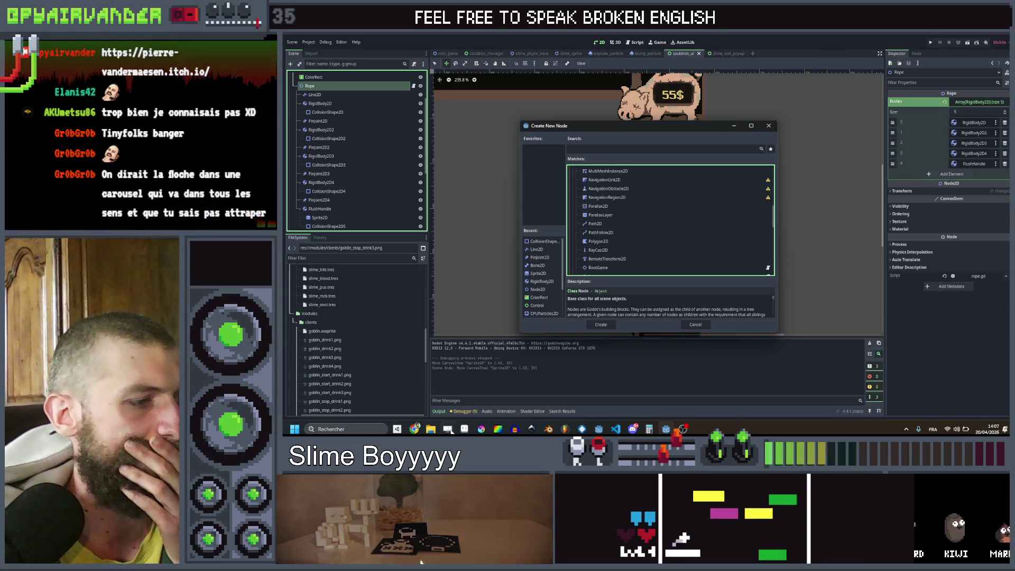
click(418, 429)
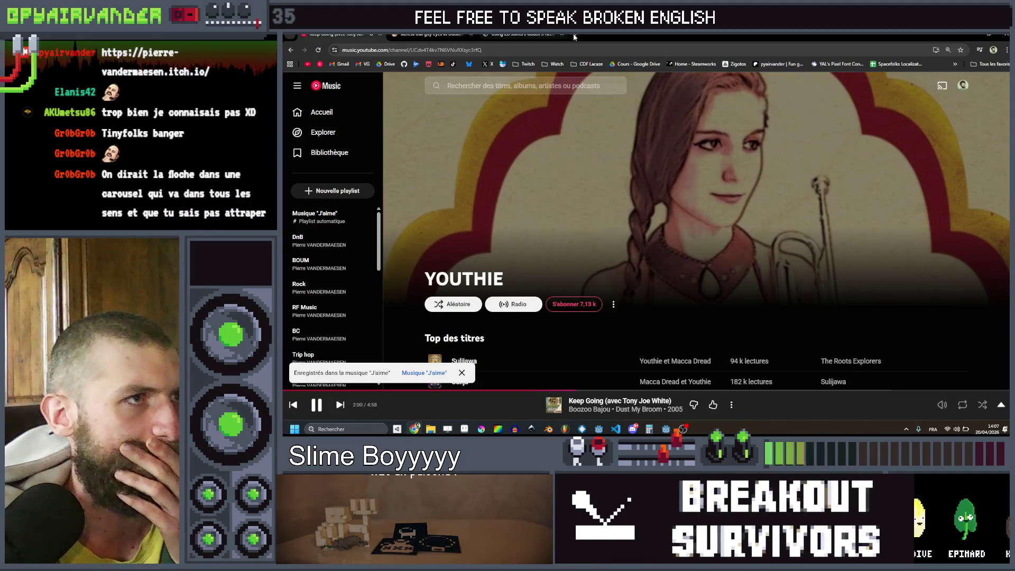
Search 'godot mask 2d node' in a new browser tab
click(572, 34)
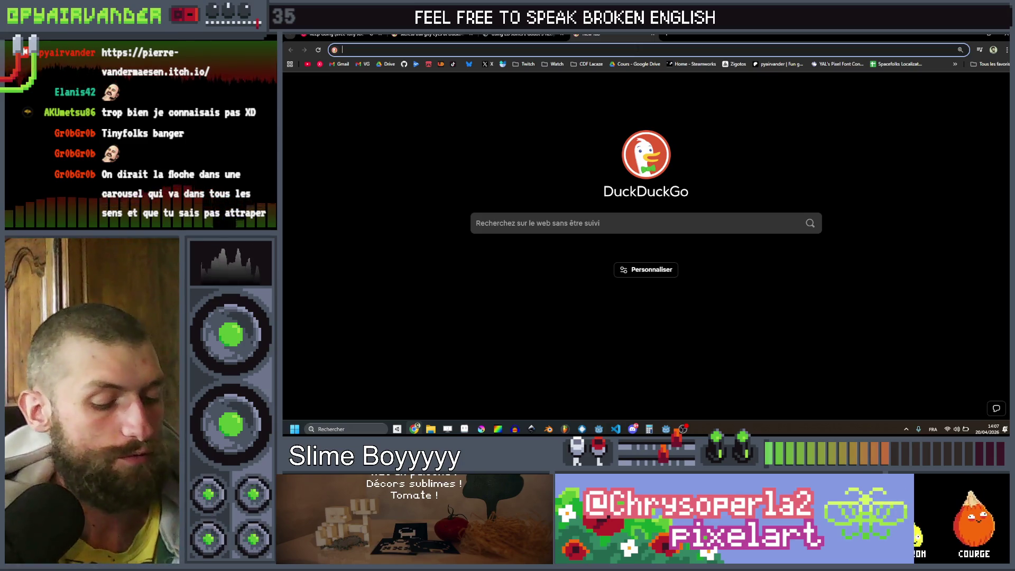
text(godot mask)
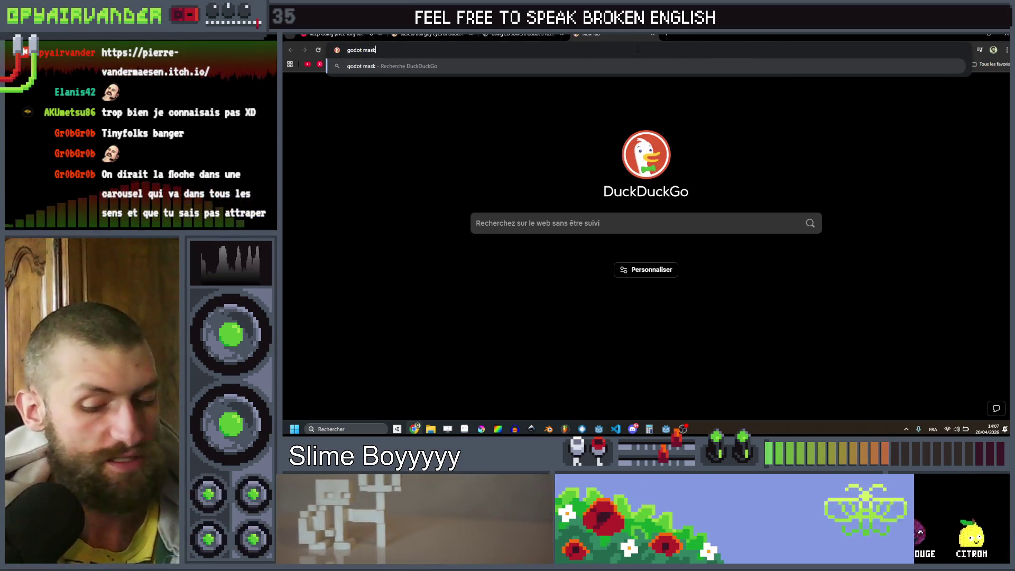
text( 2d node)
key(Return)
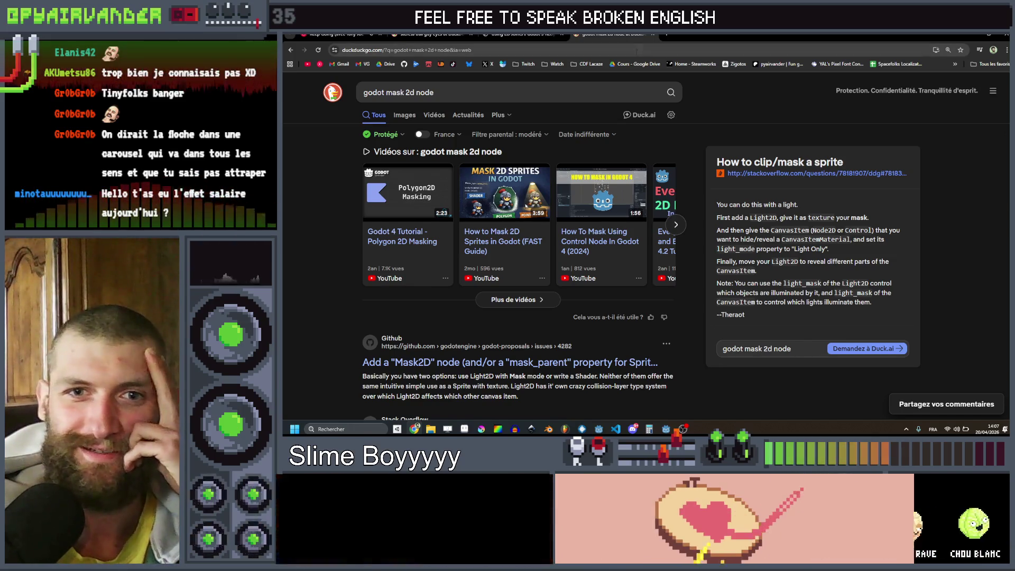
Read the Stack Overflow answer on masking sprites, close it, and dismiss Godot's add-node dialog
scroll(396, 222, down, 2)
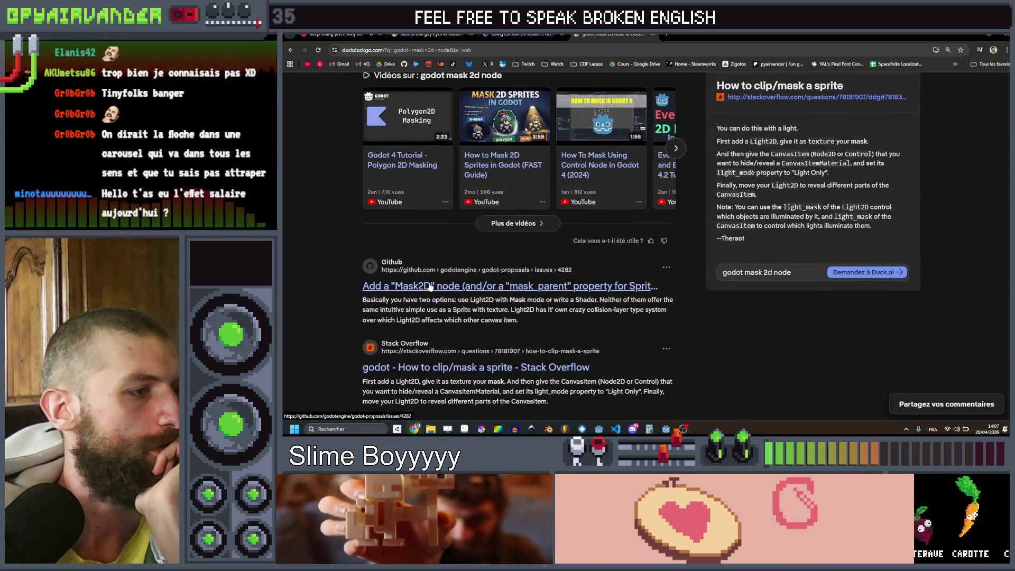
scroll(430, 286, down, 1)
click(475, 329)
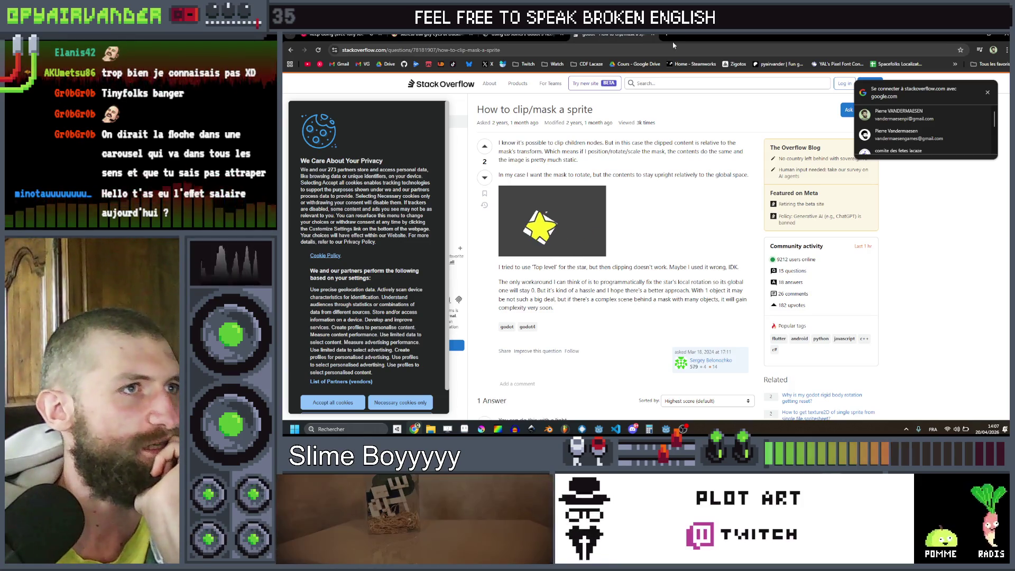
click(654, 35)
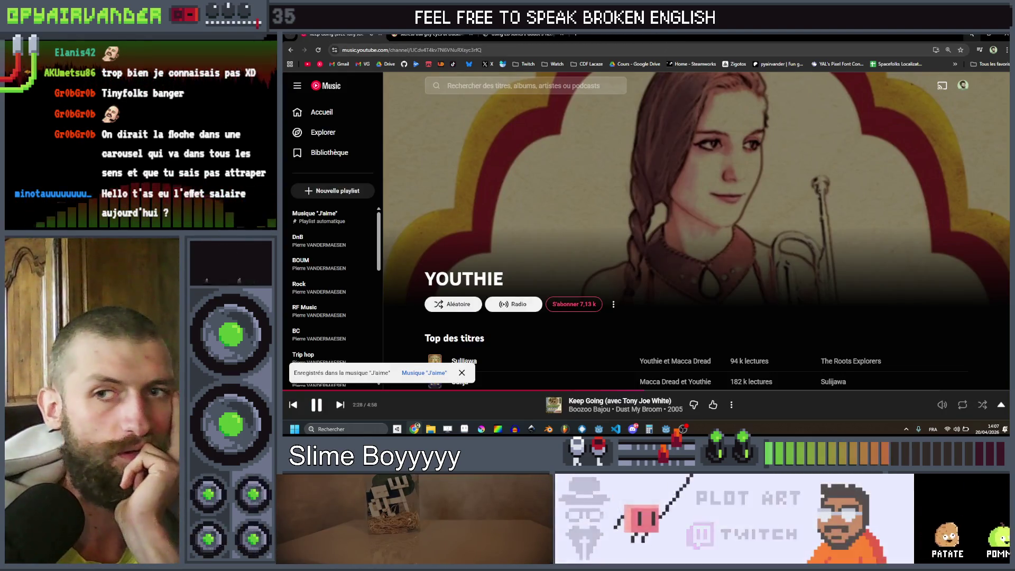
key(alt+Tab)
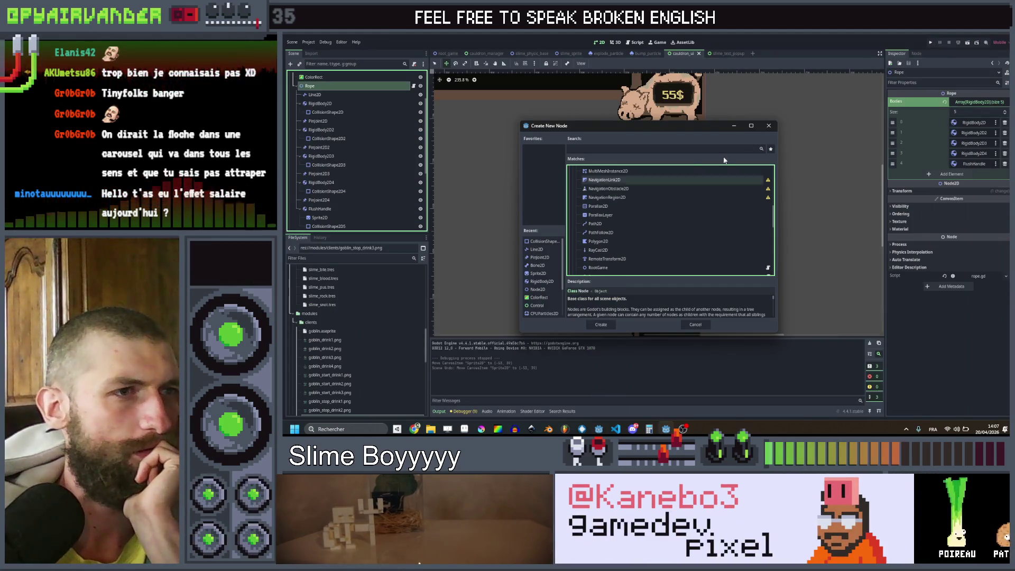
click(768, 125)
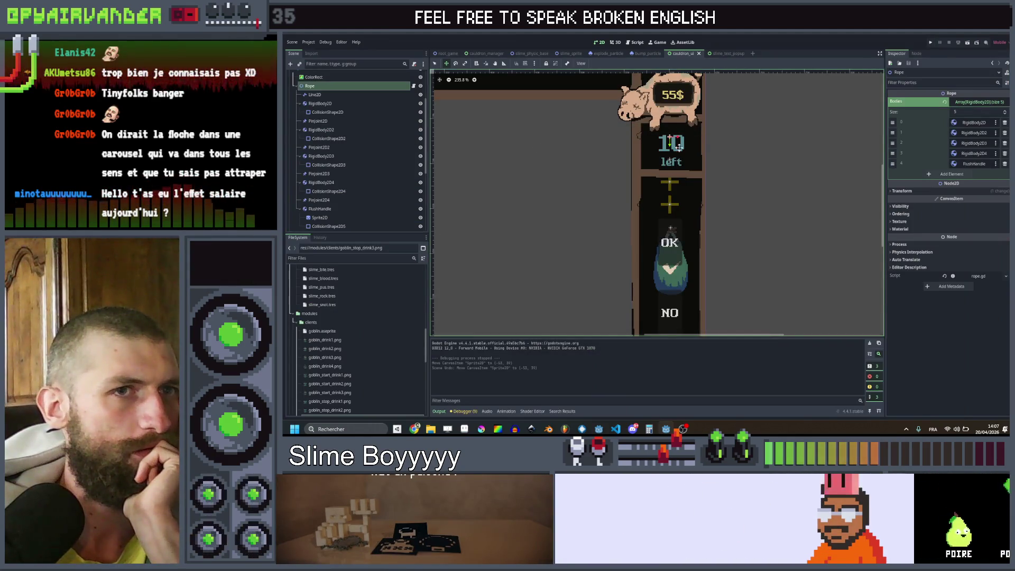
Select the CauldronUI root node and inspect its Visibility properties
scroll(331, 105, up, 3)
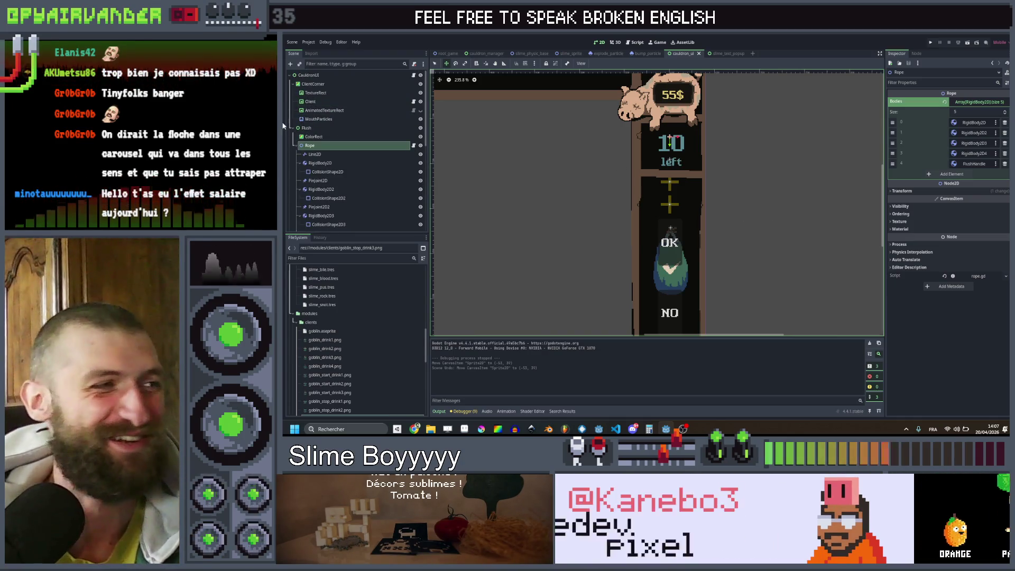
click(309, 74)
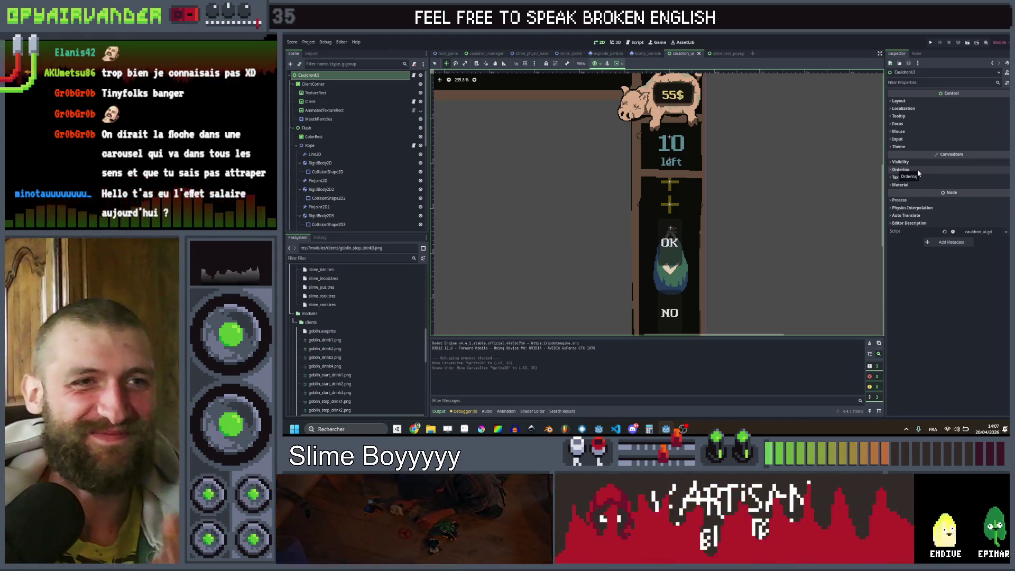
click(890, 164)
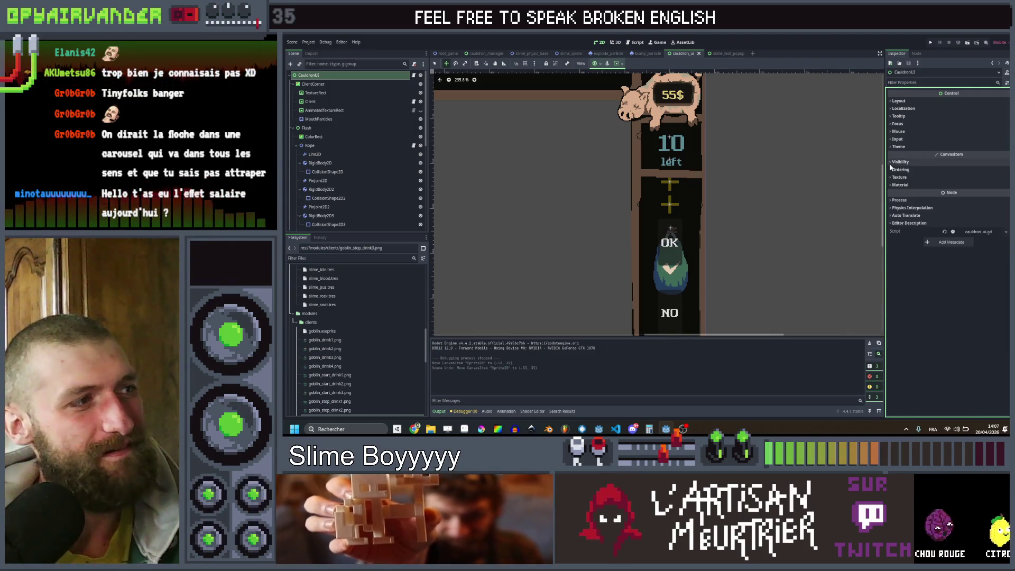
Enable Clip Contents under Layout for the Flush panel, save the scene and run the game
click(352, 129)
scroll(677, 150, right, 2)
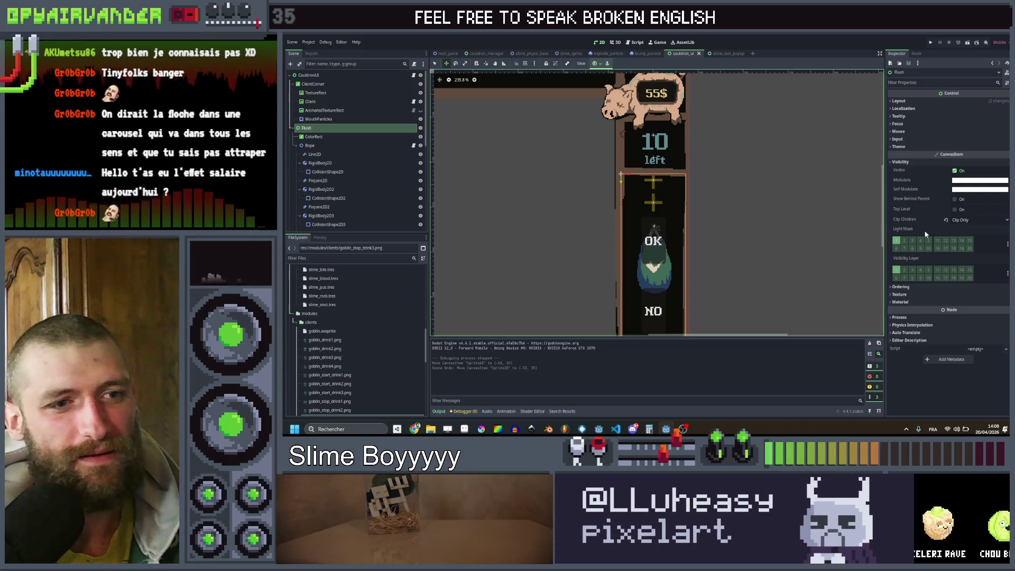
click(916, 101)
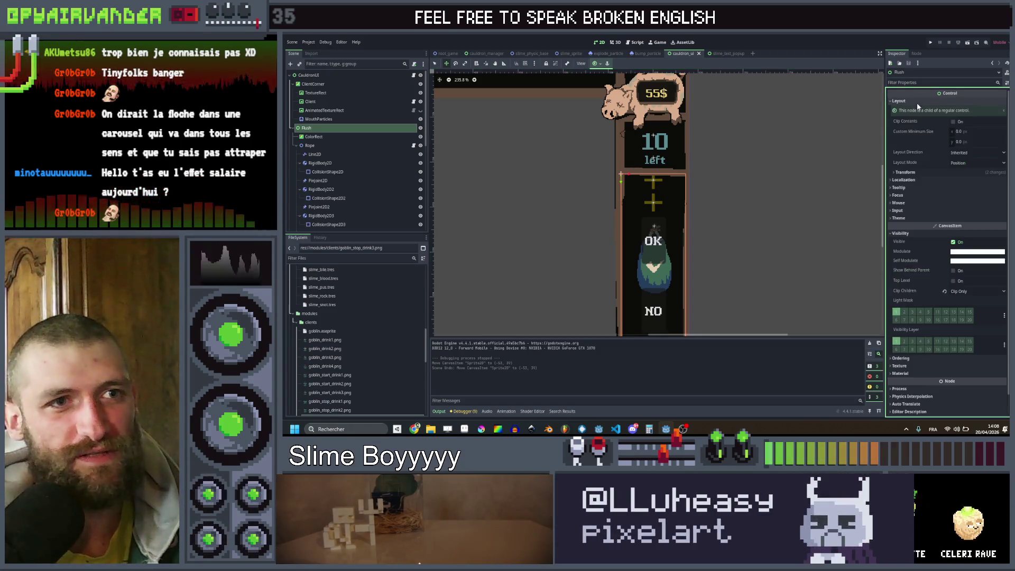
click(953, 122)
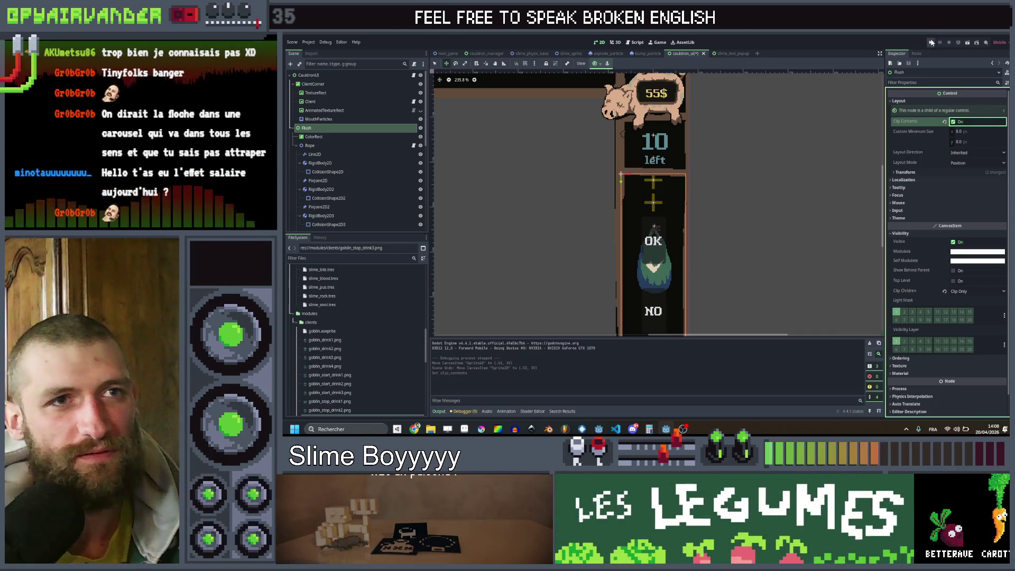
key(ctrl+s)
key(F5)
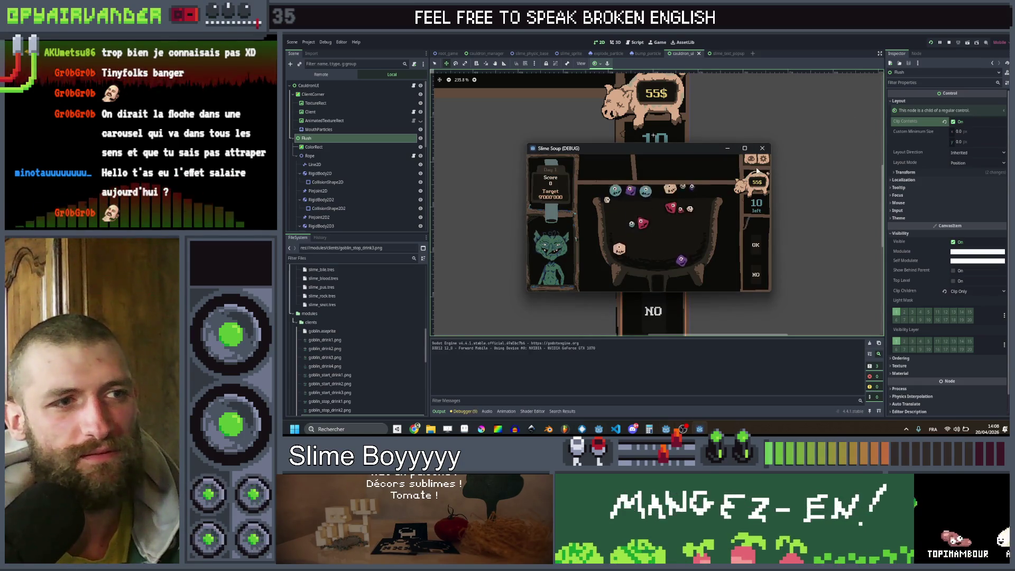
Watch the Slime Soup debug run maximized, then close it and return to the editor
click(744, 148)
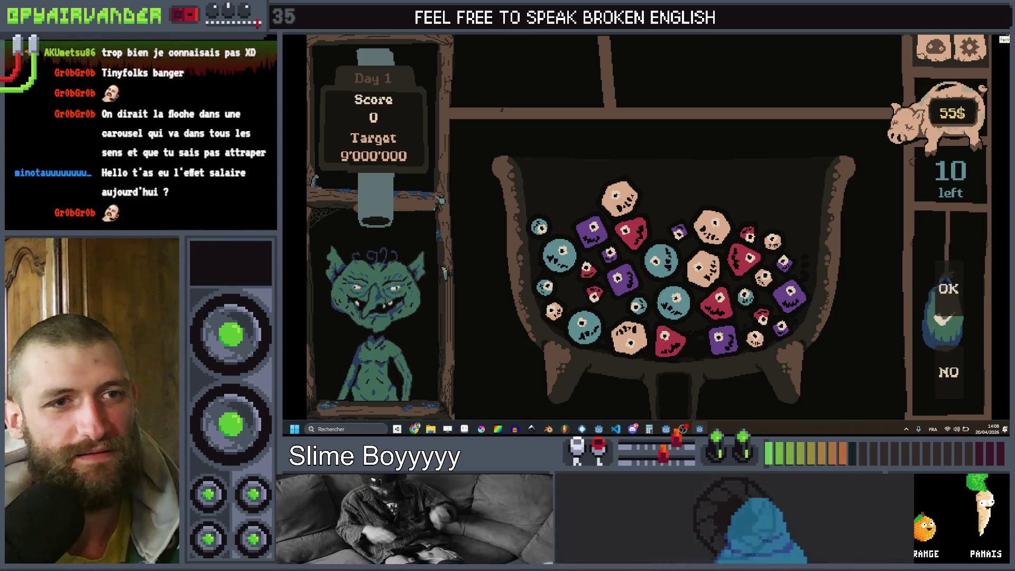
click(1003, 37)
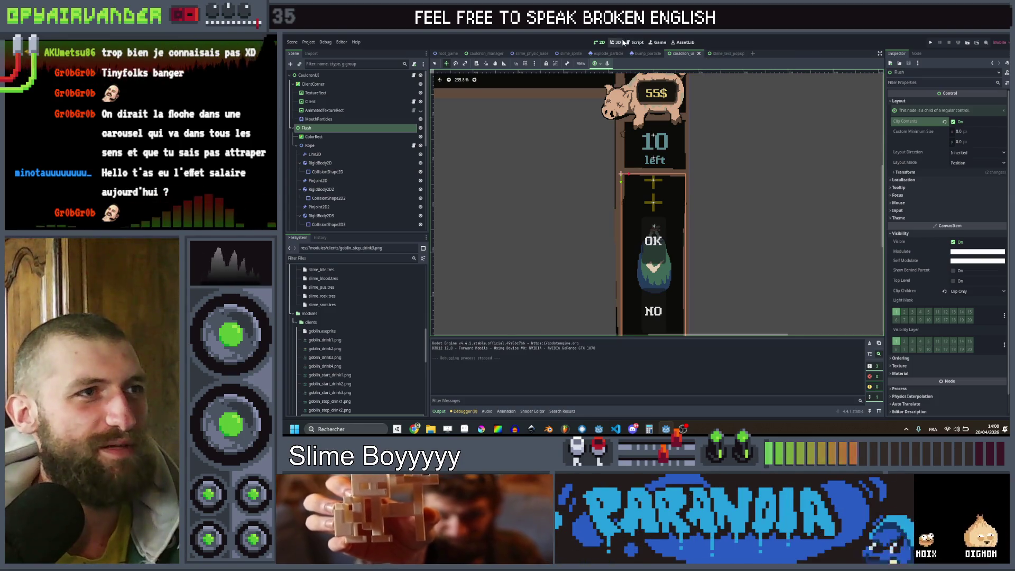
click(617, 43)
Set Linear Damp to 0 on RigidBody2D through RigidBody2D4 together
key(ctrl+F1)
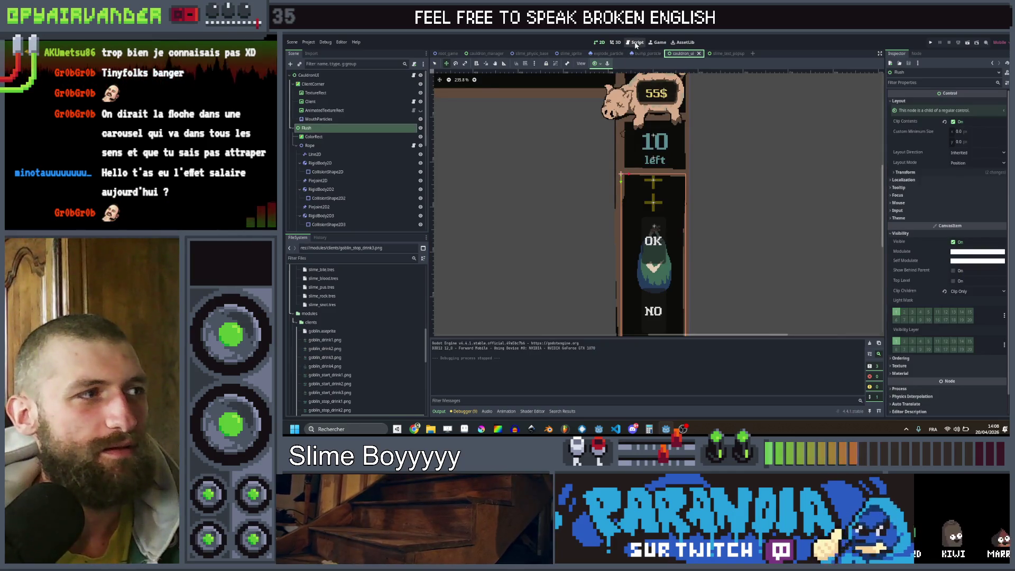
scroll(344, 163, down, 1)
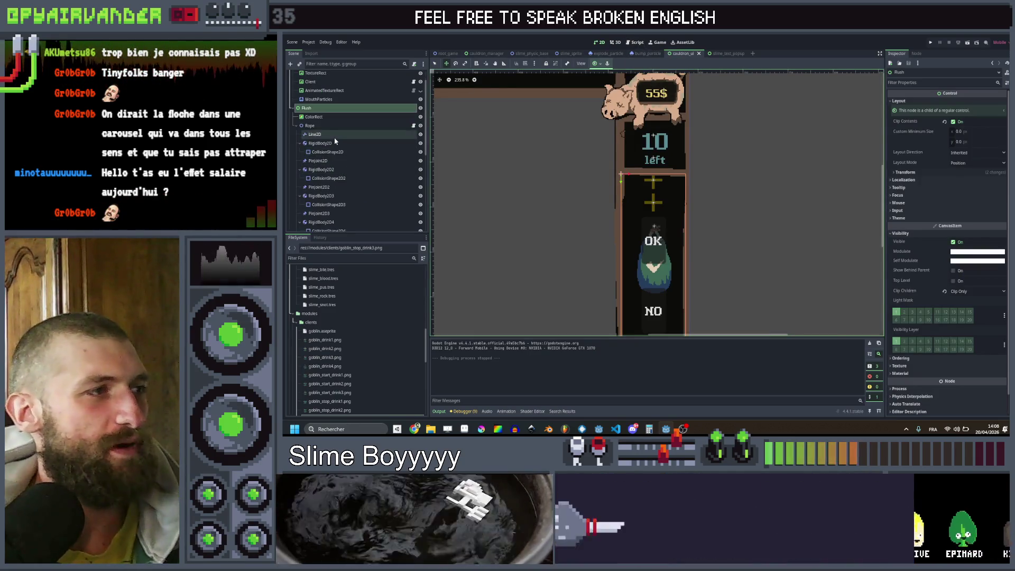
click(334, 141)
scroll(335, 142, down, 1)
ctrl+click(321, 149)
ctrl+click(321, 175)
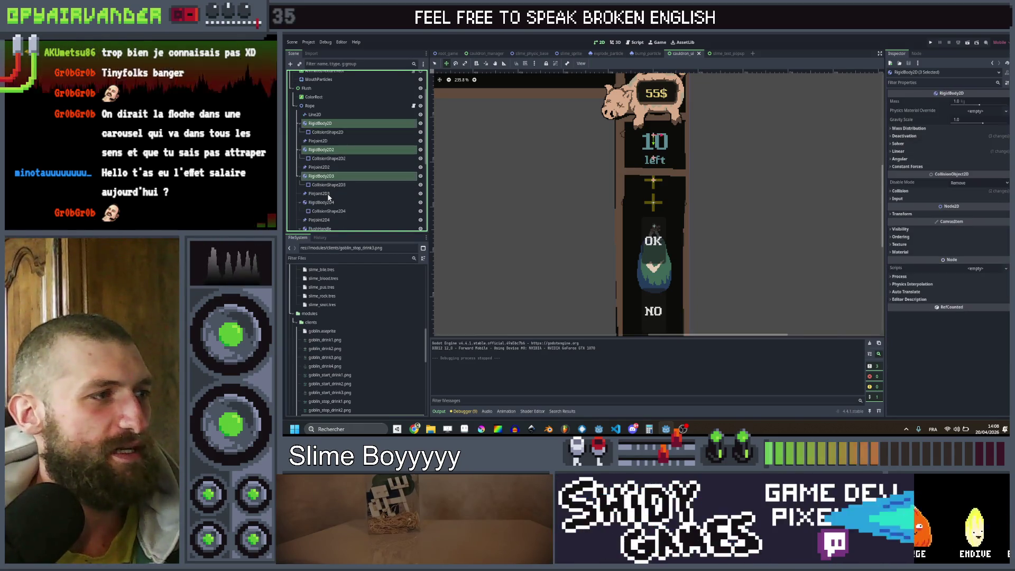
ctrl+click(321, 202)
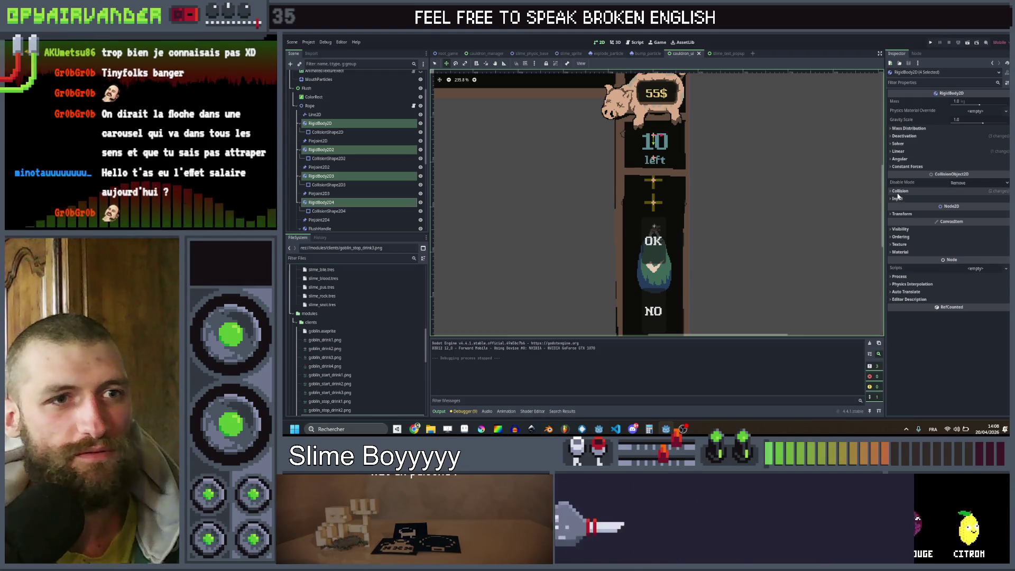
click(901, 152)
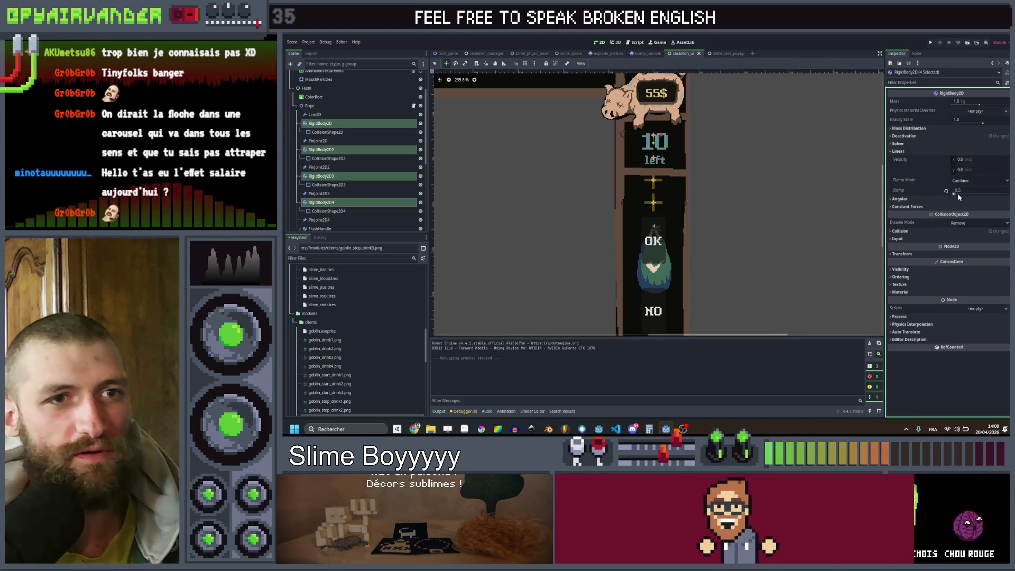
click(946, 191)
Select the FlushHandle node and move to the script editor
scroll(329, 186, down, 3)
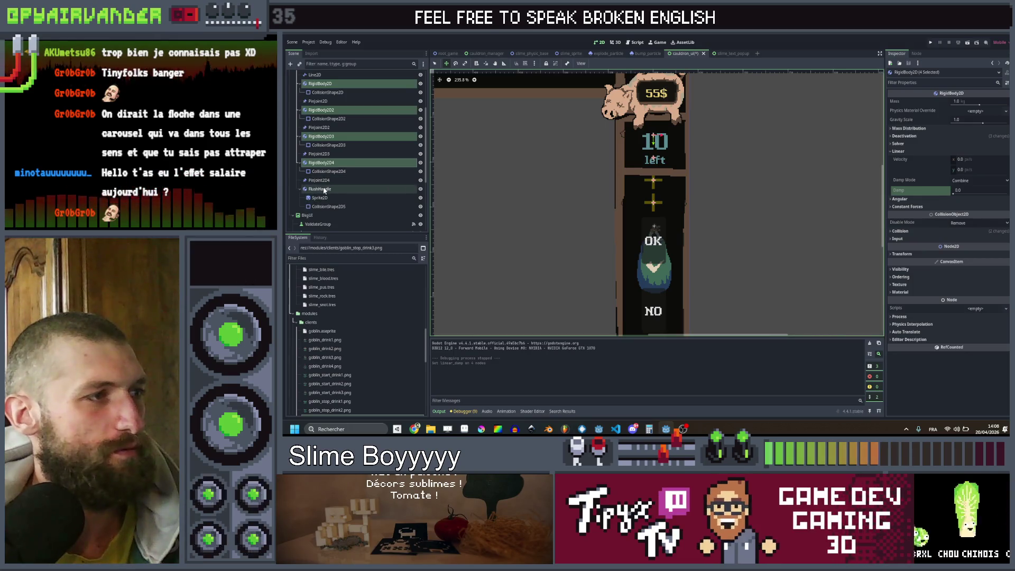
click(324, 190)
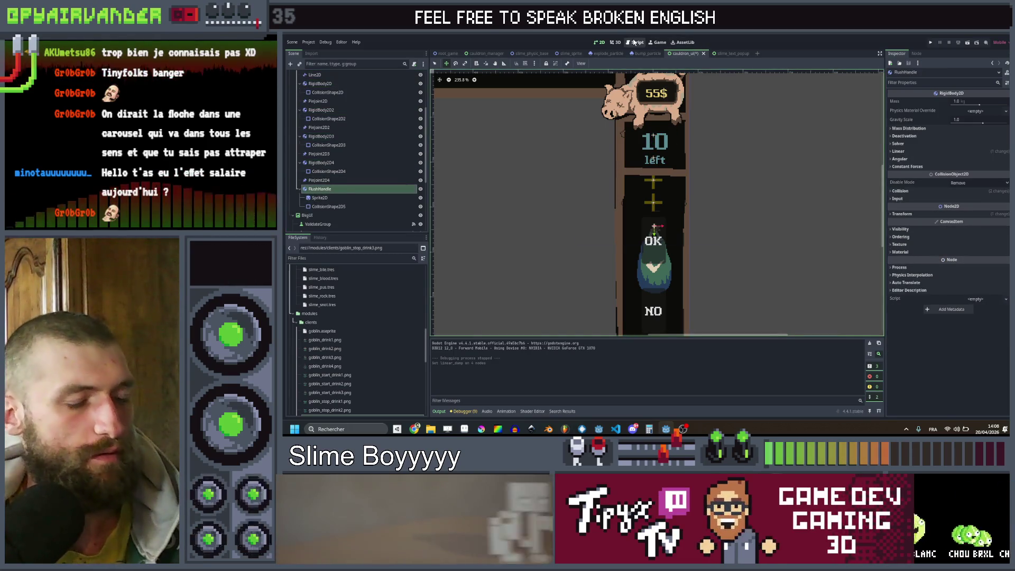
click(636, 43)
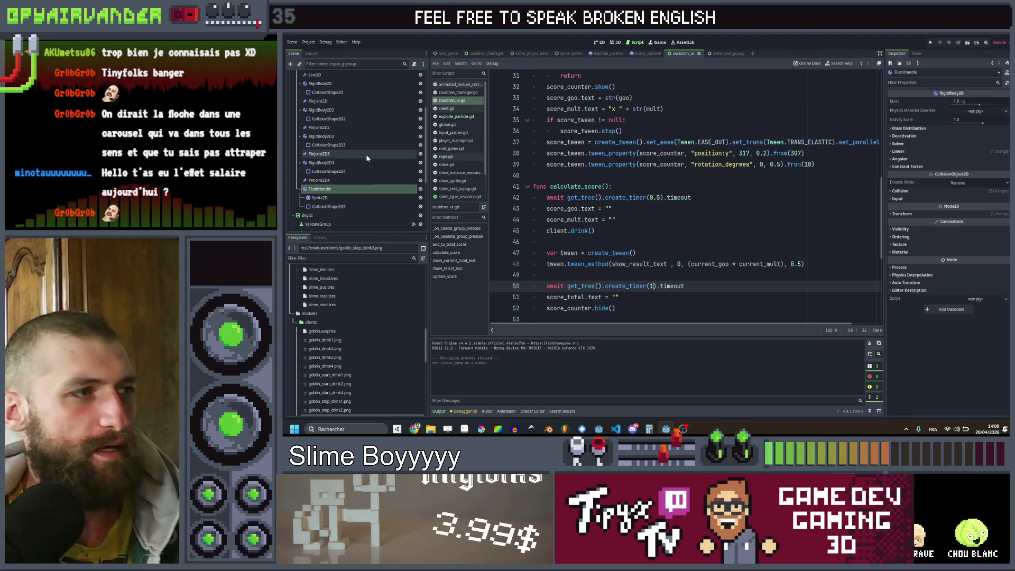
Change rope.gd's line 11 impulse to Vector2.LEFT * 50, save, and run the project
click(453, 158)
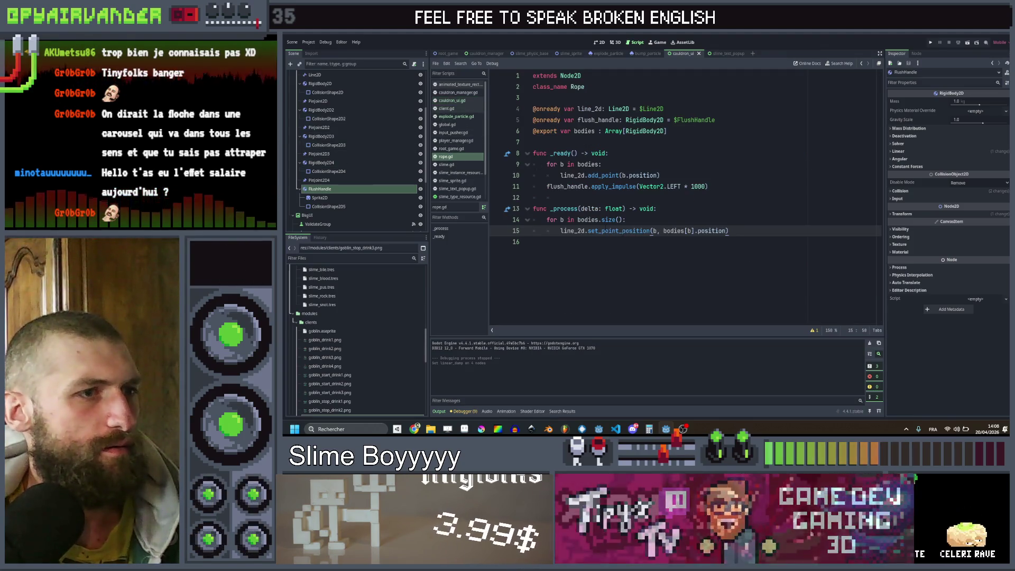
click(703, 186)
key(BackSpace)
key(BackSpace)
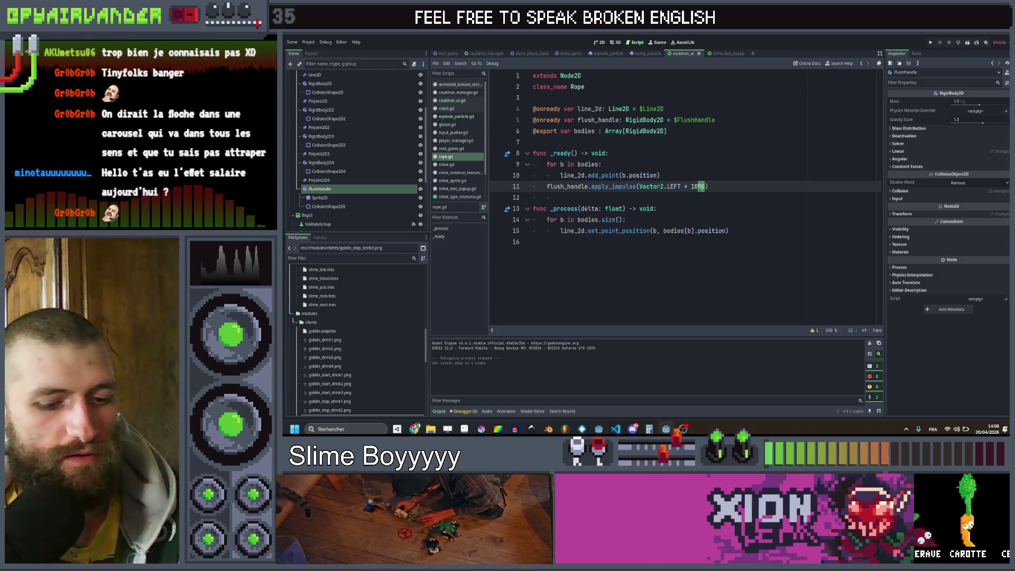
key(BackSpace)
key(BackSpace)
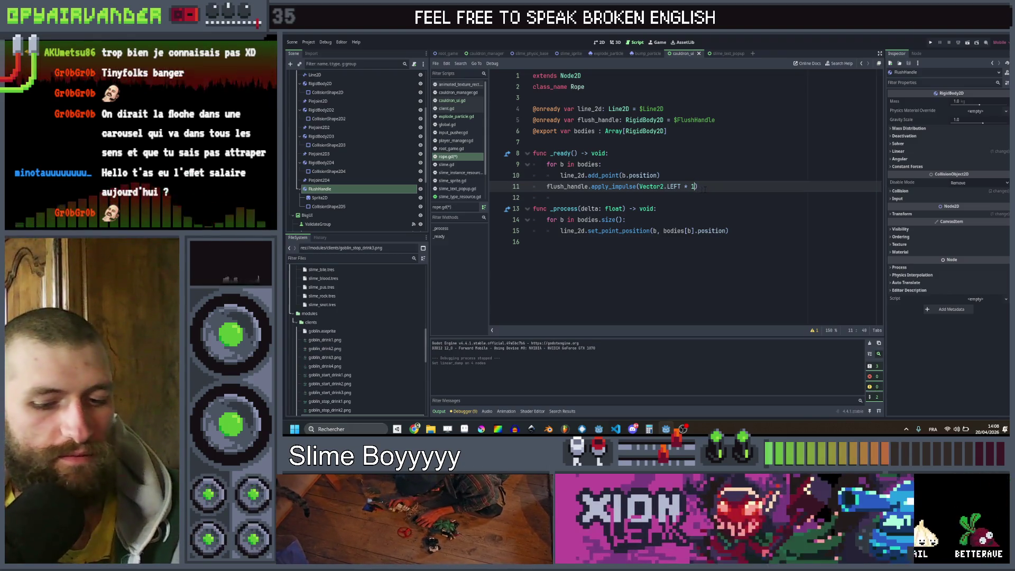
text(50)
key(ctrl+s)
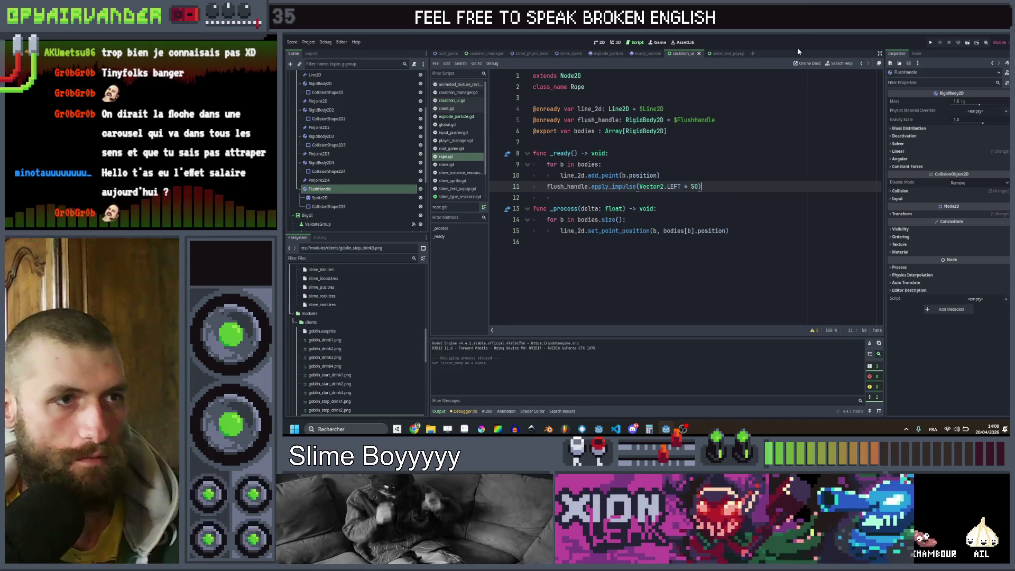
click(929, 43)
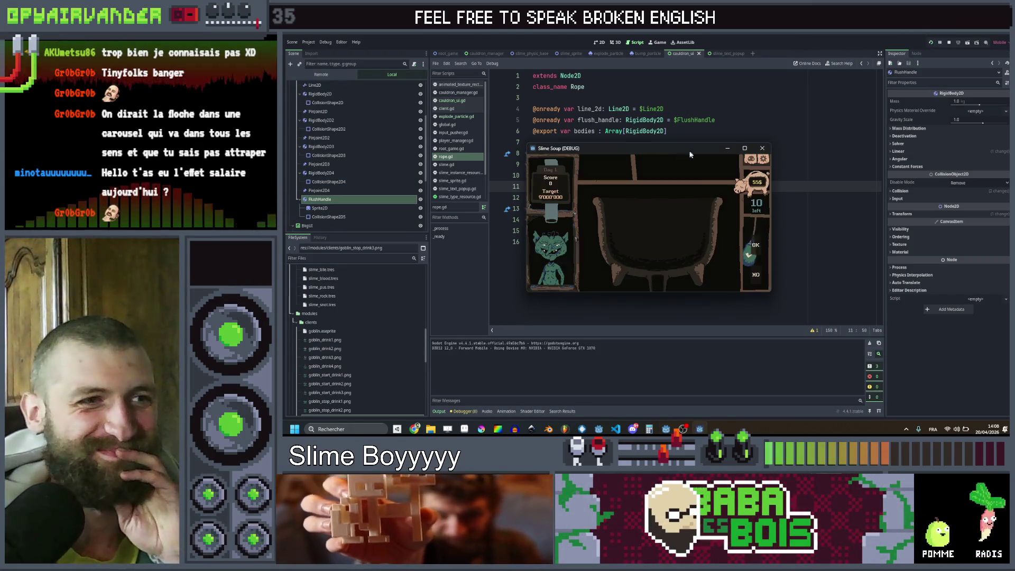
Watch the slimes fall with the weaker impulse in the maximized game, then quit with F8
click(742, 151)
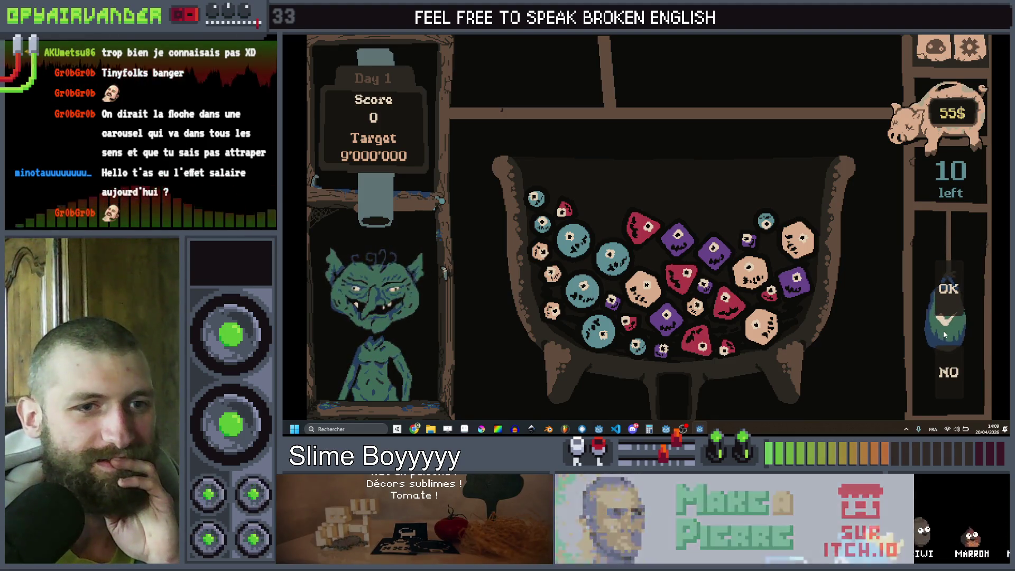
key(F8)
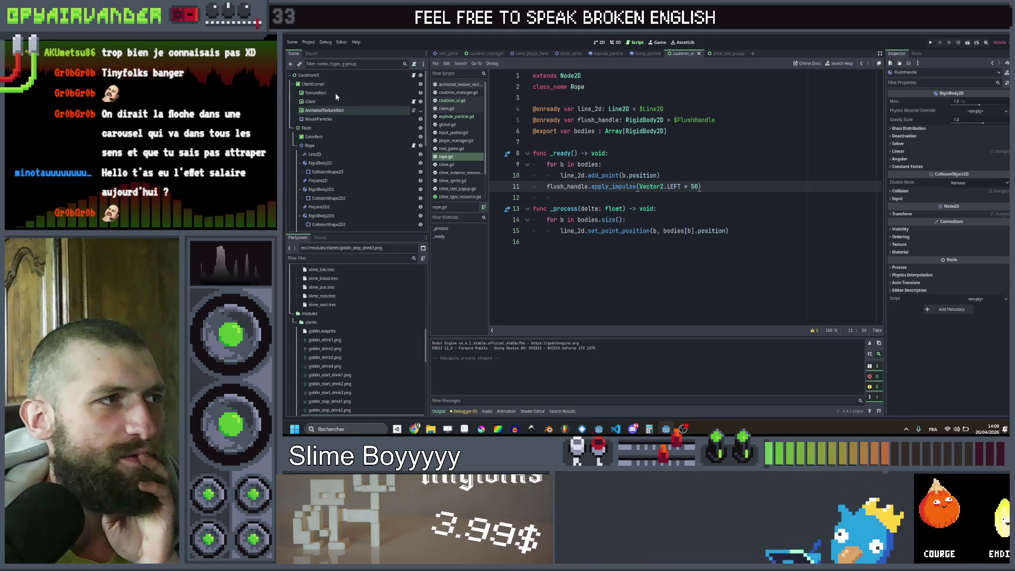
Select the rope's Line2D and keep its Texture Mode on Tile, then go to Aseprite
scroll(324, 152, up, 3)
click(317, 154)
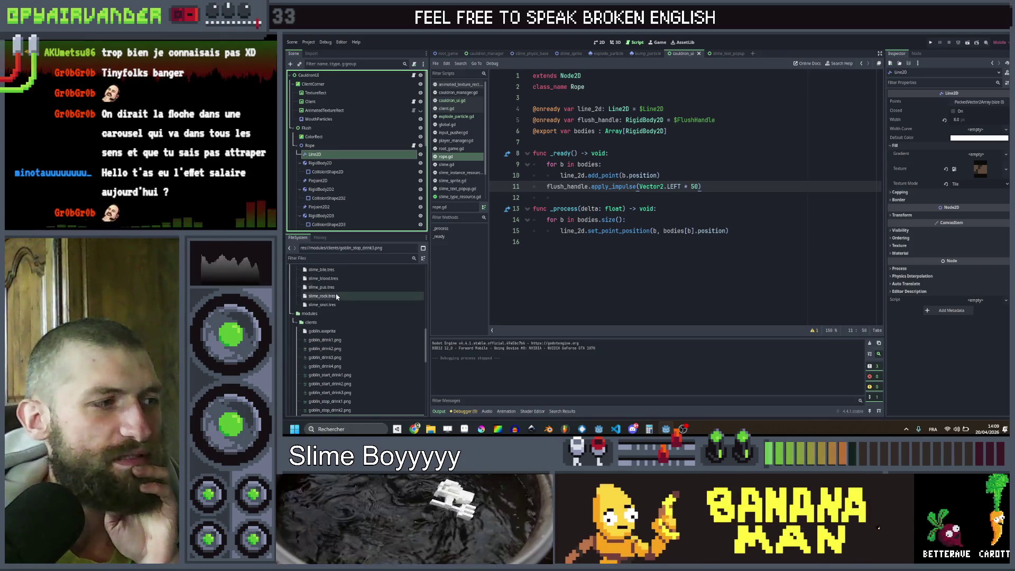
scroll(343, 293, up, 5)
scroll(342, 291, up, 8)
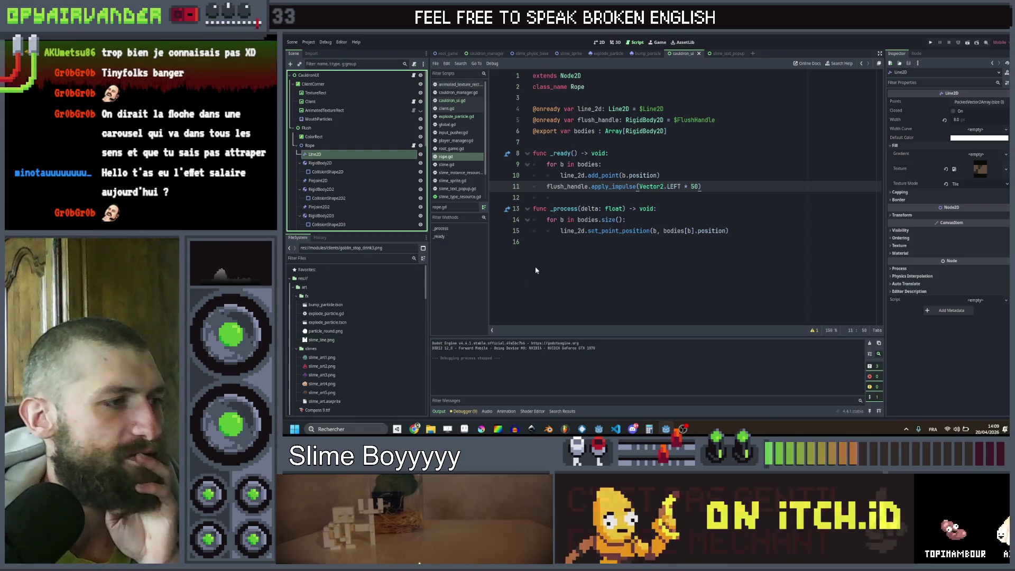
click(974, 185)
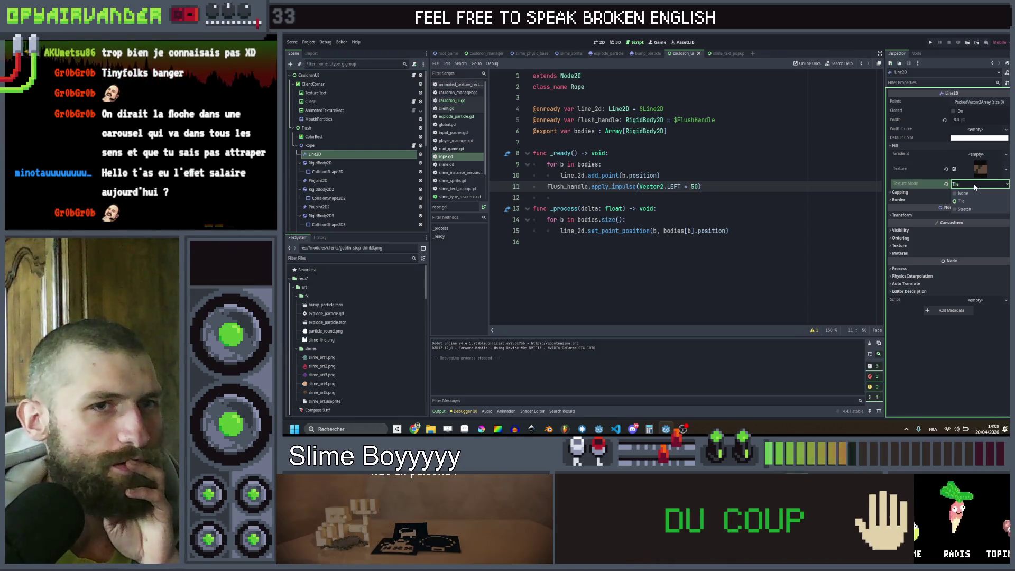
click(959, 199)
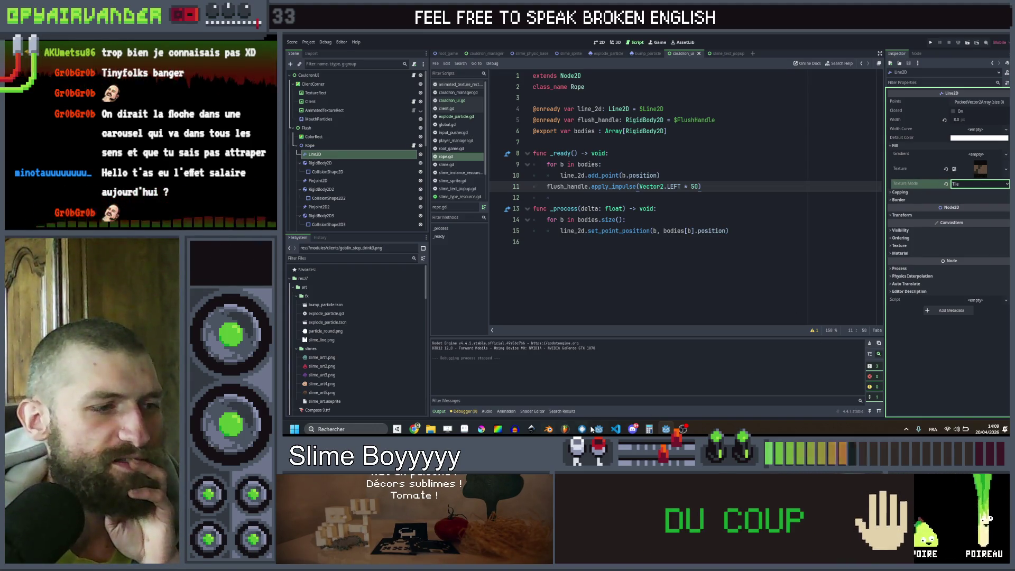
key(alt+Tab)
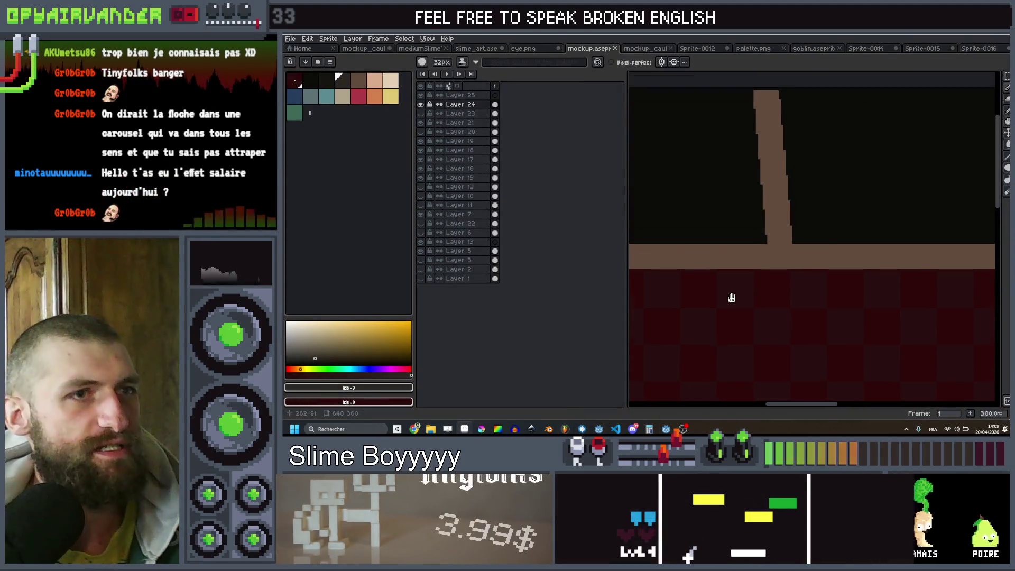
Paint darker 2 px pixels onto Sprite-0016 and export it as flush_rope.png
click(979, 48)
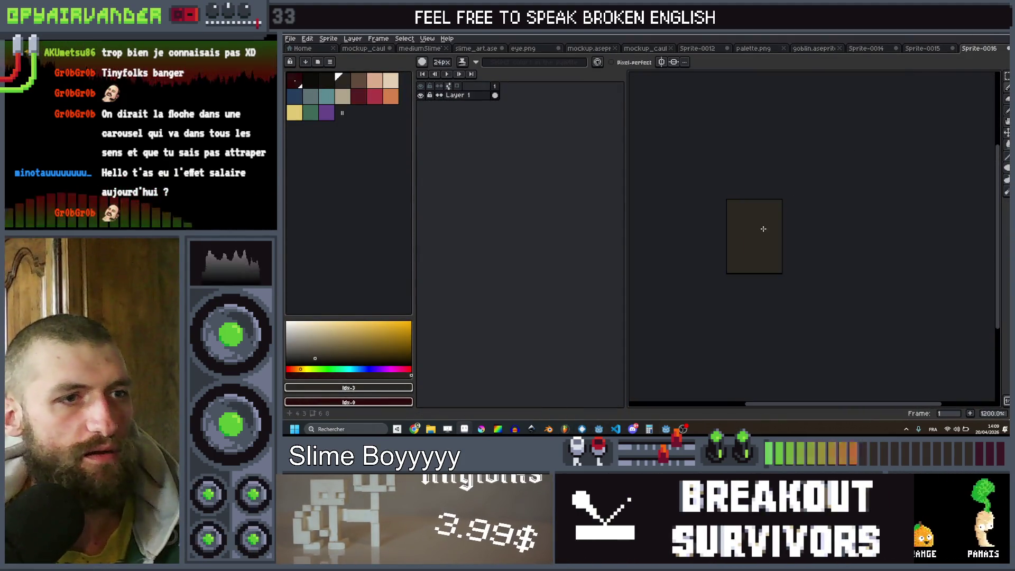
scroll(758, 225, up, 2)
key(plus)
mouse_move(758, 225)
mouse_down()
mouse_move(757, 246)
mouse_move(769, 224)
mouse_up()
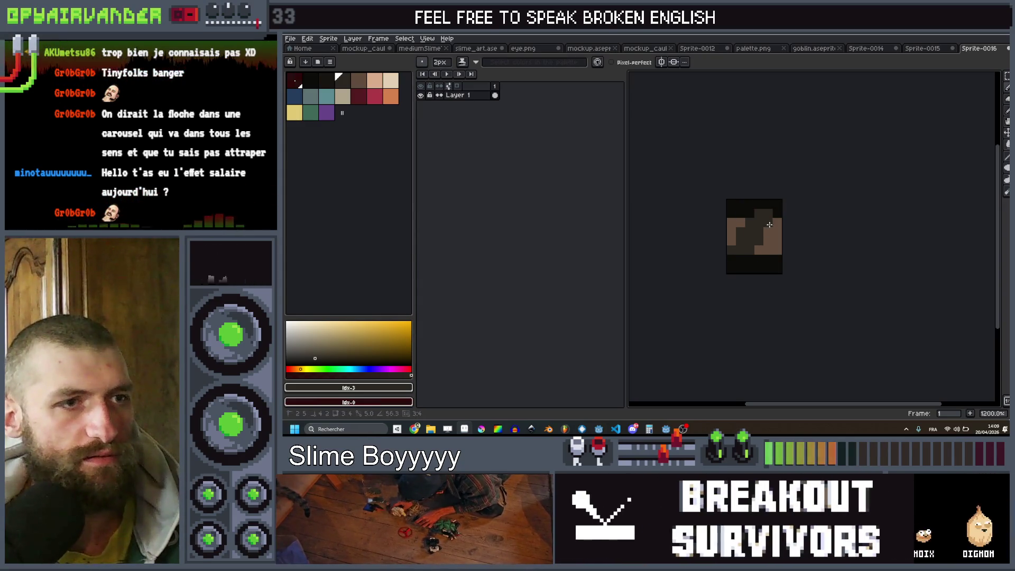
scroll(769, 230, down, 2)
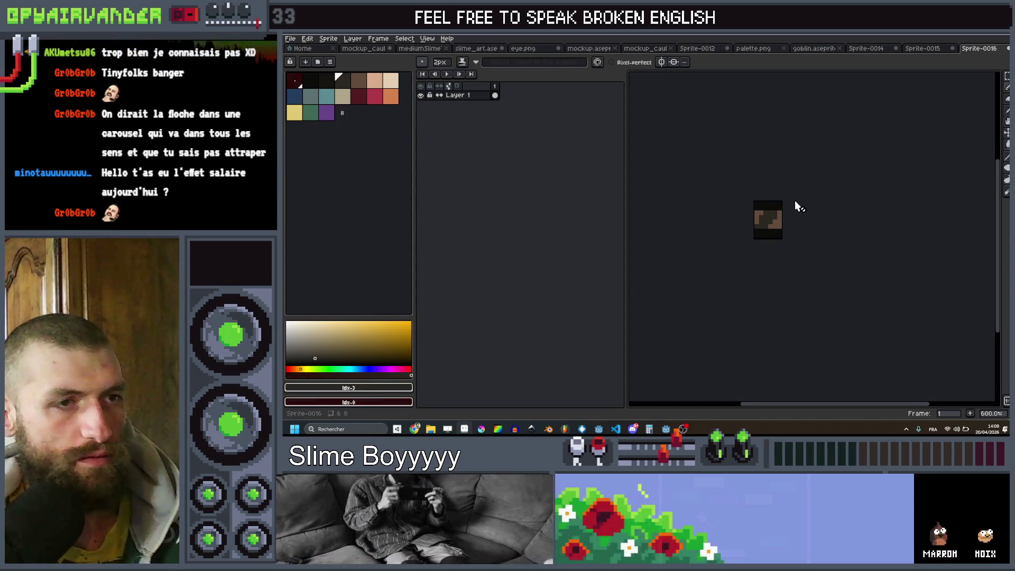
key(ctrl+shift+e)
key(Return)
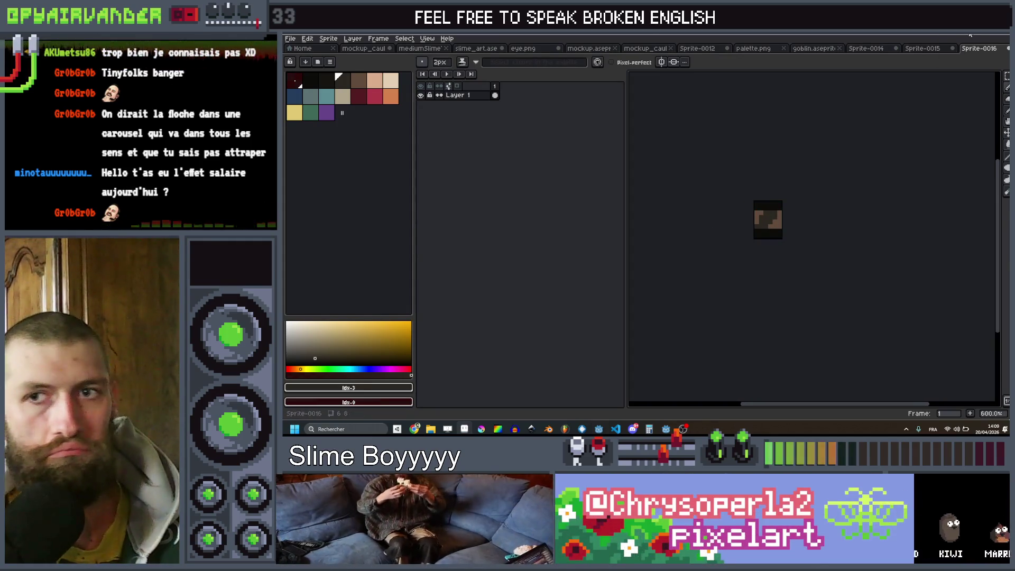
key(alt+Tab)
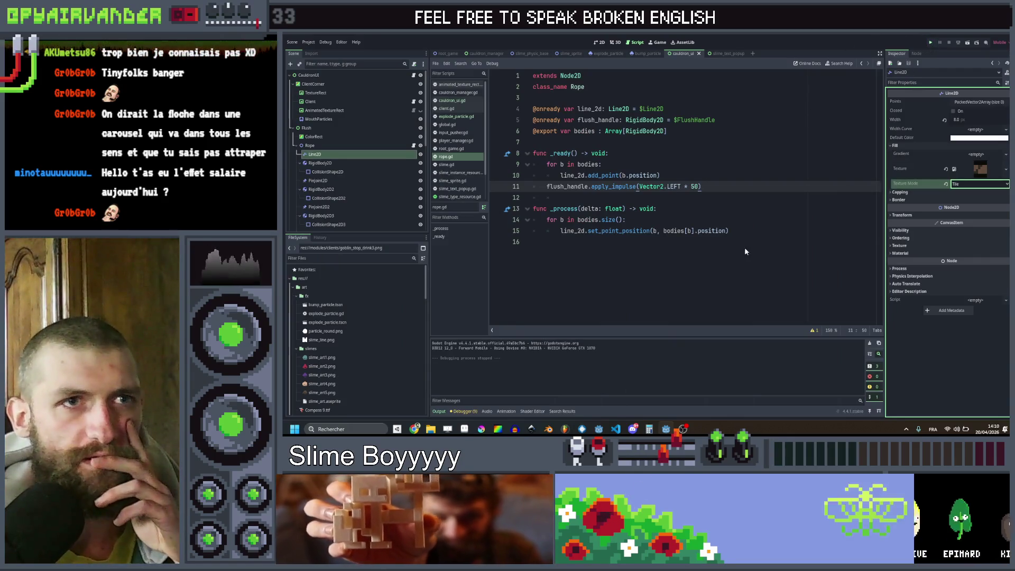
Run the game, bring the editor back in front, and select the ColorRect node
key(F5)
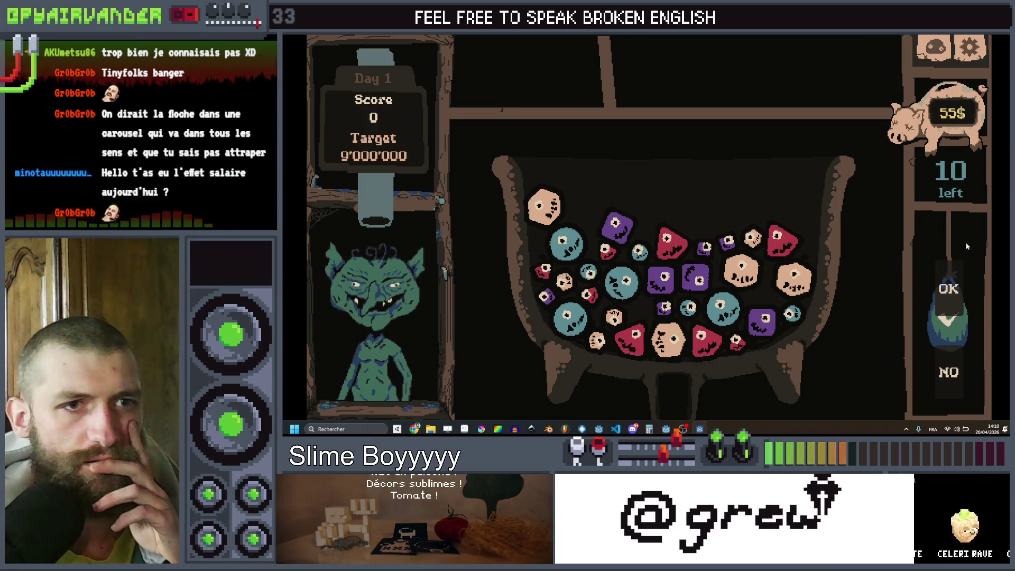
click(699, 428)
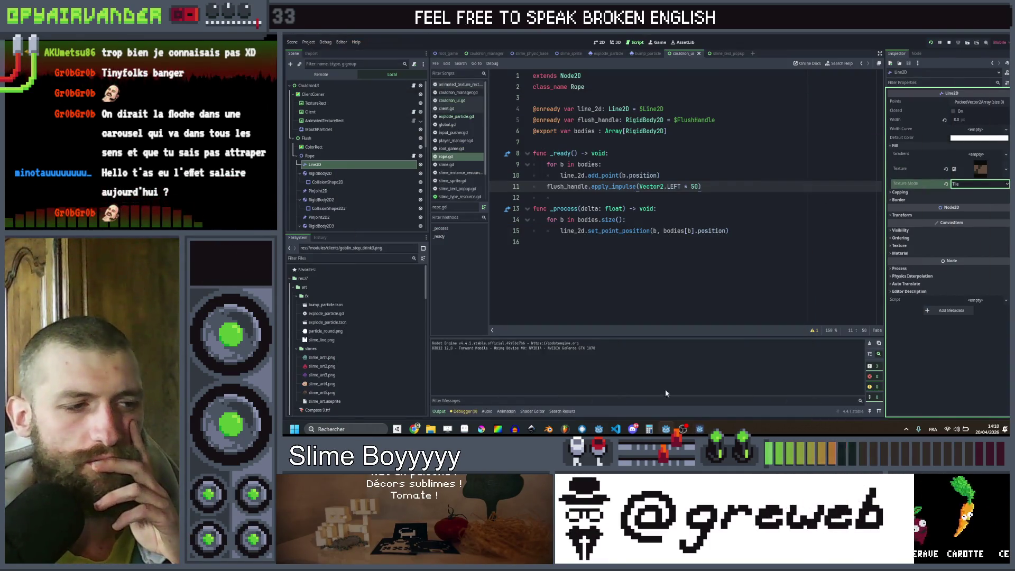
mouse_move(637, 430)
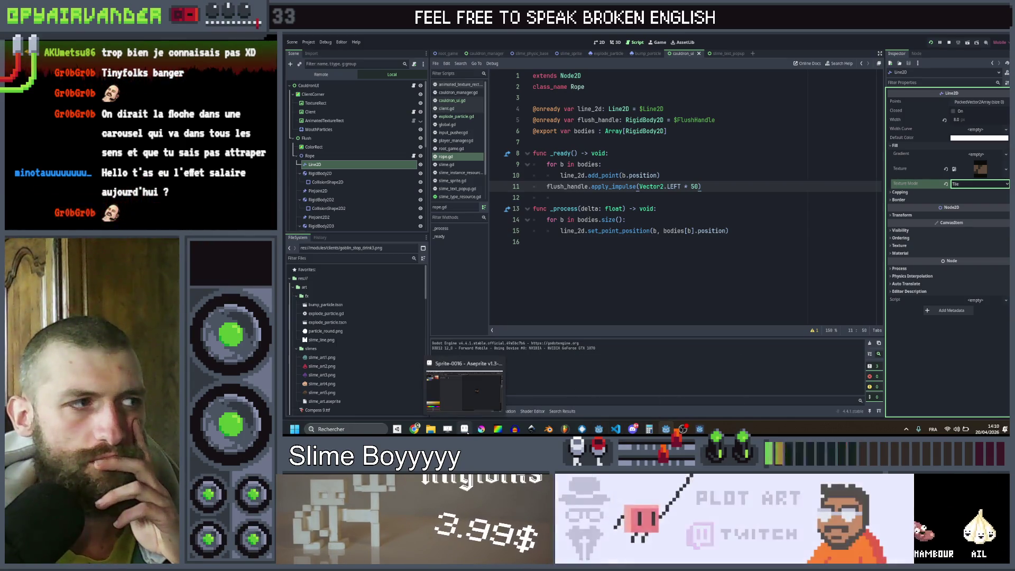
click(314, 150)
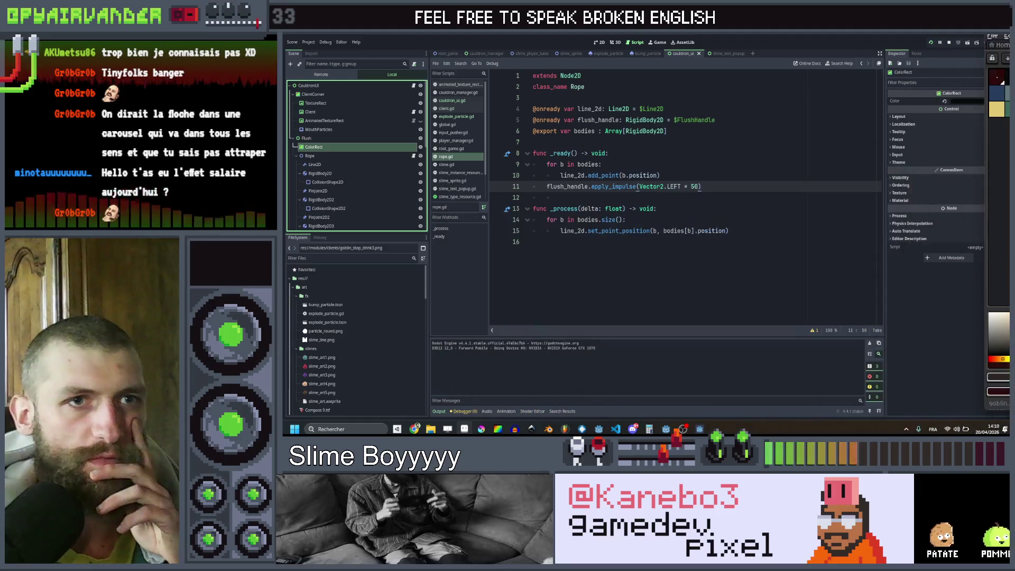
Darken the ColorRect colour to near-black 161511 and relaunch the game with F5
click(971, 101)
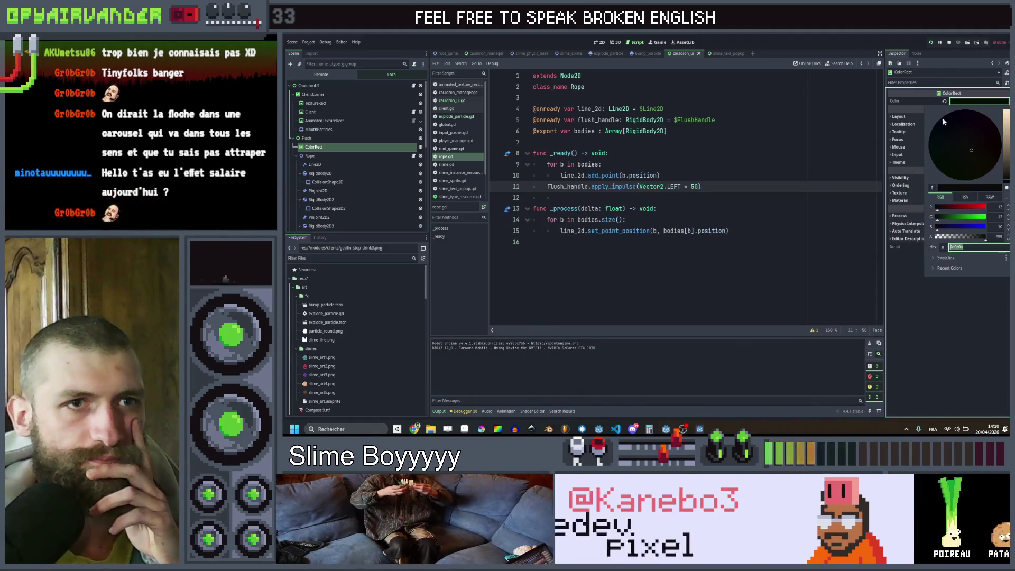
drag(1005, 113, 1005, 171)
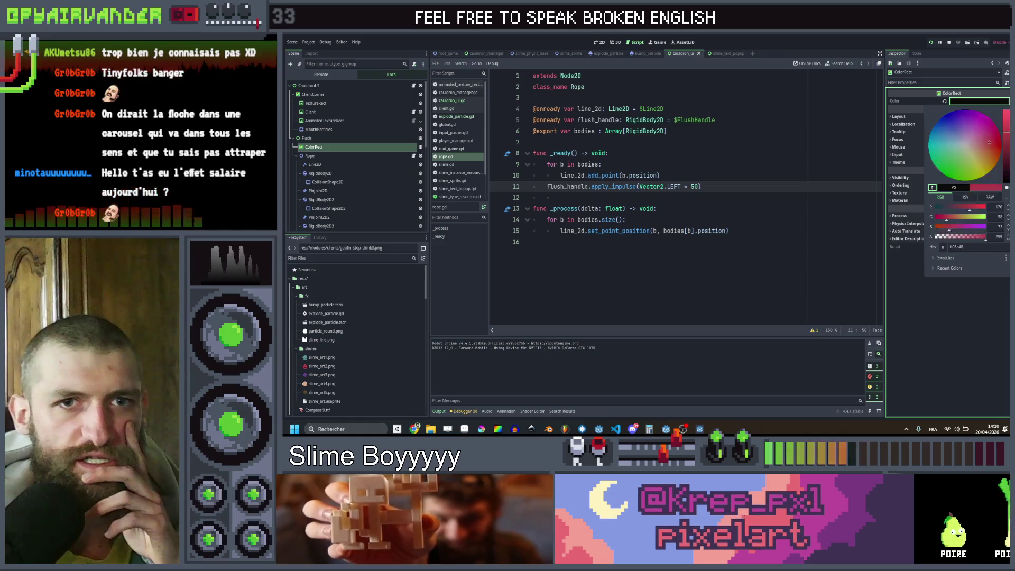
click(918, 318)
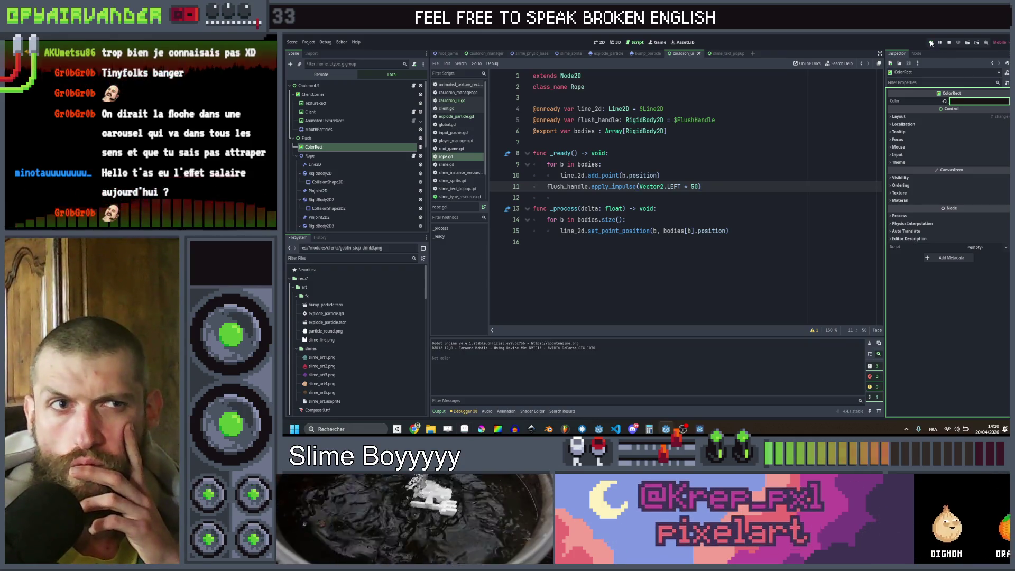
key(F5)
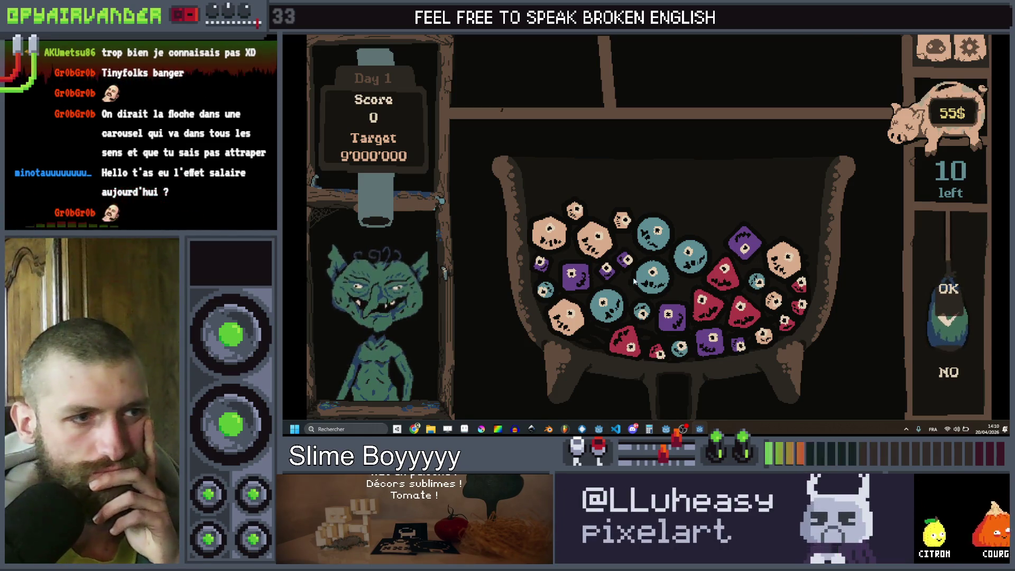
Link and validate a teal chain and a three-die purple chain, then submit the current chain
click(645, 234)
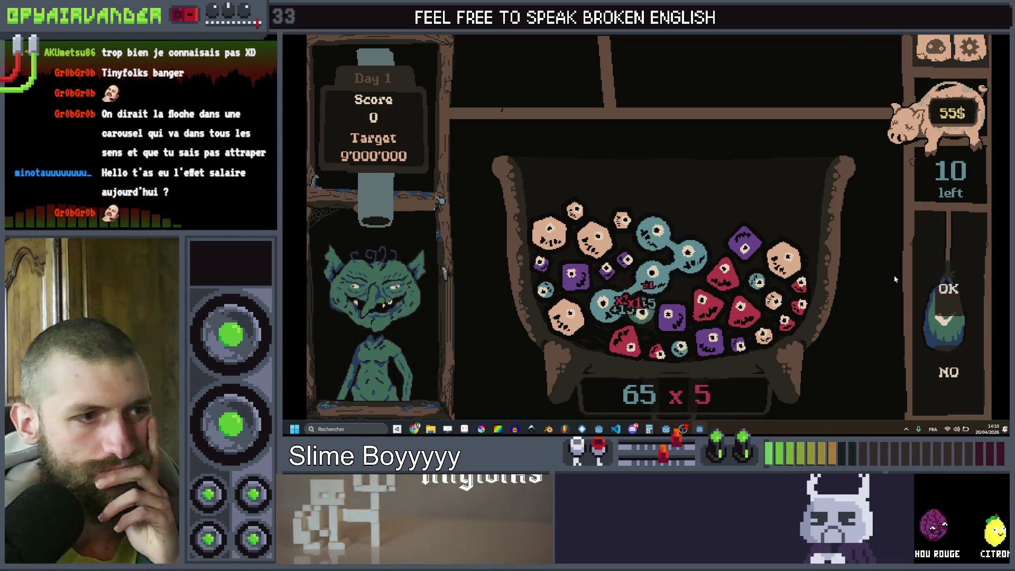
click(949, 289)
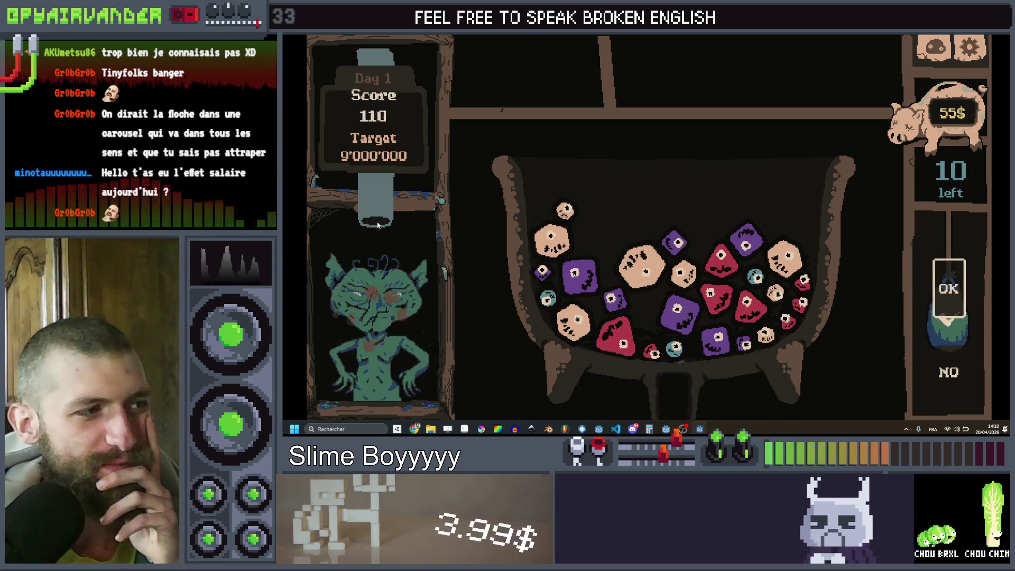
click(580, 274)
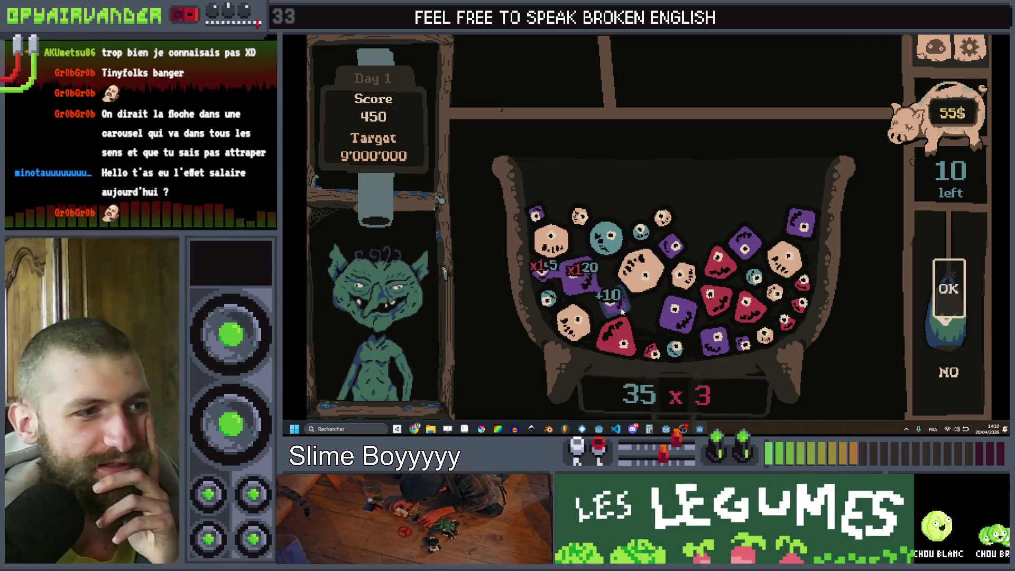
click(938, 301)
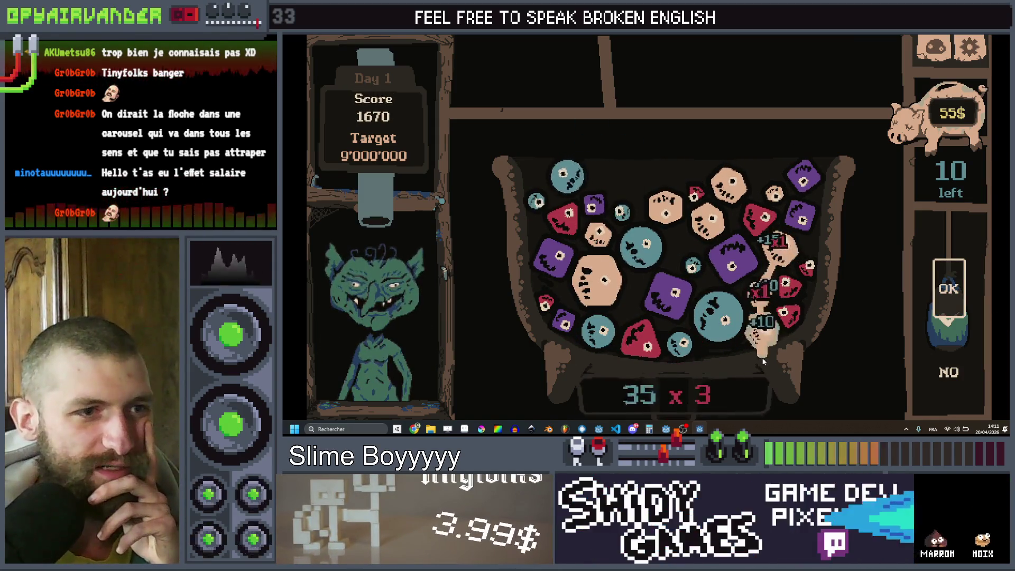
click(951, 295)
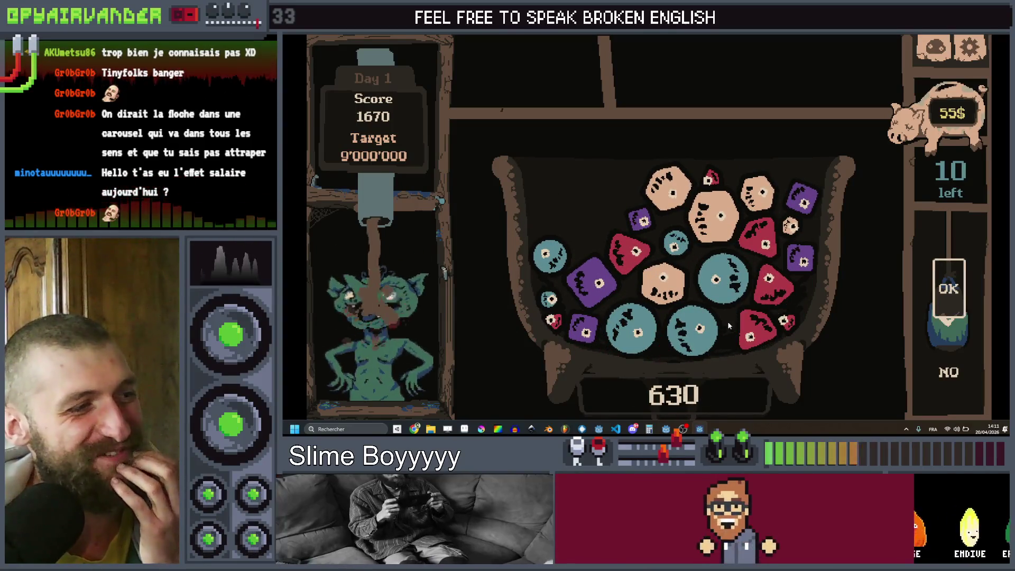
Merge and bank a teal group, then chain tan and purple dice and validate, hitting the error
click(733, 284)
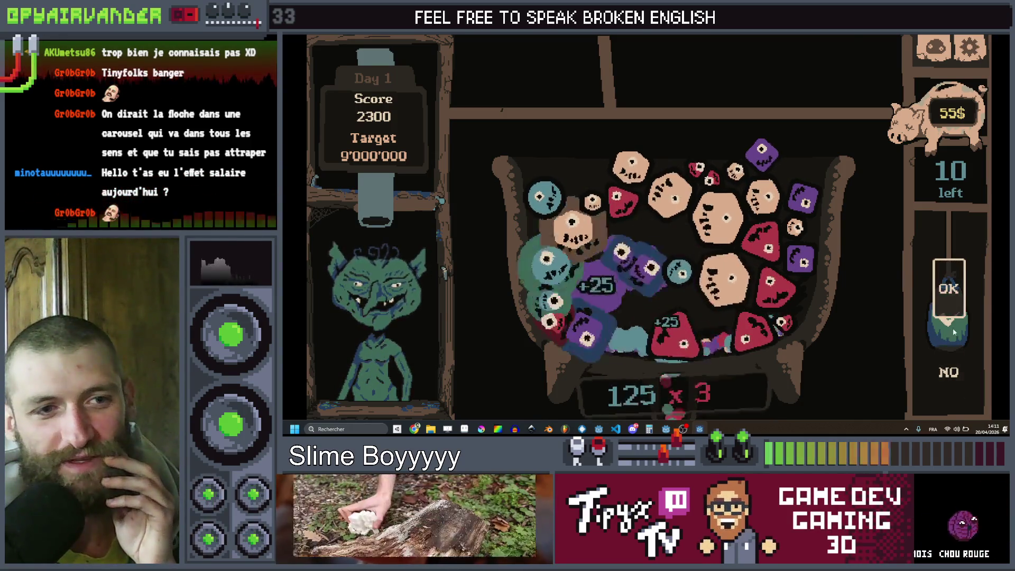
click(947, 312)
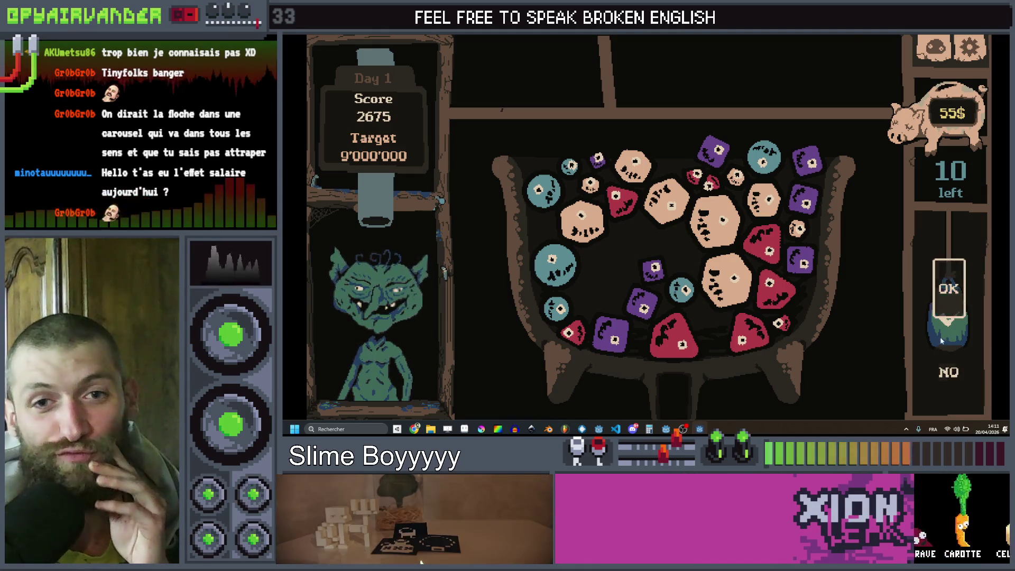
click(707, 222)
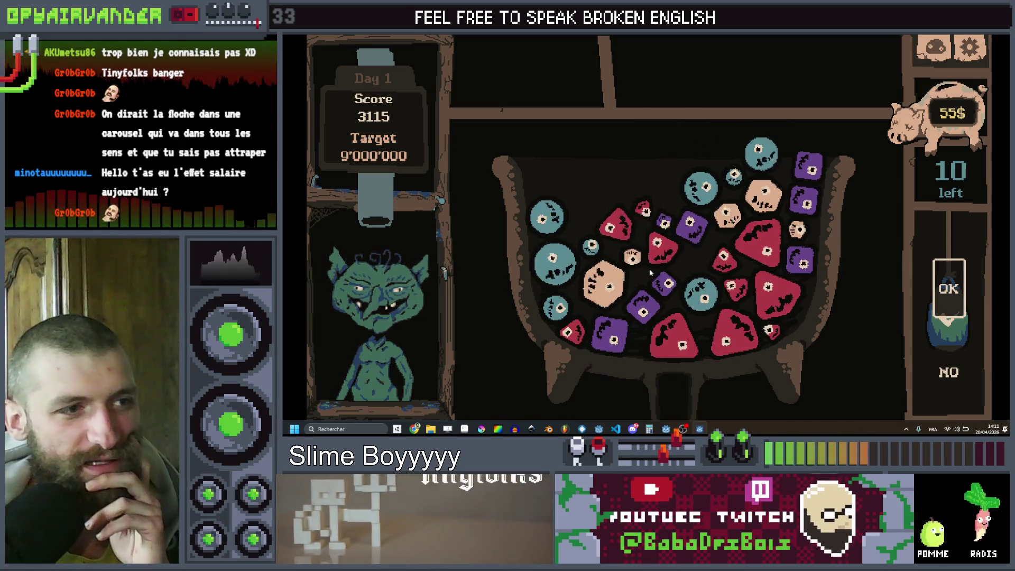
click(621, 326)
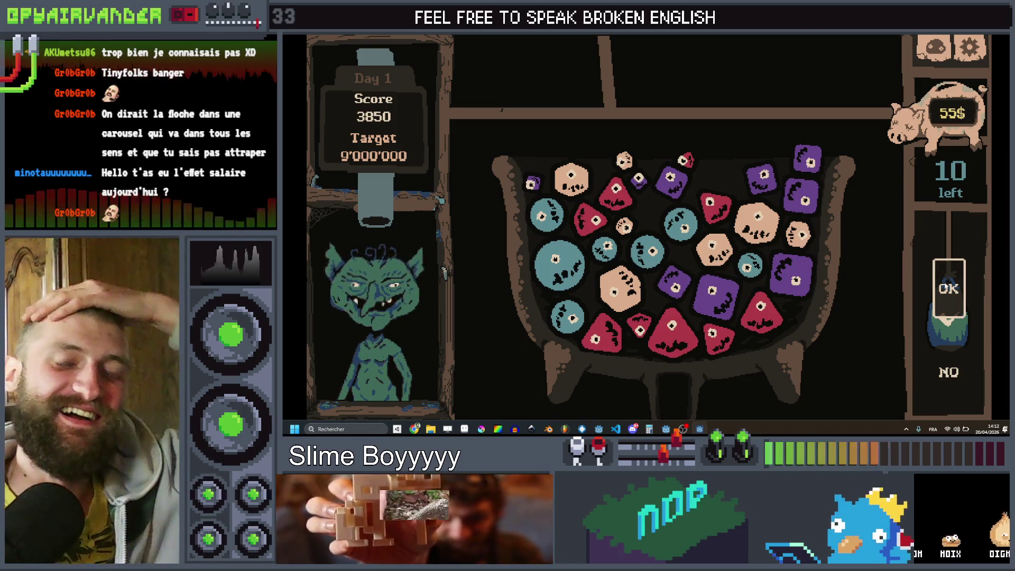
click(940, 336)
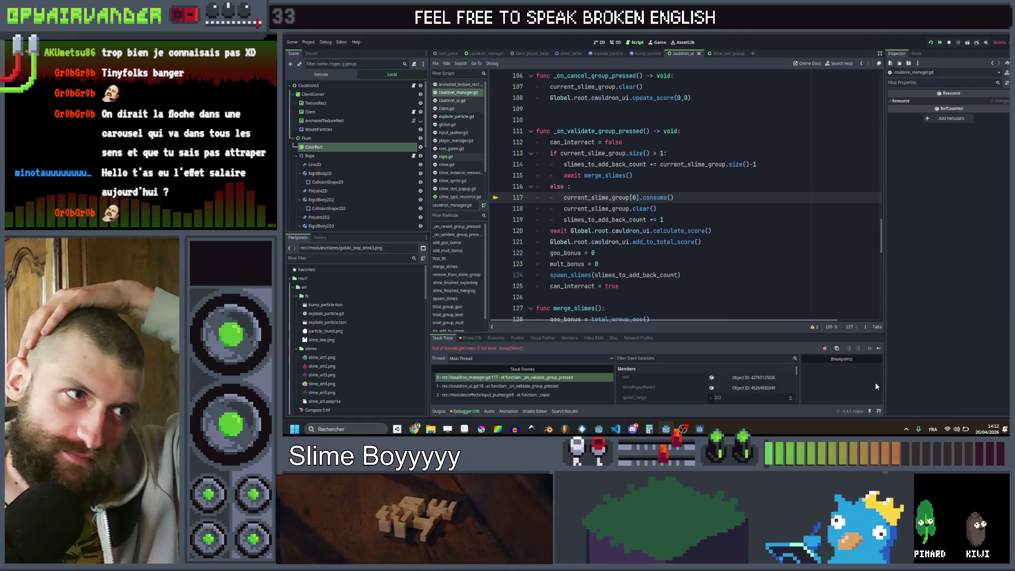
Inspect lines 116 and 112 of cauldron_manager.gd, stop the crashed session, and open slime_text_popup.gd
click(644, 187)
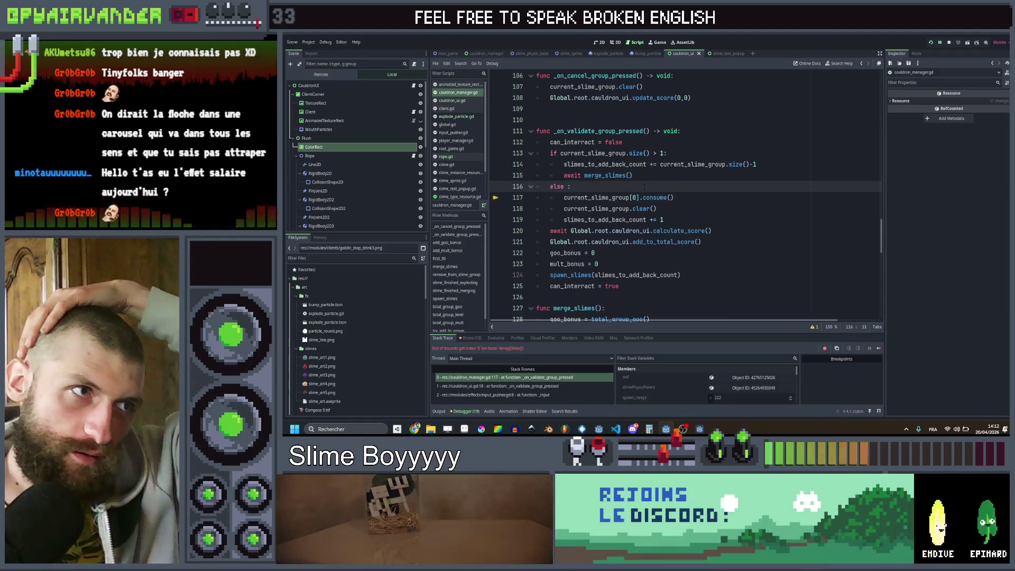
click(632, 142)
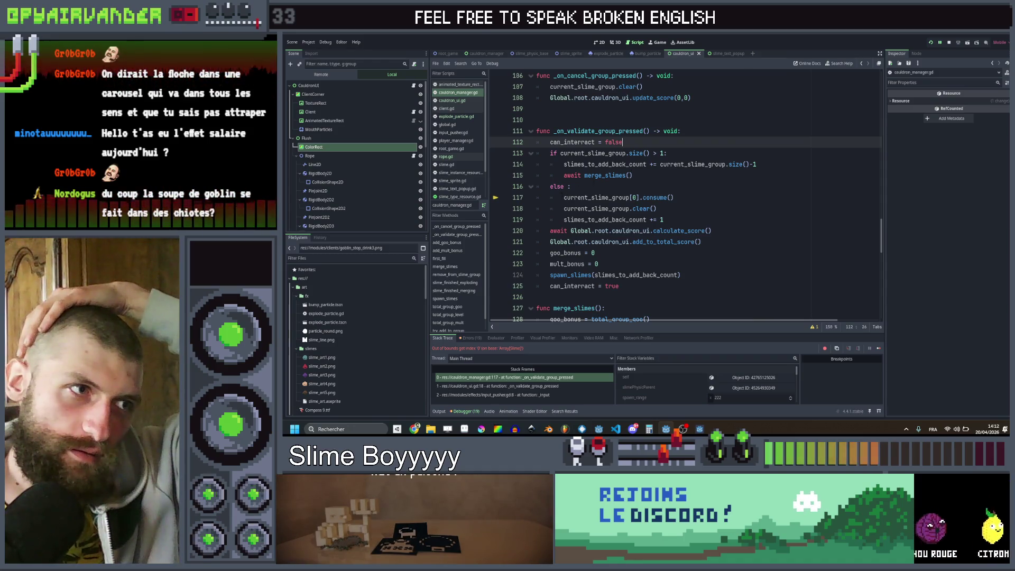
mouse_move(607, 209)
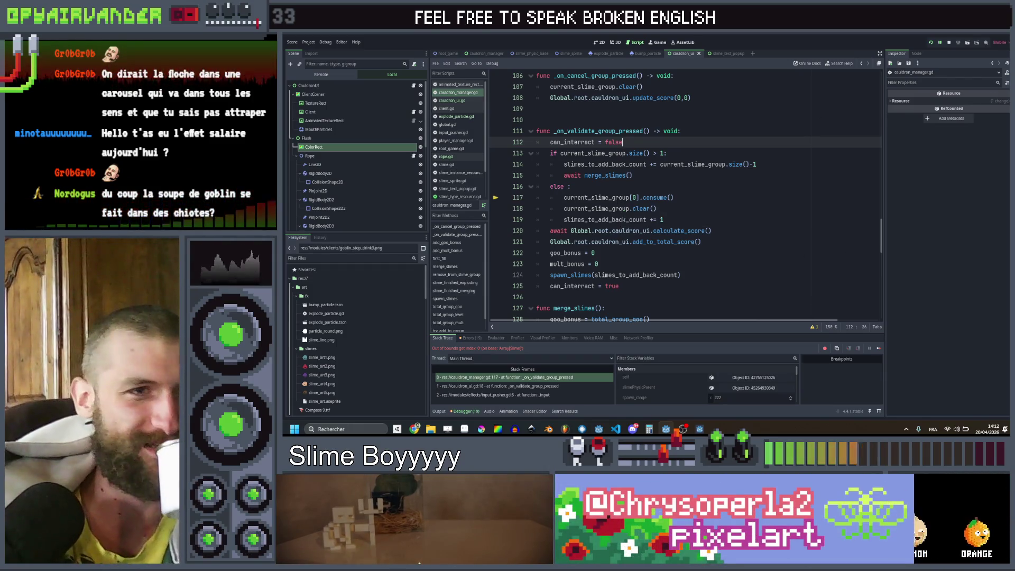
click(949, 43)
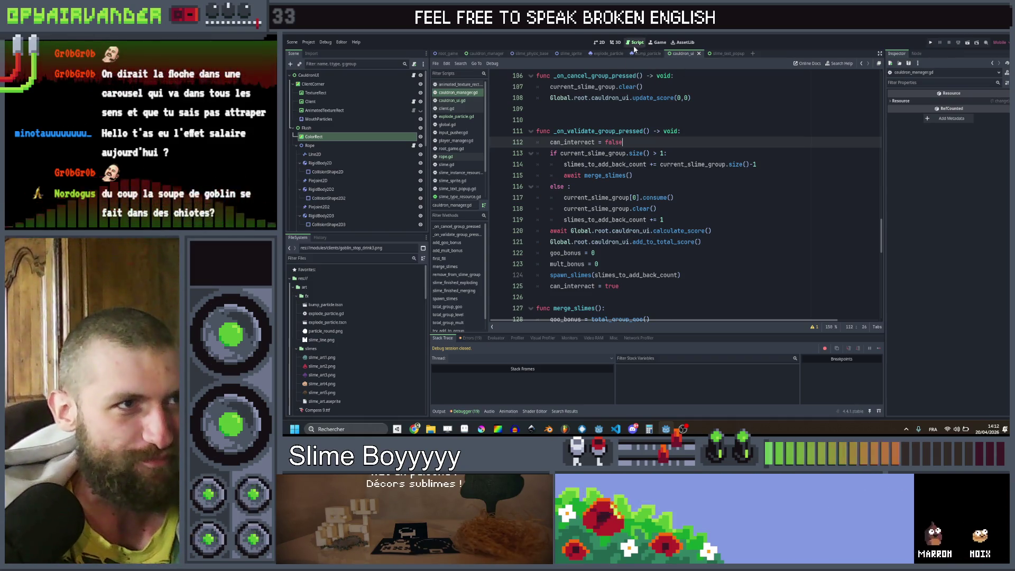
click(722, 54)
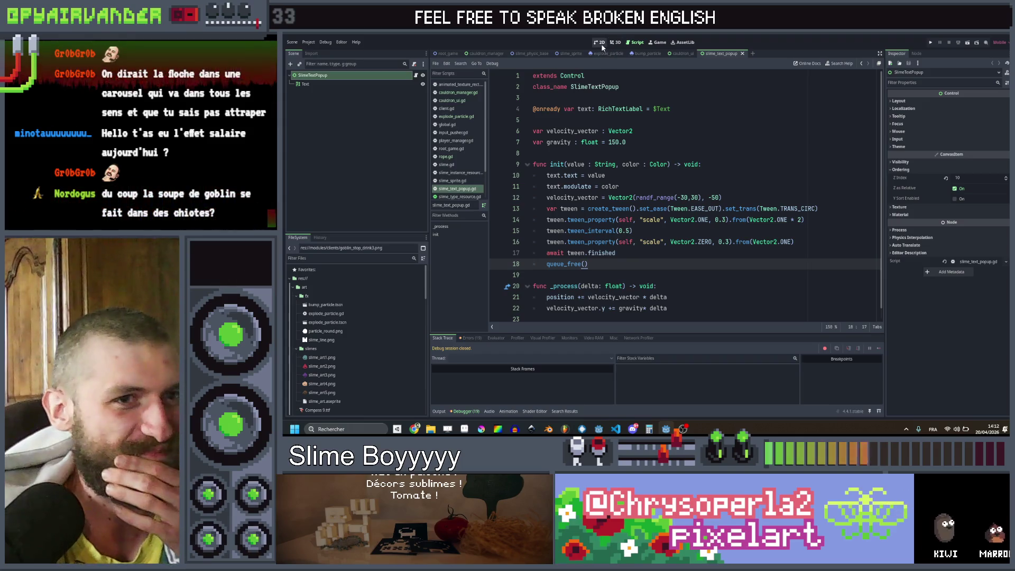
Switch to the 2D workspace, open the cauldron_ui scene tab and zoom onto the flush panel
click(601, 43)
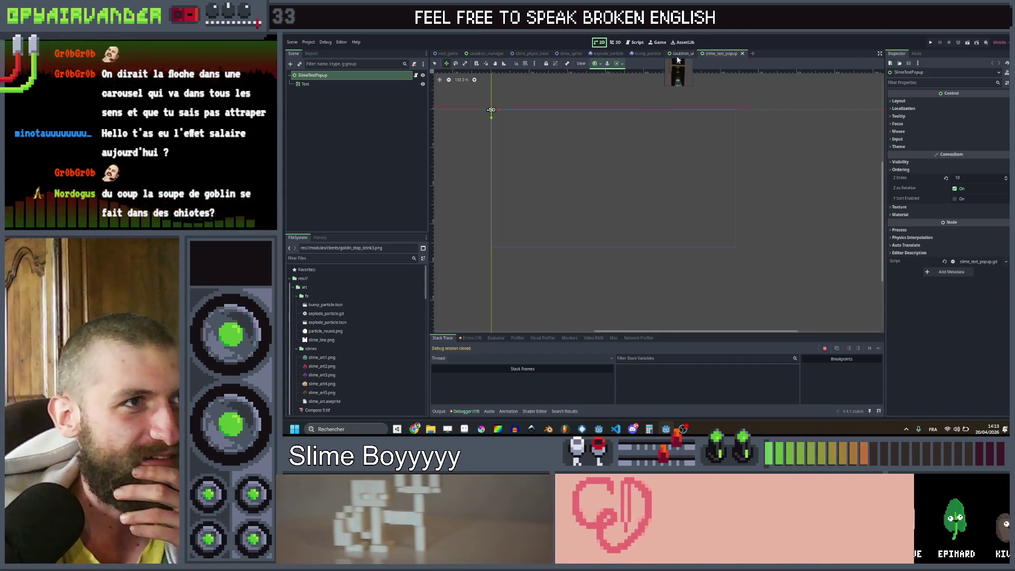
click(679, 54)
scroll(652, 212, down, 2)
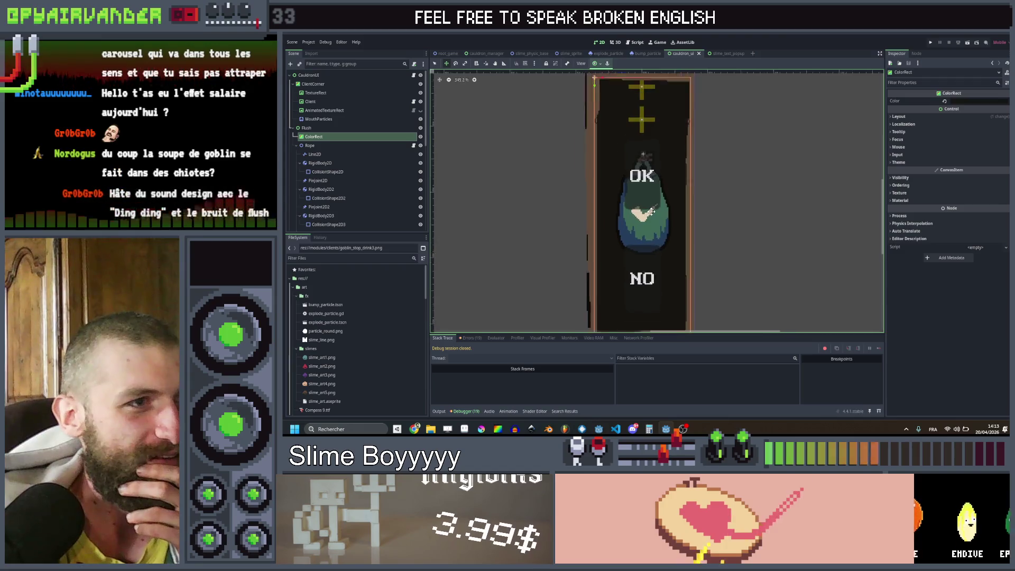
scroll(651, 211, up, 1)
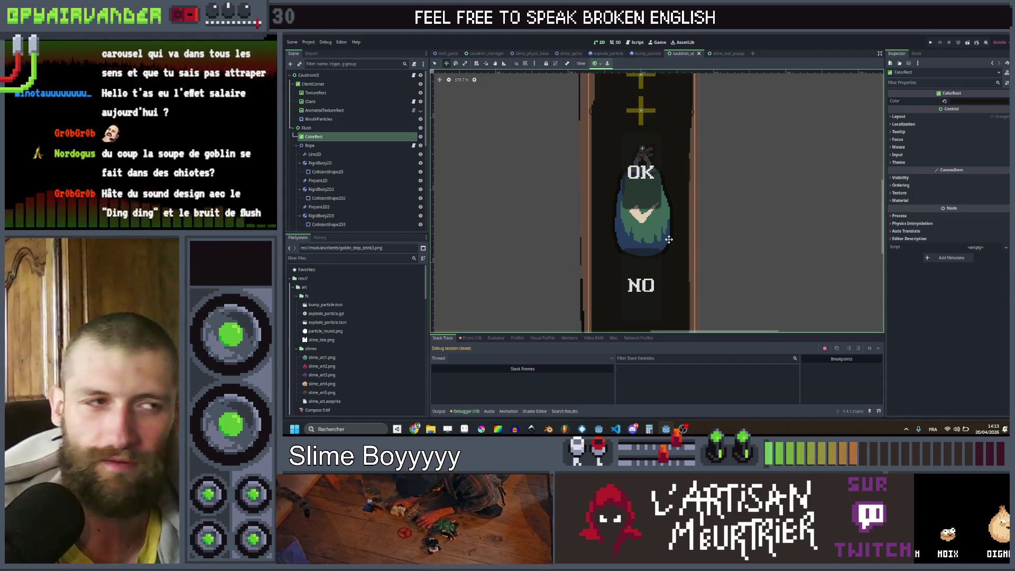
scroll(671, 204, down, 3)
scroll(672, 199, up, 4)
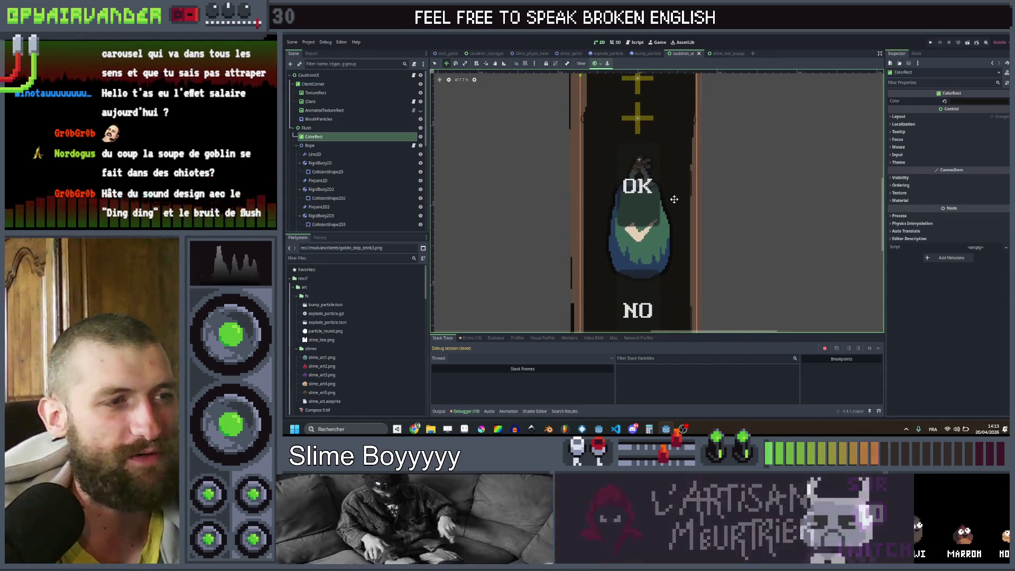
scroll(818, 171, down, 1)
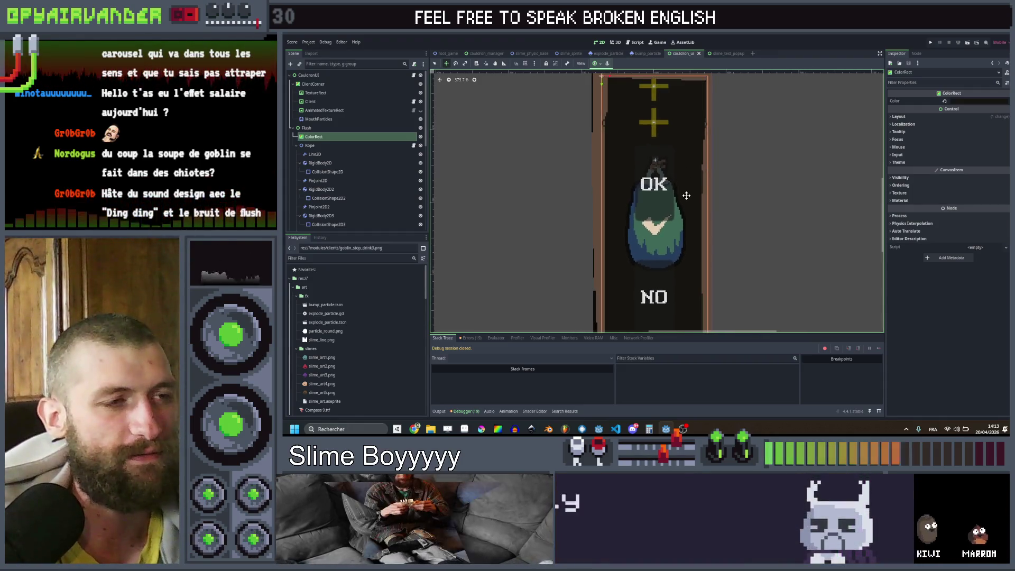
Reparent ValidateGroup under FlushHandle so the OK button follows the handle, nudging it down
click(356, 144)
scroll(356, 144, down, 3)
scroll(327, 201, down, 2)
click(315, 205)
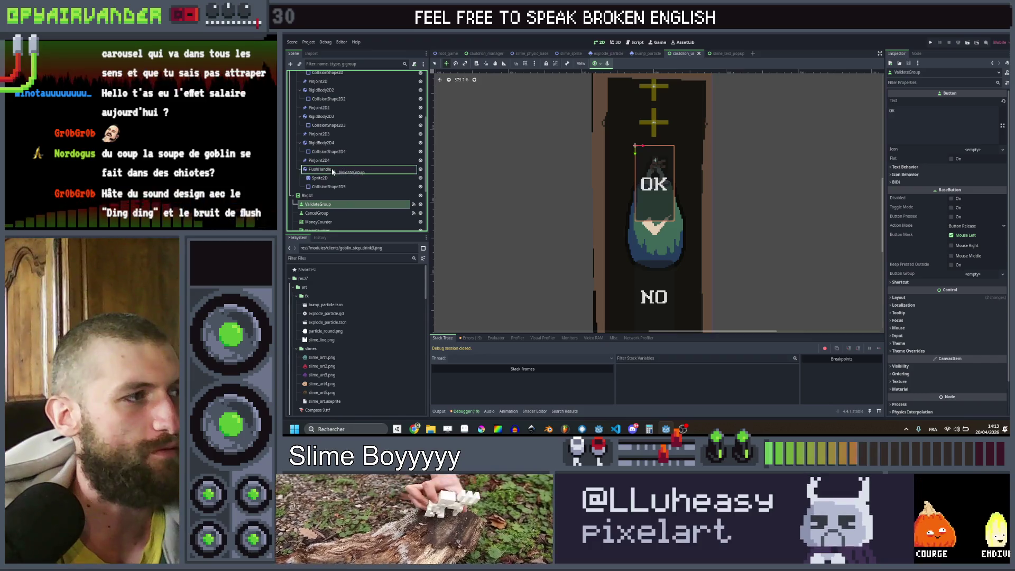
drag(315, 206, 331, 175)
scroll(634, 148, up, 3)
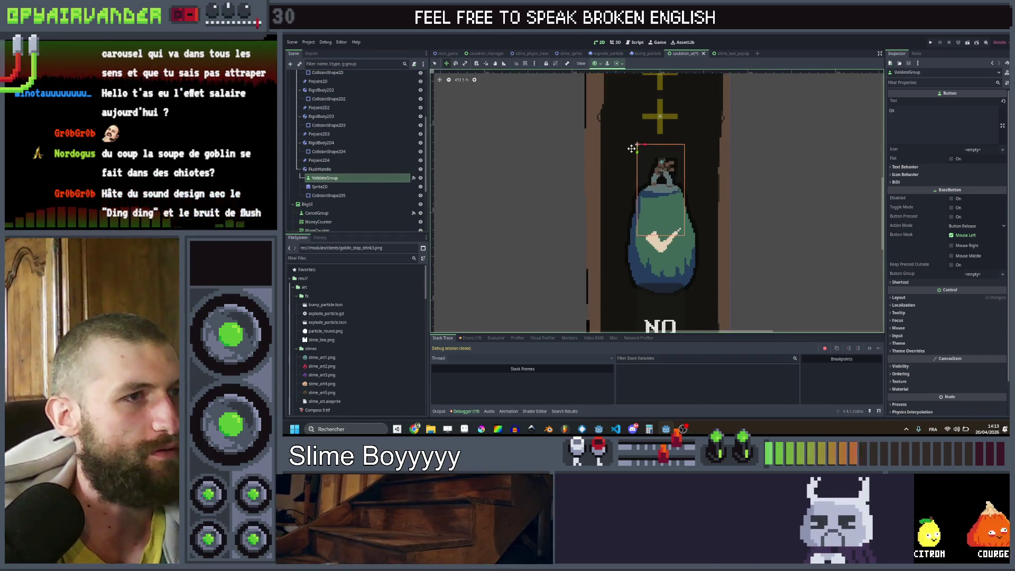
drag(638, 159, 638, 203)
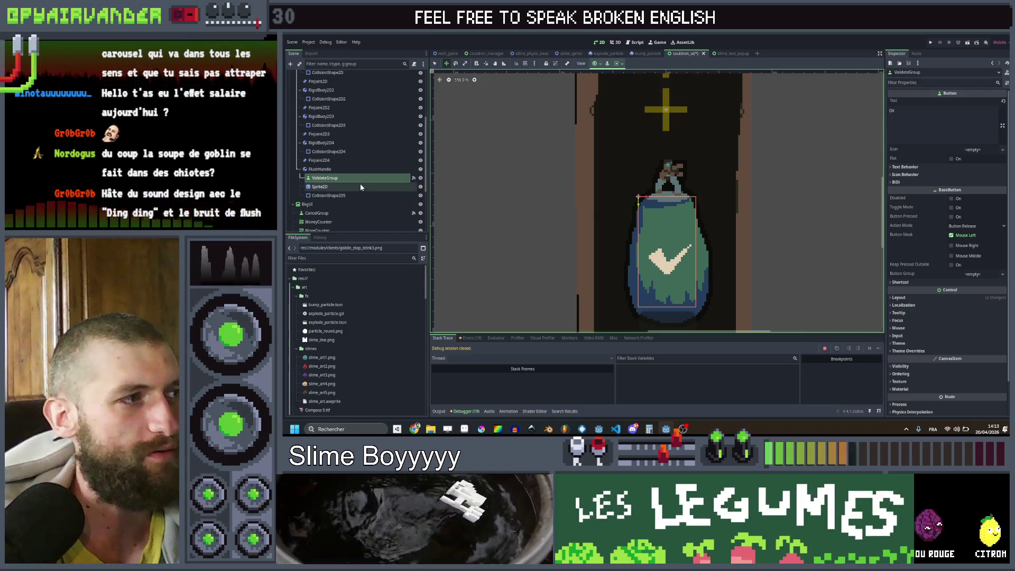
drag(360, 183, 359, 200)
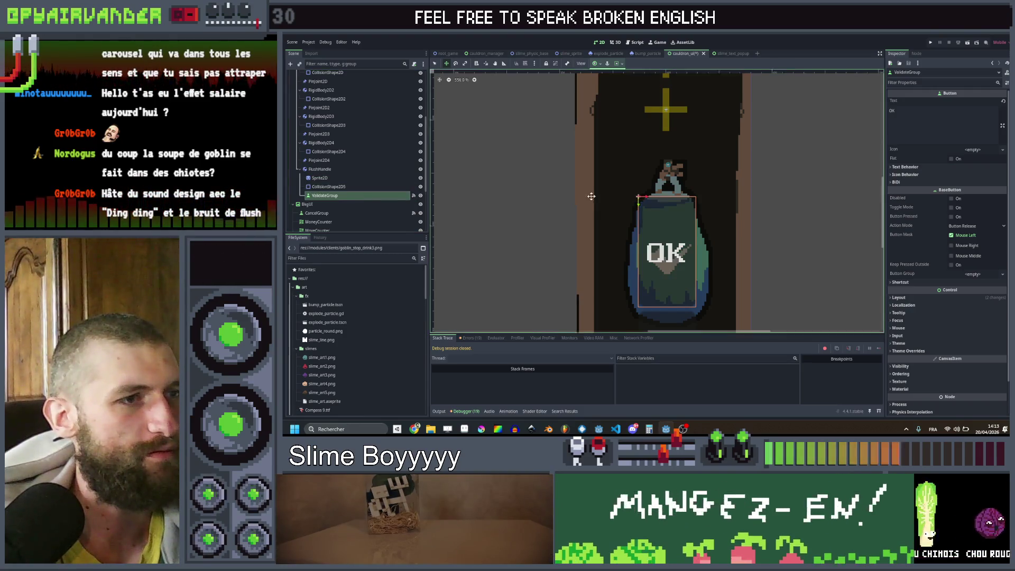
scroll(626, 157, down, 2)
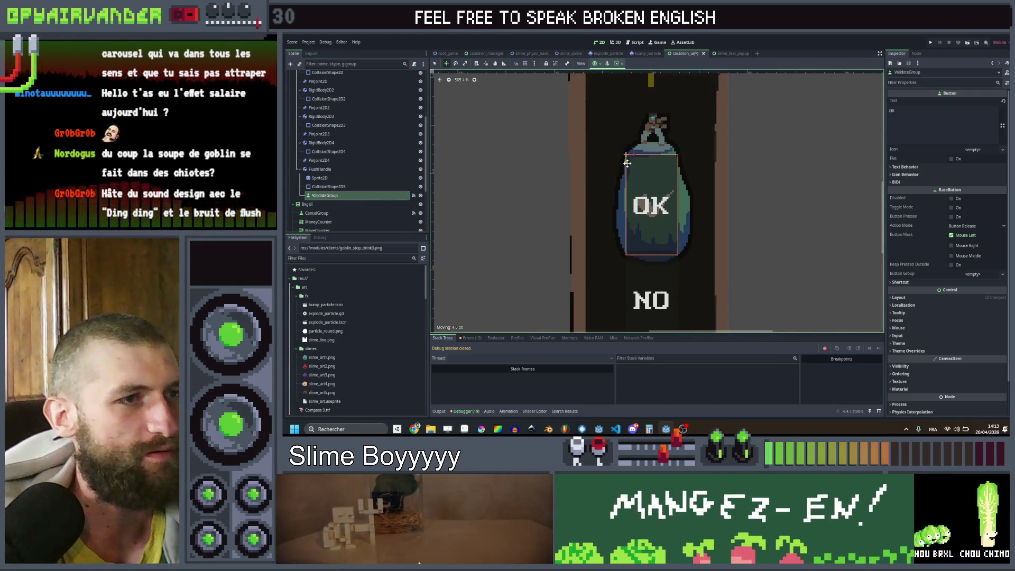
scroll(626, 156, down, 4)
drag(340, 187, 340, 195)
click(339, 195)
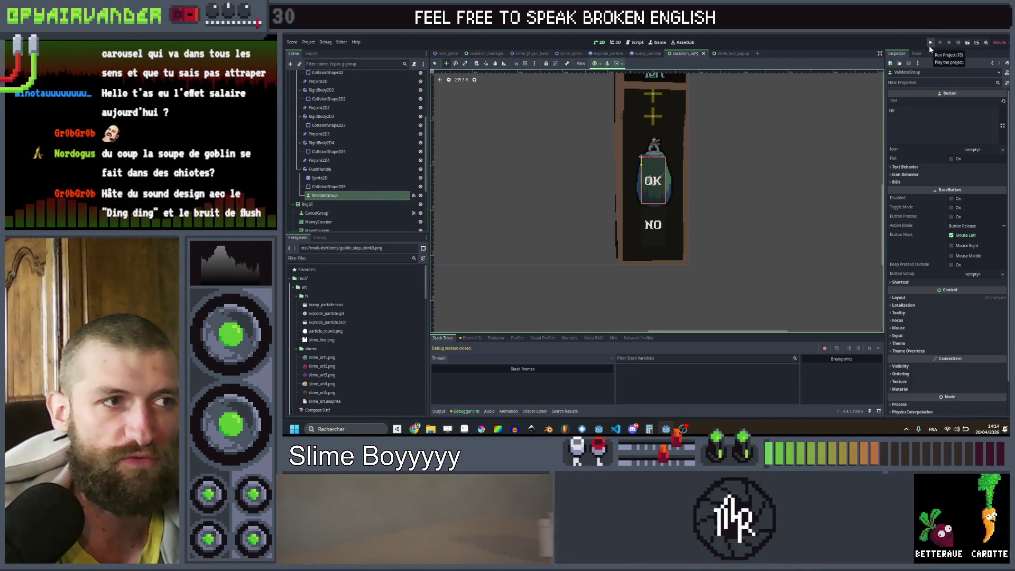
scroll(315, 220, down, 3)
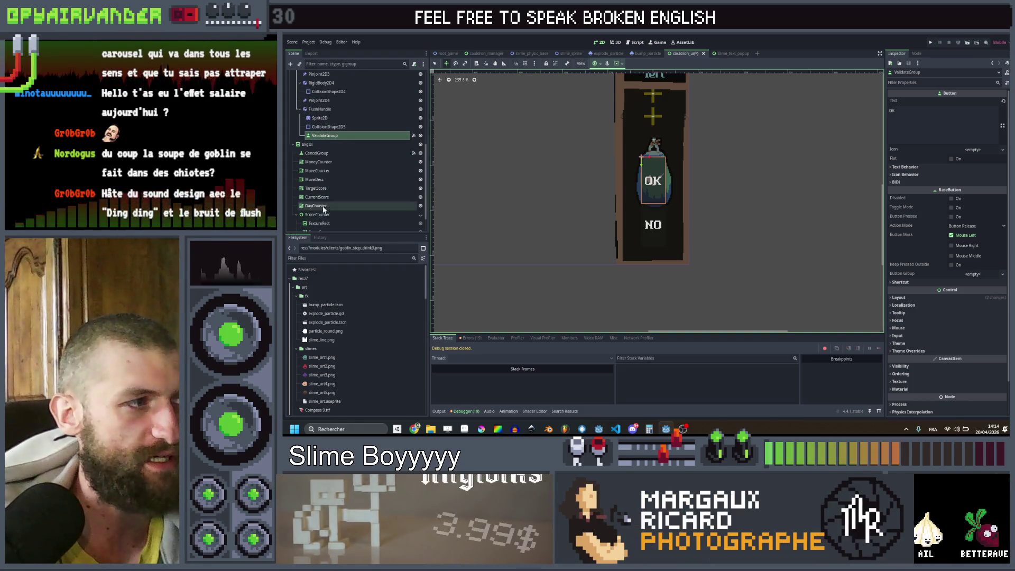
Move the CancelGroup NO button lower and resize it wide and short
click(328, 153)
drag(651, 206, 640, 219)
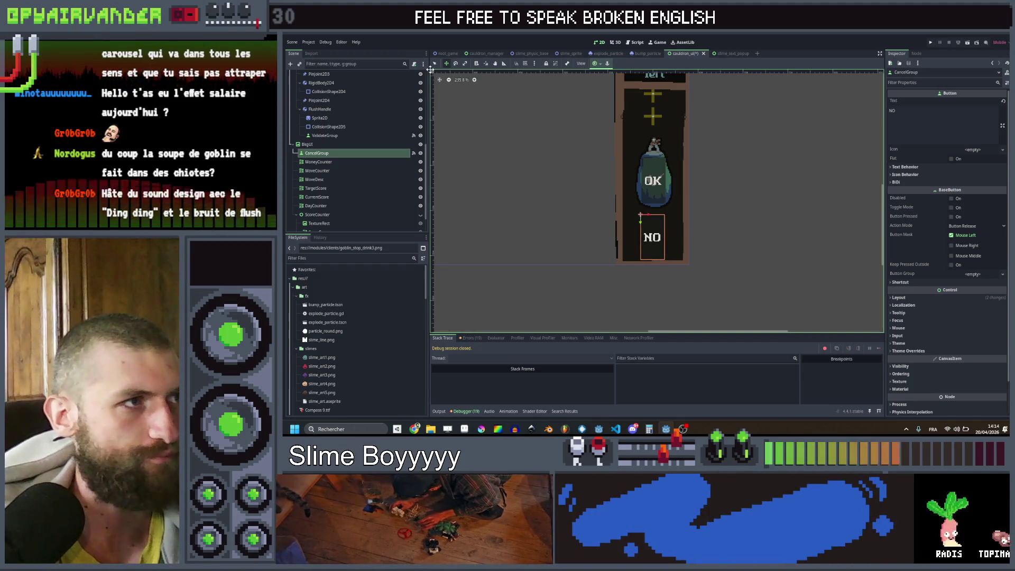
click(435, 64)
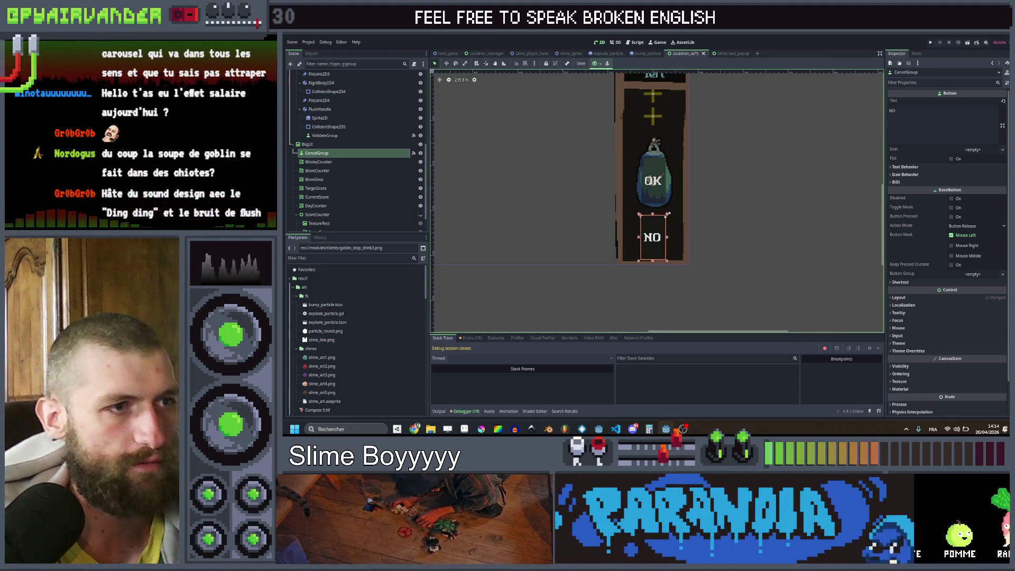
drag(667, 213, 679, 238)
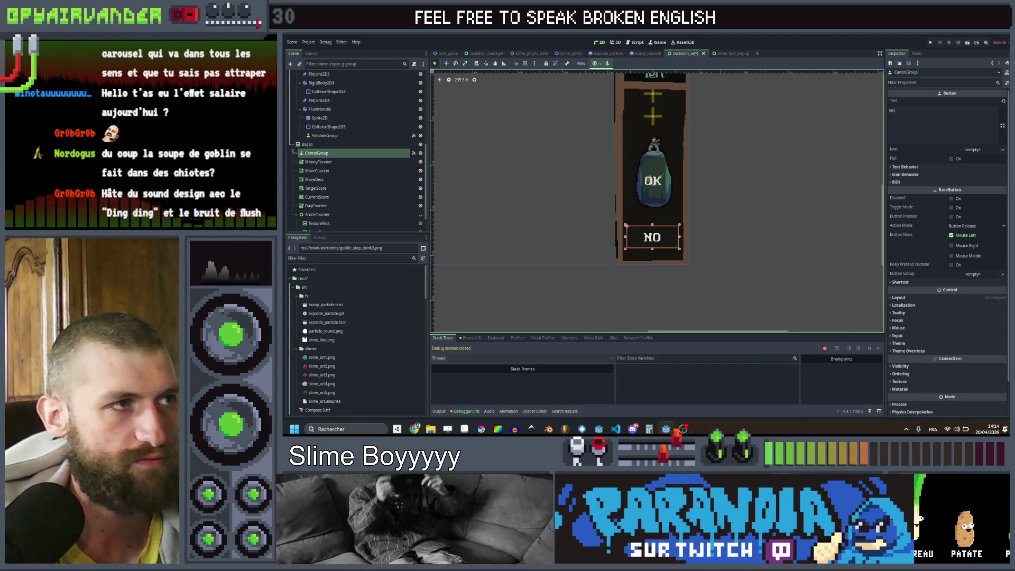
scroll(623, 233, up, 2)
drag(627, 230, 628, 244)
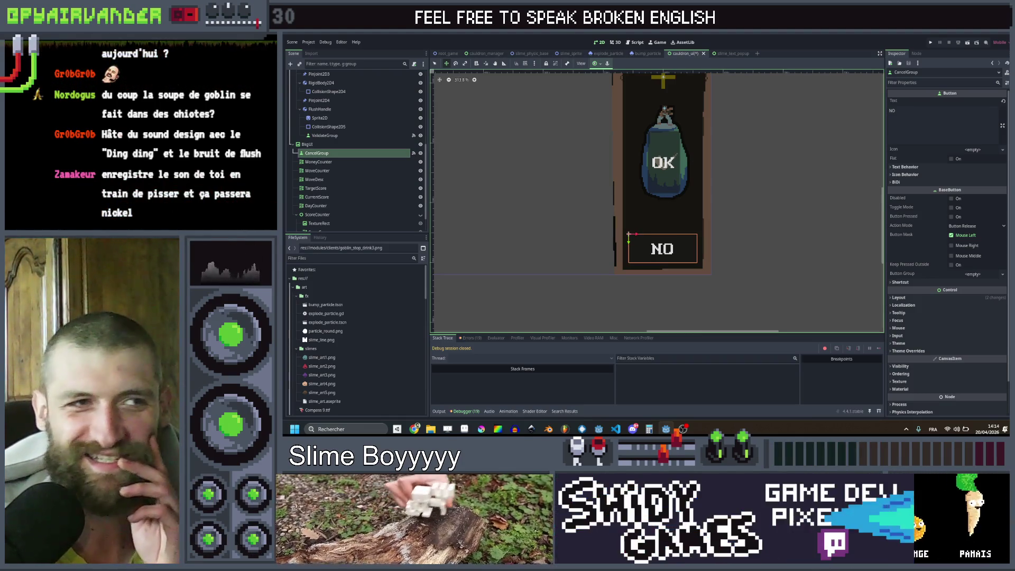
Save cauldron_ui, run the game full-screen to check the OK label on the sack, then return to the editor
key(ctrl+s)
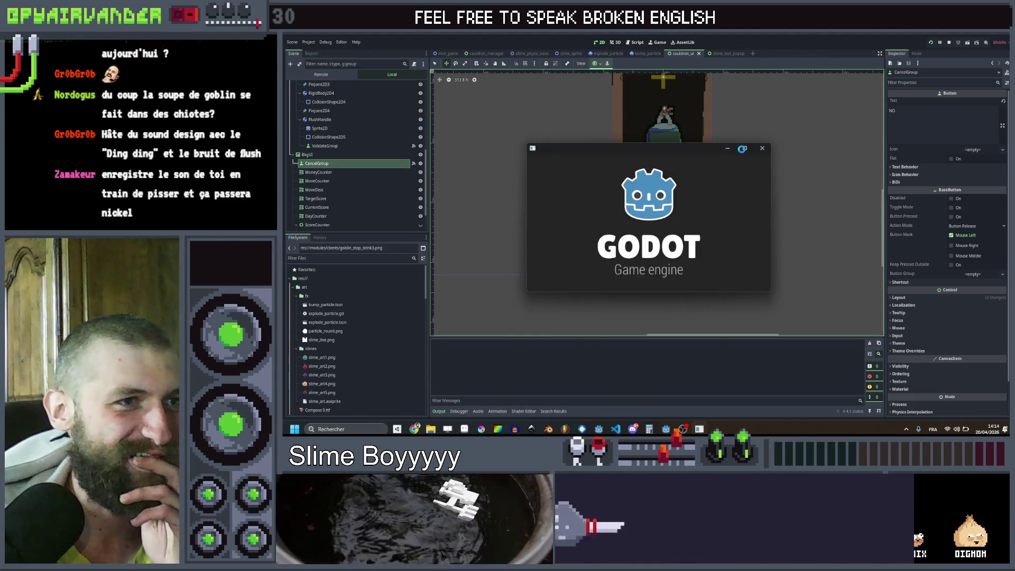
click(745, 149)
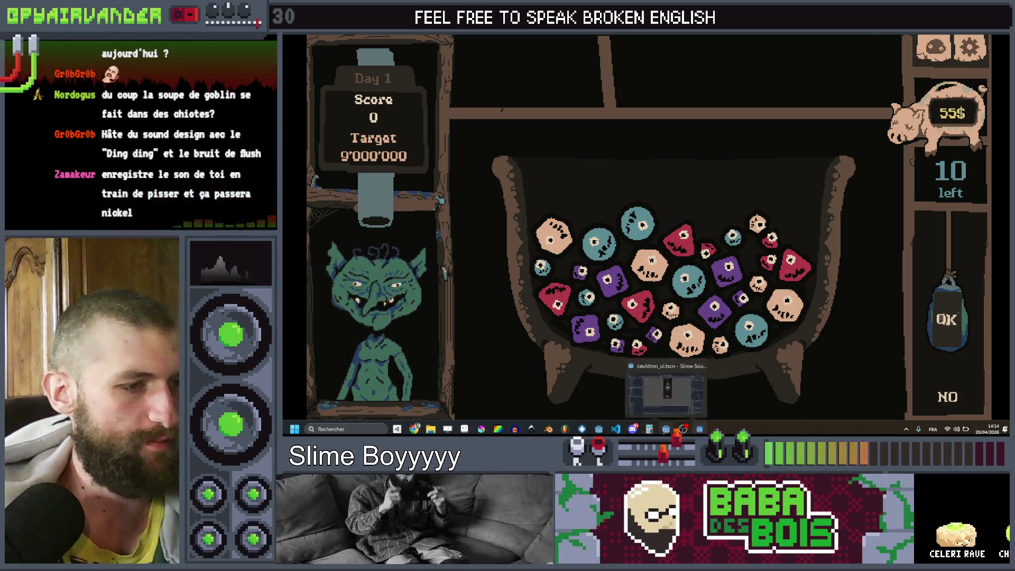
click(682, 429)
click(319, 128)
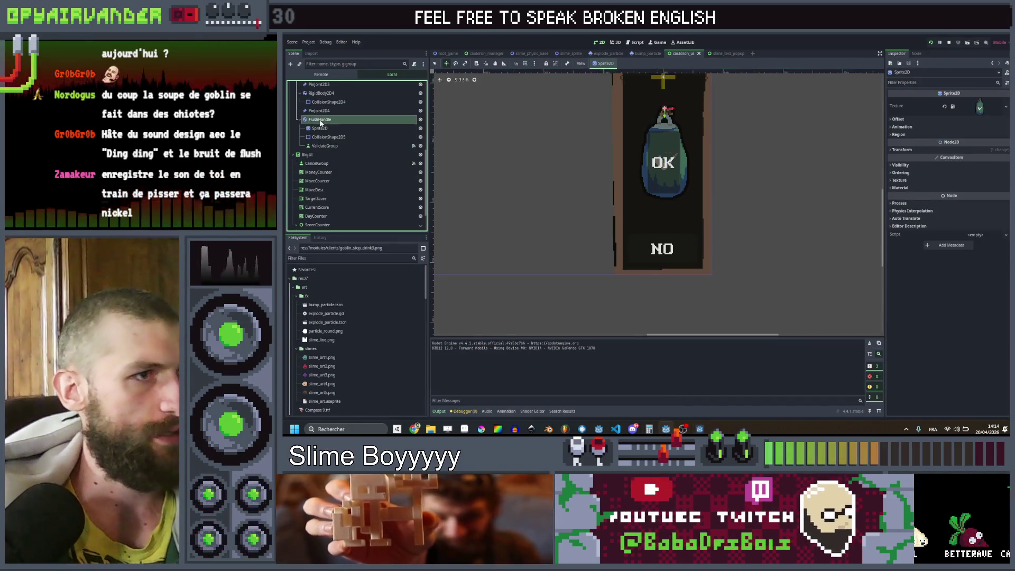
Duplicate RigidBody2D4 into a new RigidBody2D5 rope segment and move it down 18 px
click(321, 130)
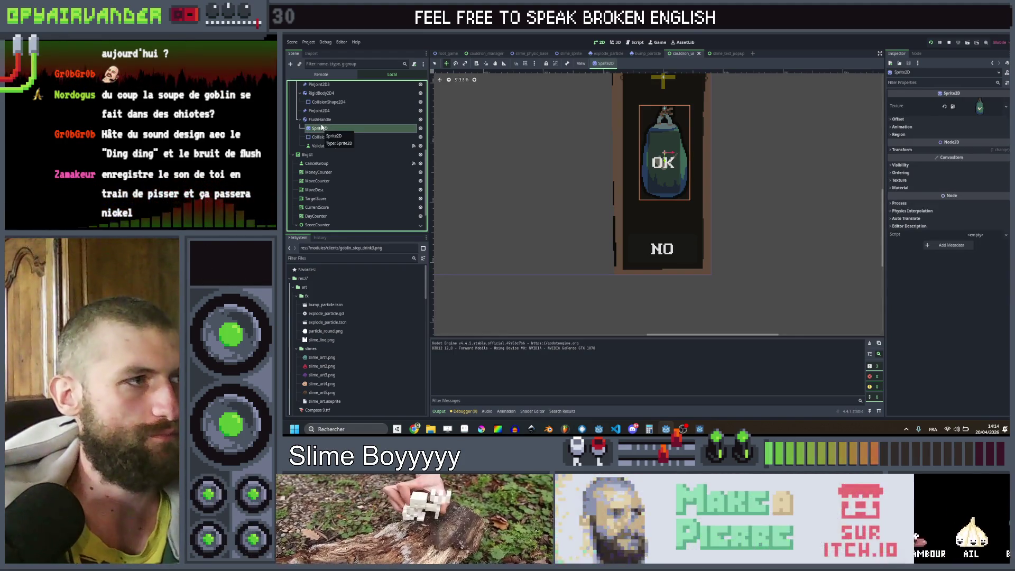
click(323, 121)
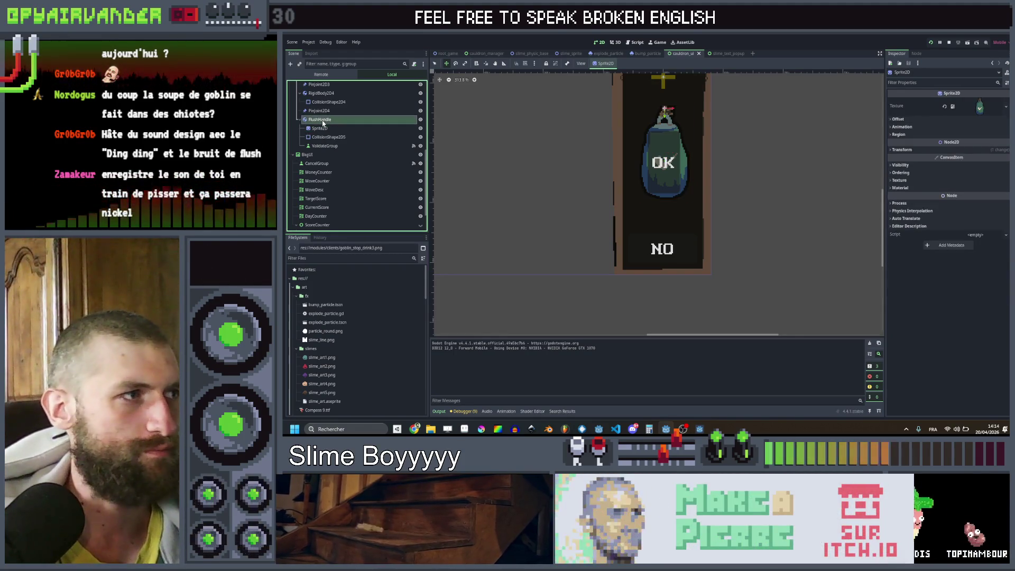
scroll(321, 139, up, 2)
click(323, 130)
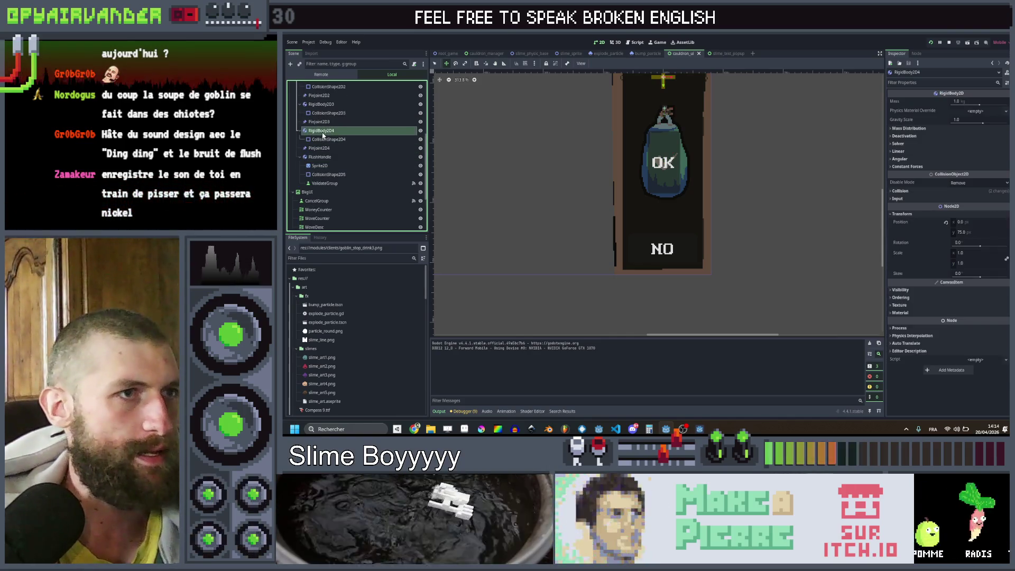
key(ctrl+d)
scroll(630, 134, up, 2)
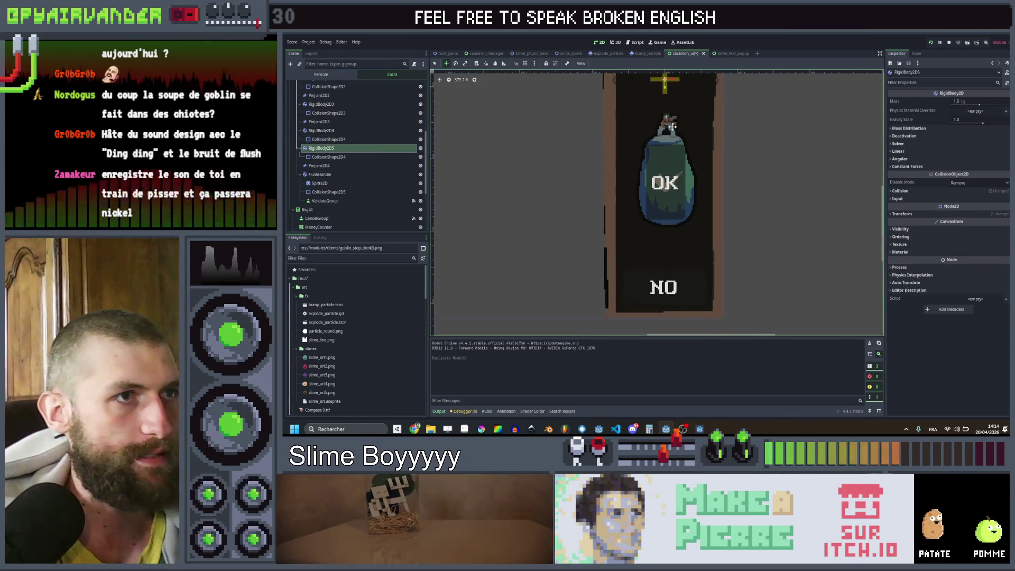
drag(646, 146, 645, 181)
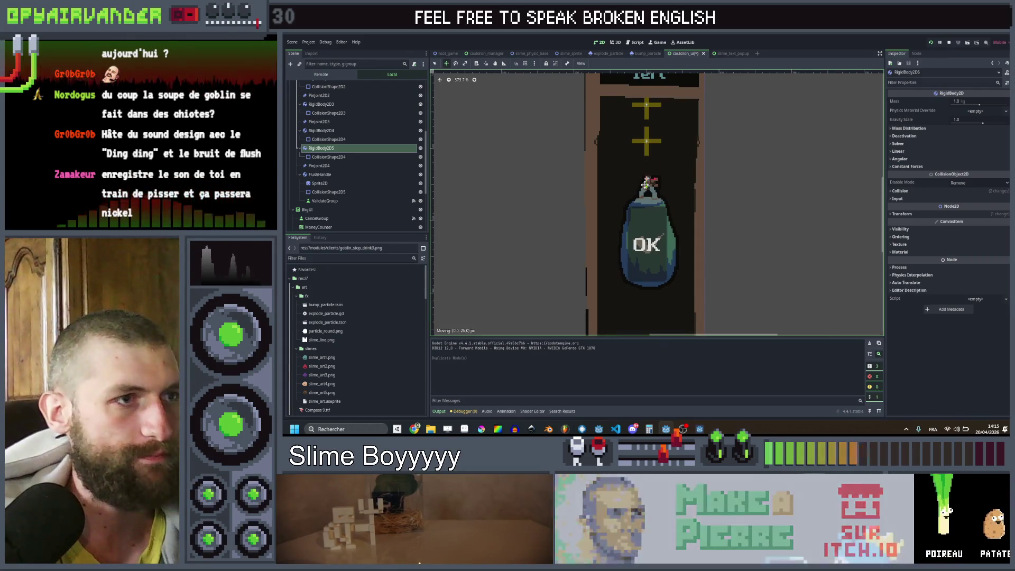
Raise the sack Sprite2D about 37 px and lower the FlushHandle 38 px
click(332, 175)
click(323, 184)
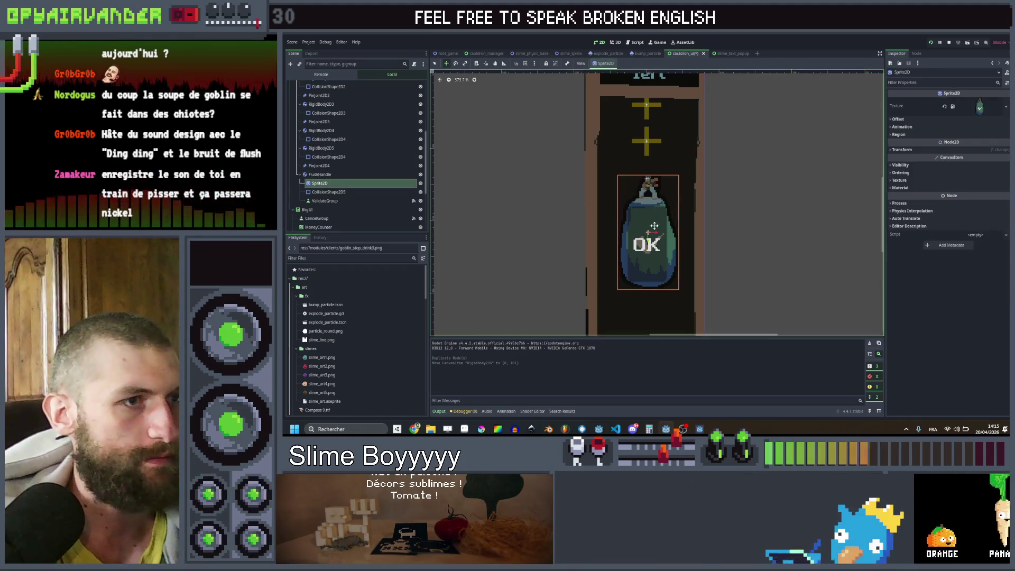
drag(648, 234, 646, 186)
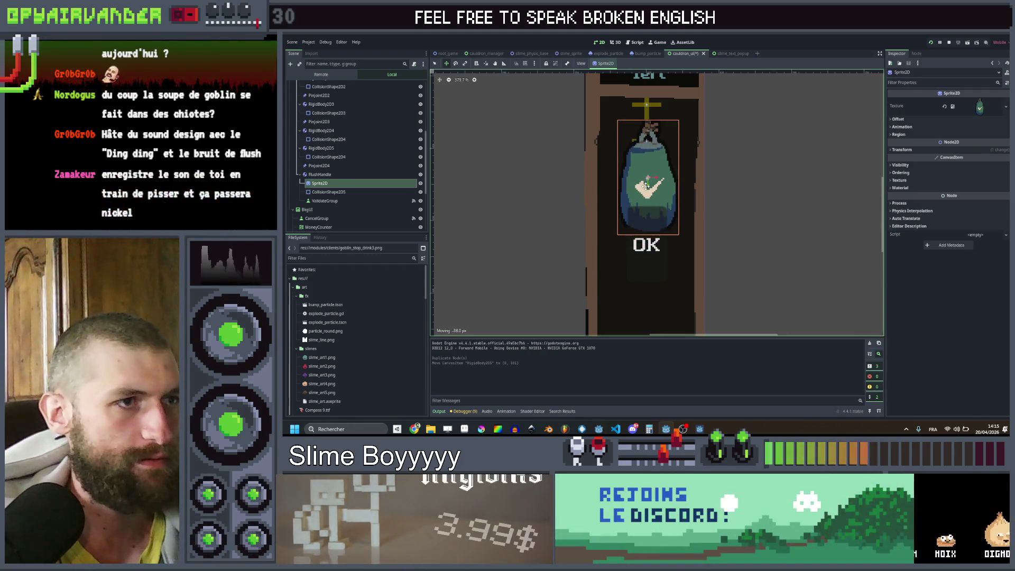
click(320, 175)
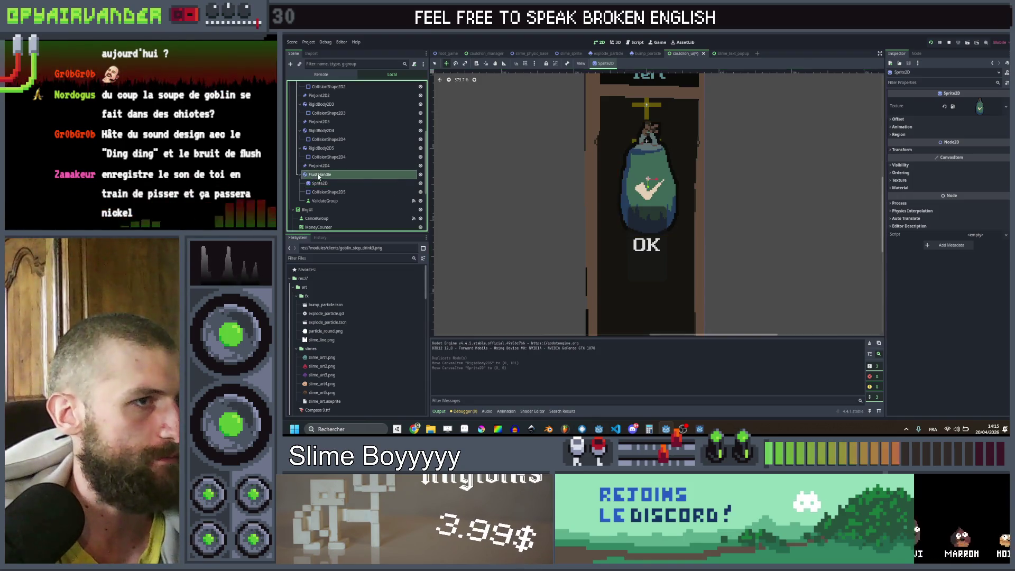
drag(648, 186, 647, 242)
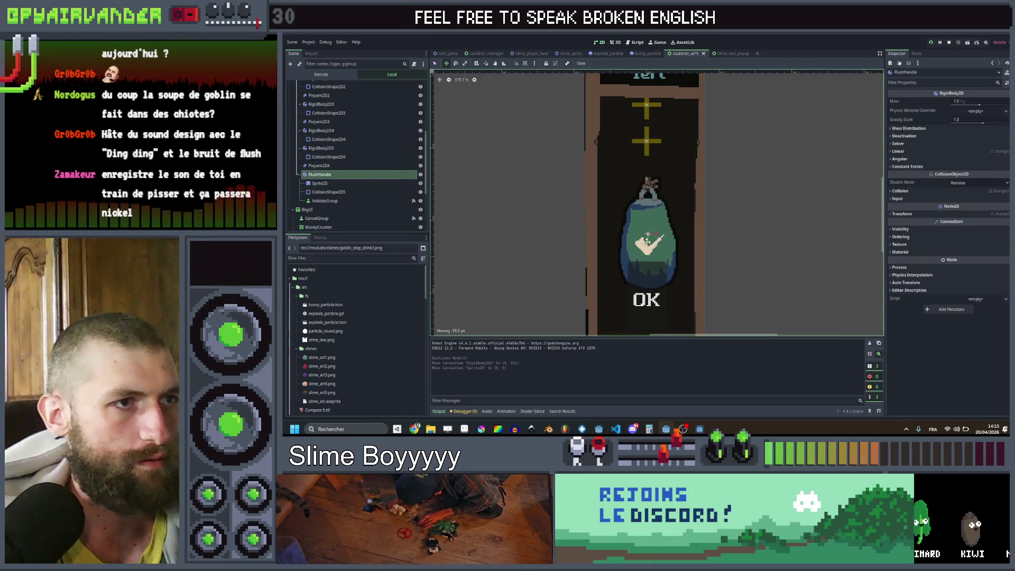
Move the ValidateGroup OK button up to sit on the hanging sack
click(339, 201)
scroll(351, 174, up, 5)
scroll(353, 168, down, 5)
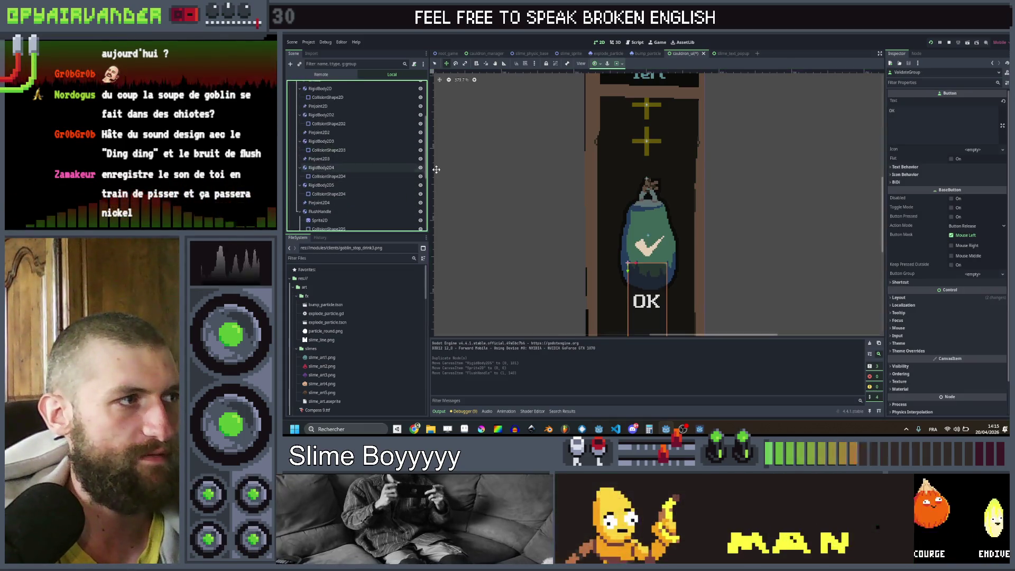
scroll(634, 263, down, 1)
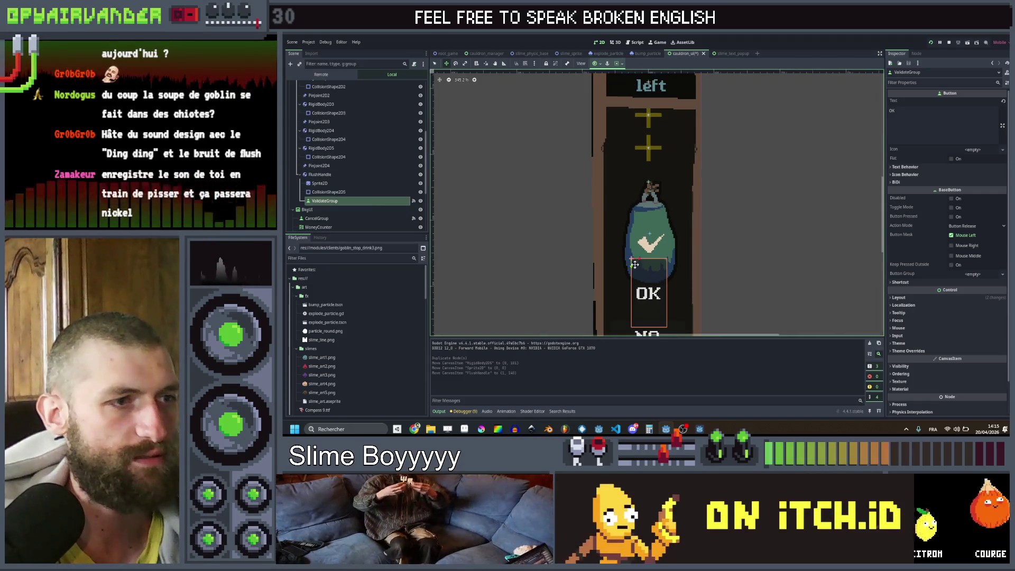
drag(630, 265, 630, 217)
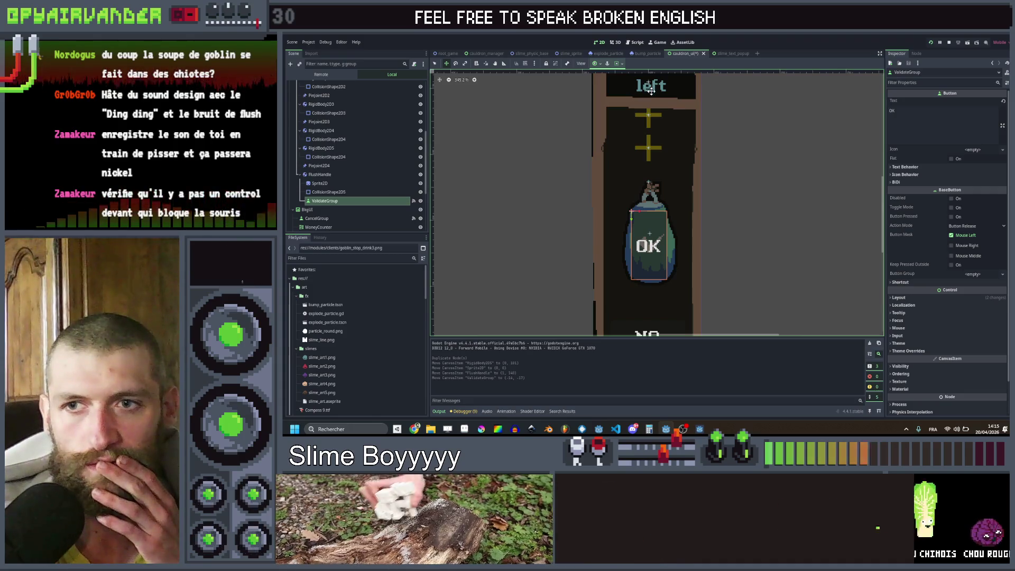
scroll(331, 131, up, 4)
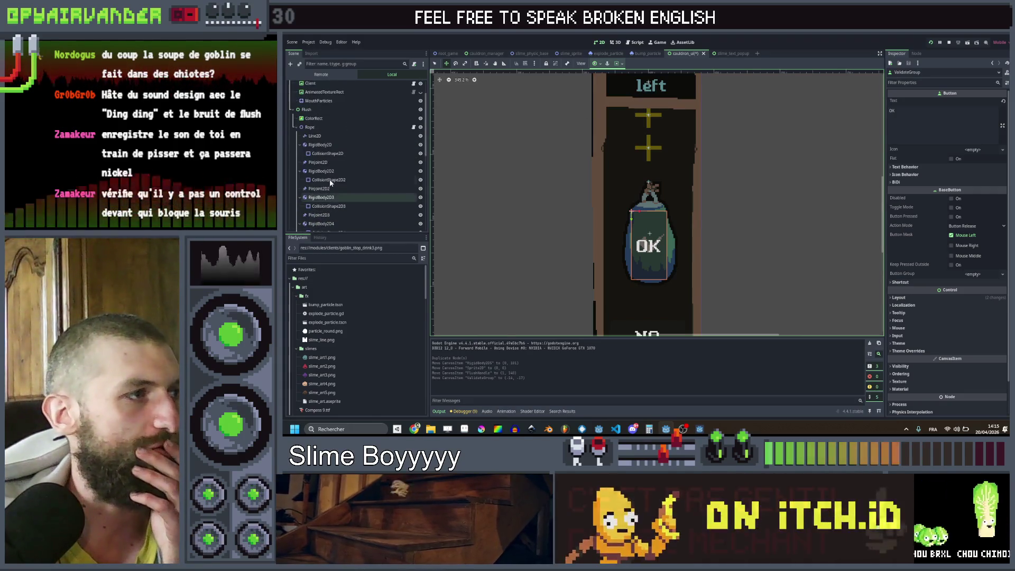
scroll(333, 122, down, 5)
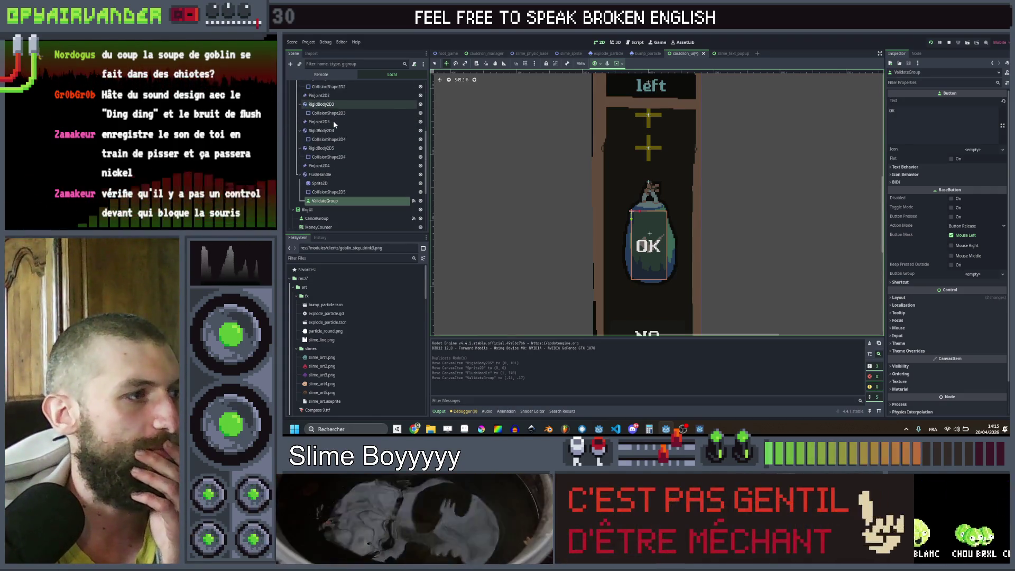
click(312, 211)
scroll(760, 205, down, 5)
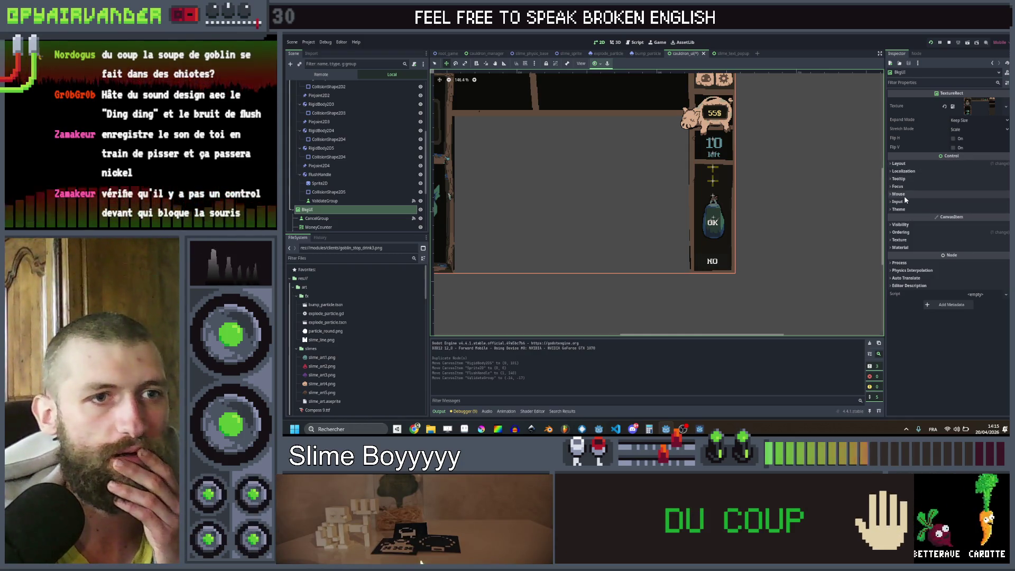
Set BkgUI's Mouse Filter to Ignore, then test-run the game and close it with Alt+F4
click(930, 205)
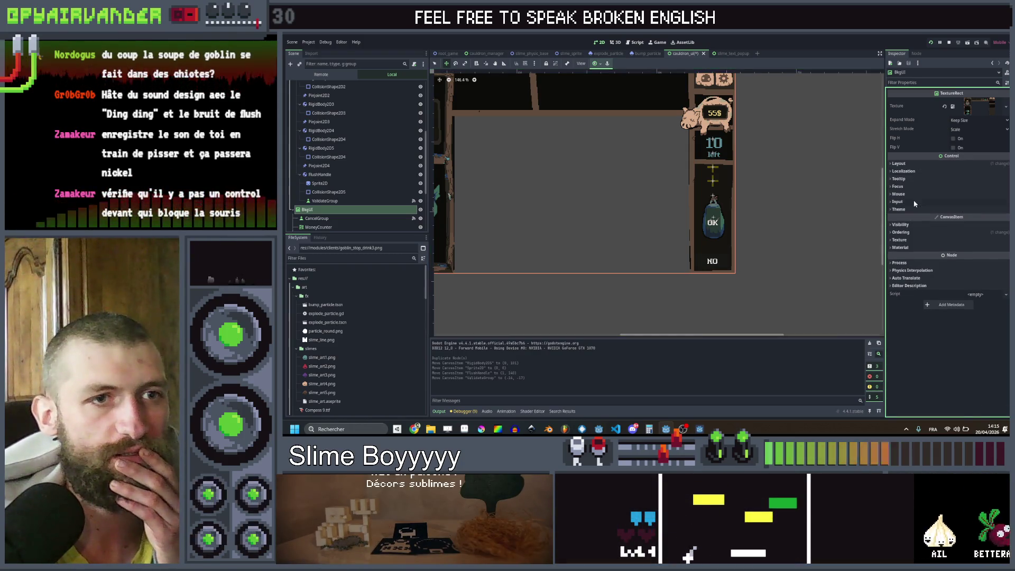
click(912, 194)
click(978, 202)
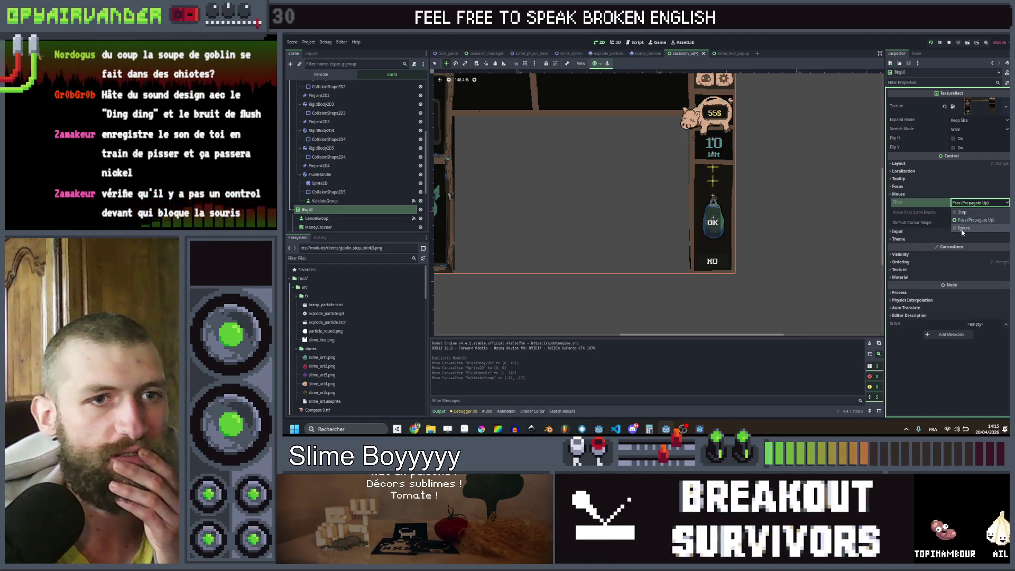
click(962, 228)
click(511, 186)
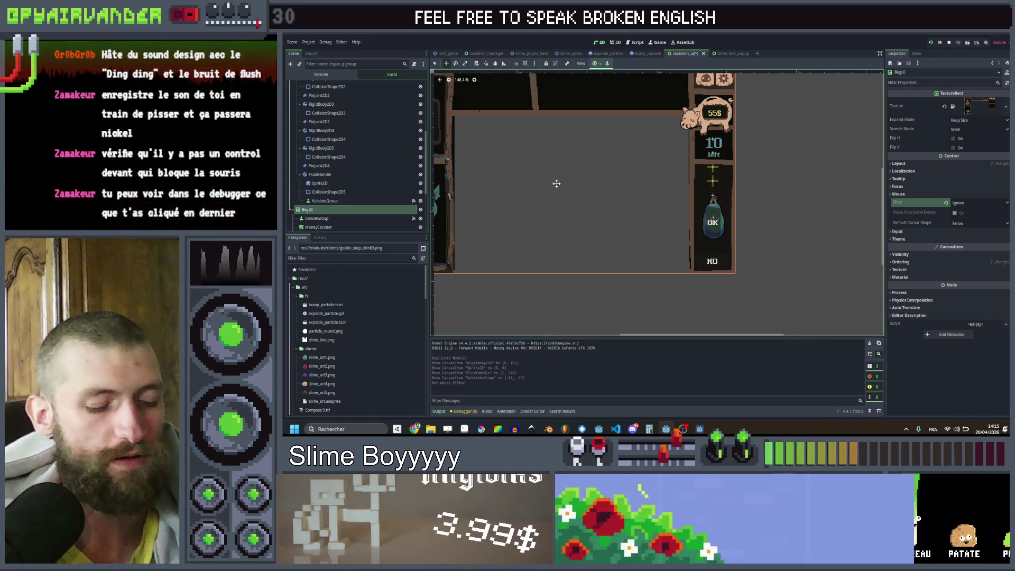
click(930, 44)
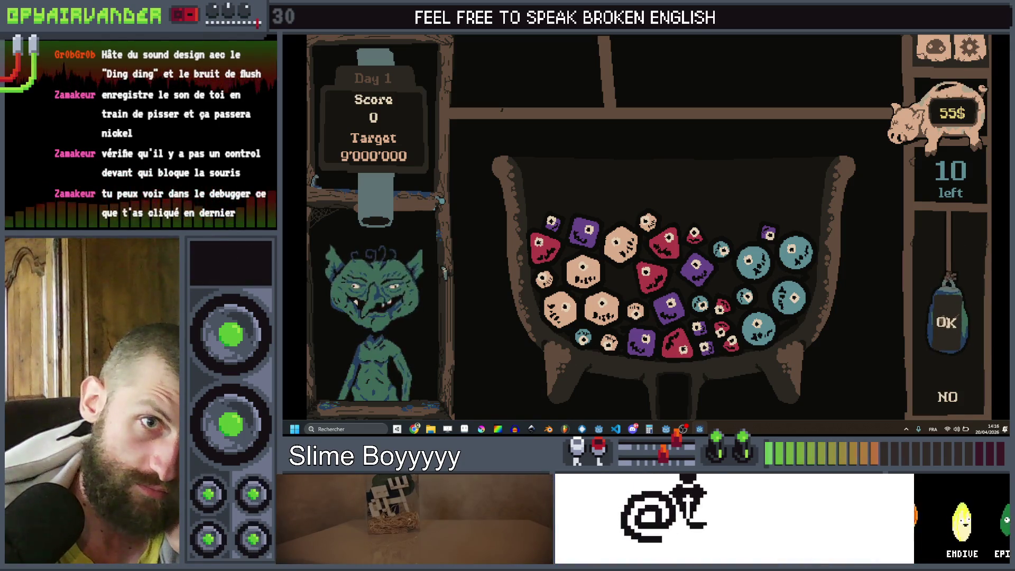
key(alt+F4)
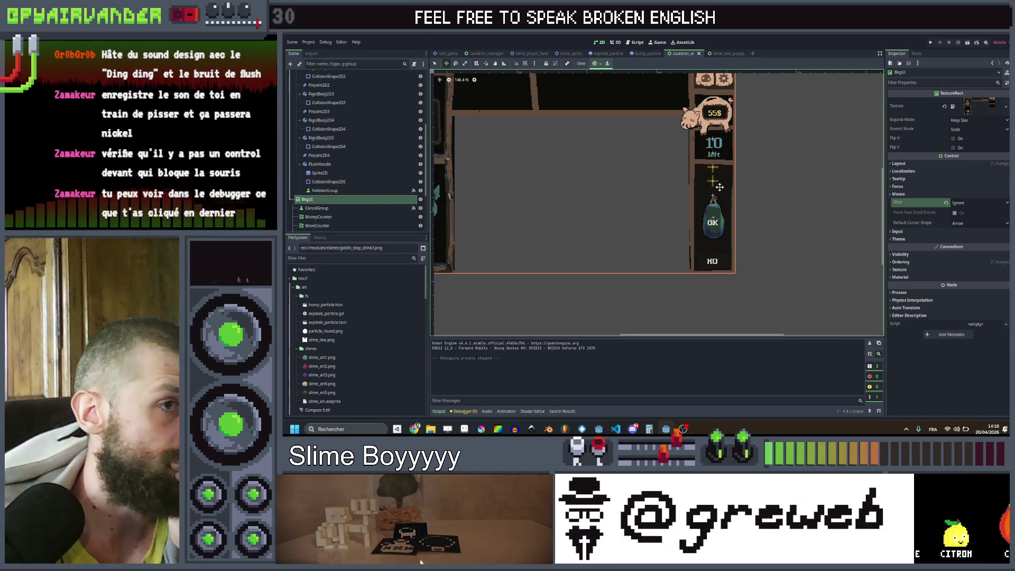
Select the rope's Line2D and add two elements to its Points array
key(f)
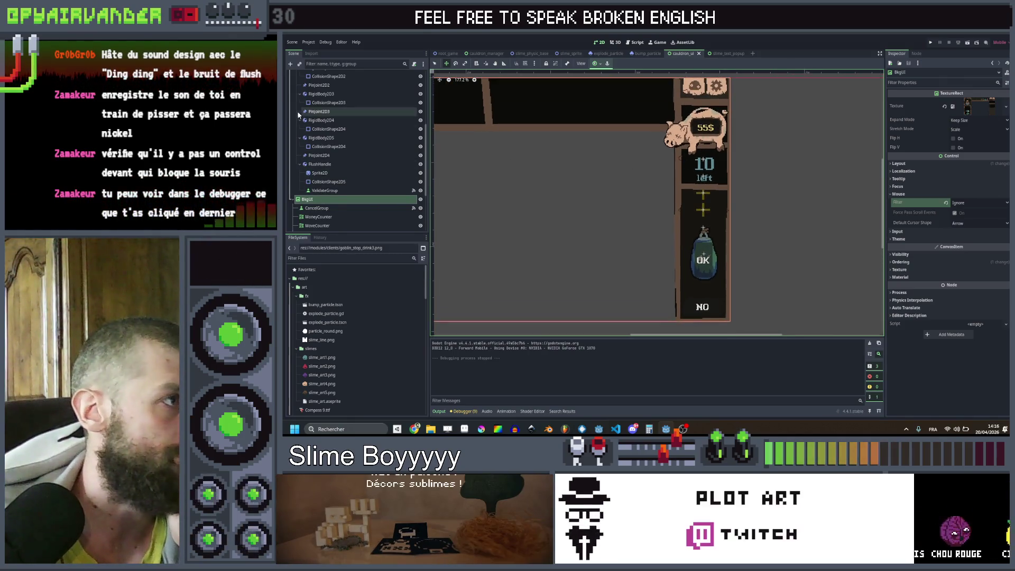
scroll(299, 115, up, 3)
click(315, 112)
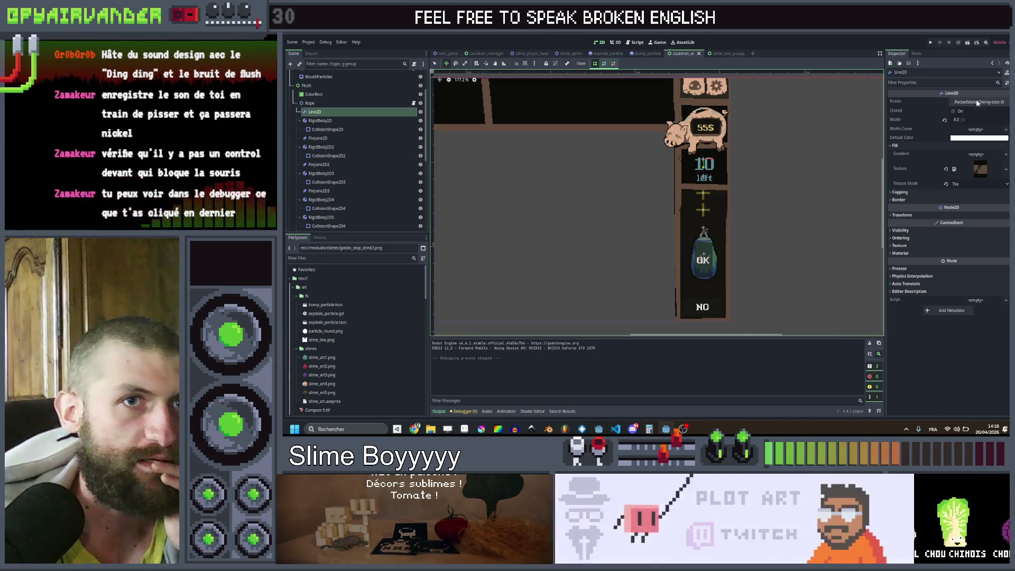
click(977, 102)
click(951, 122)
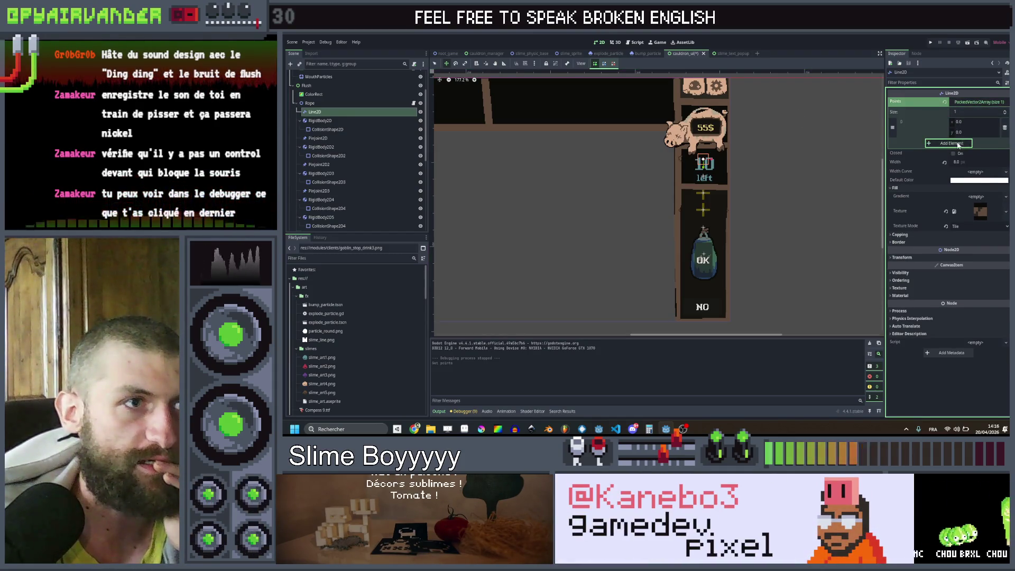
click(958, 144)
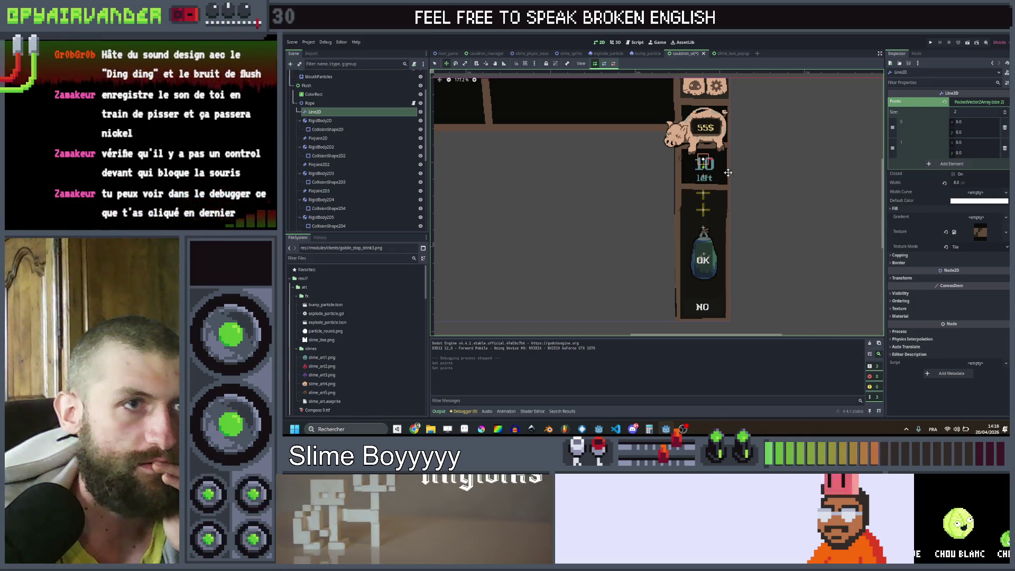
Position the line beside the OK bag and set its texture mode to Tile
drag(702, 174, 695, 172)
drag(686, 224, 699, 197)
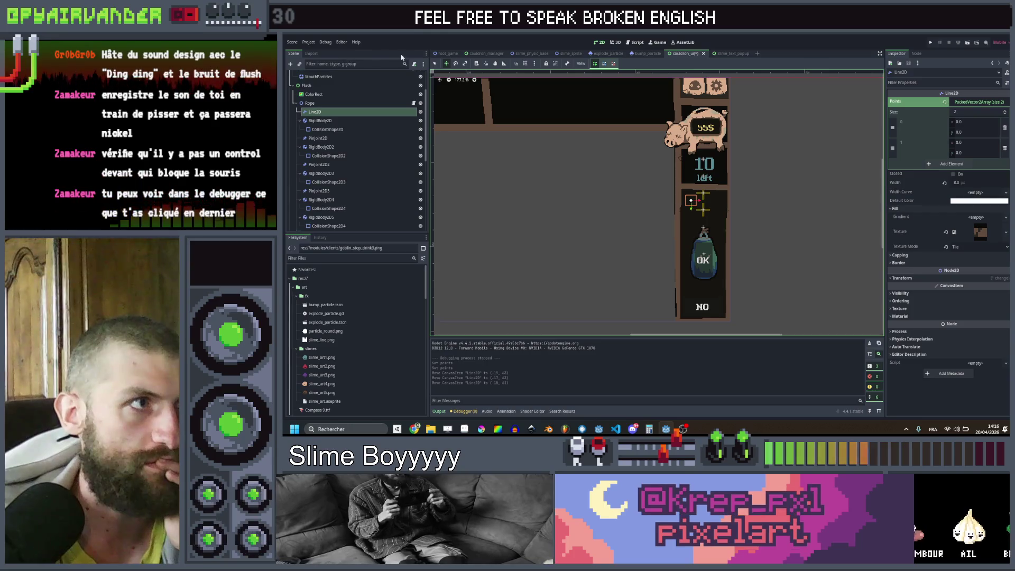
drag(691, 201, 692, 311)
scroll(659, 151, up, 3)
click(977, 247)
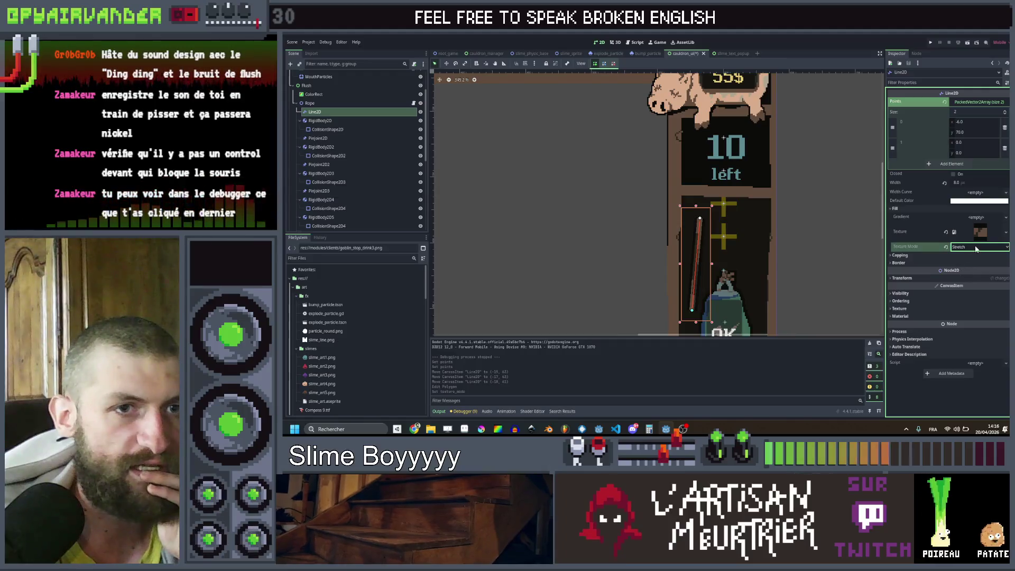
click(966, 262)
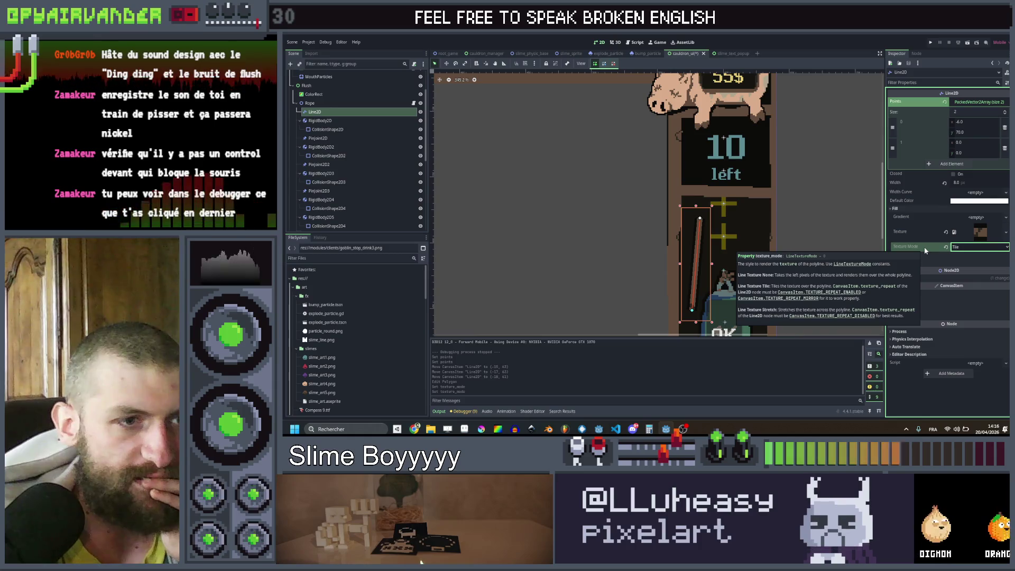
Expand the Line2D texture resource to view its filter and repeat settings
click(989, 232)
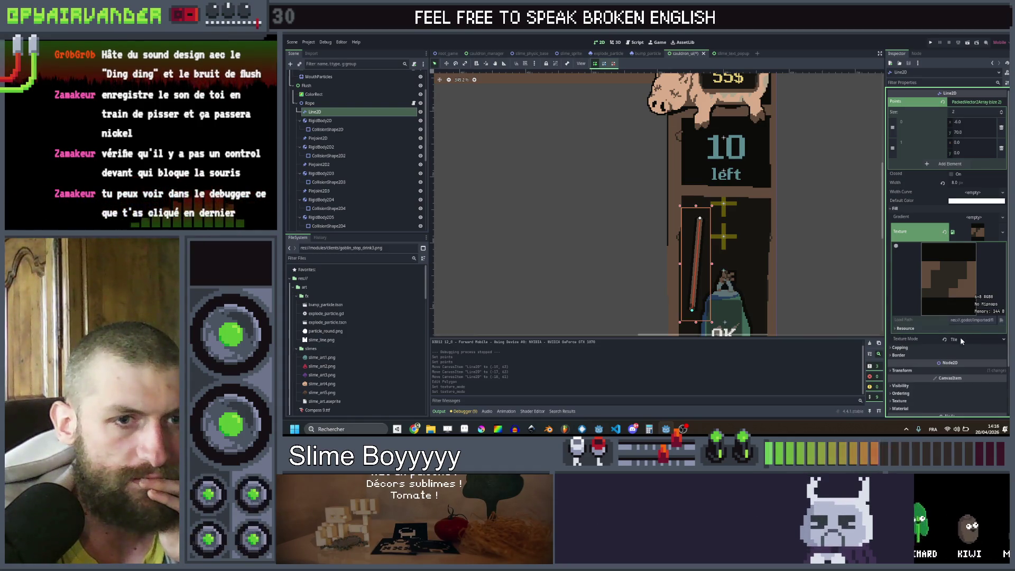
mouse_move(923, 338)
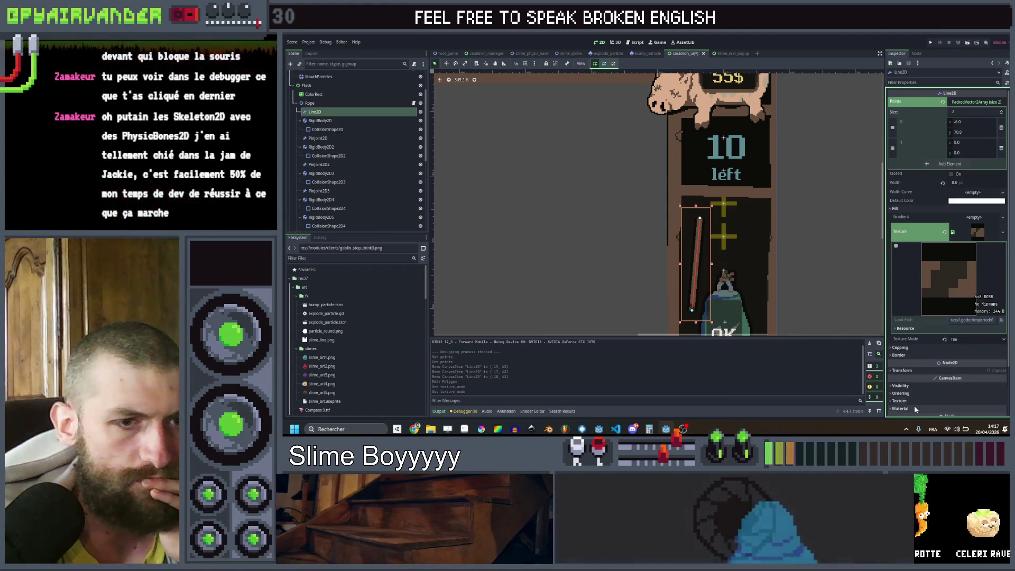
click(914, 402)
scroll(934, 386, down, 3)
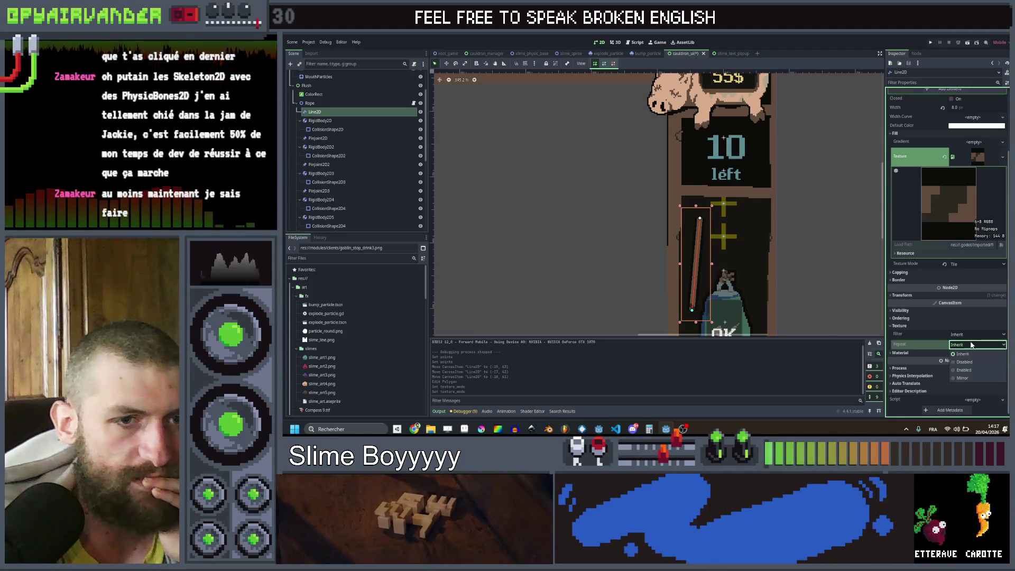
Enable texture repeat on the Line2D and drag its two points up near the counter
click(970, 345)
click(968, 372)
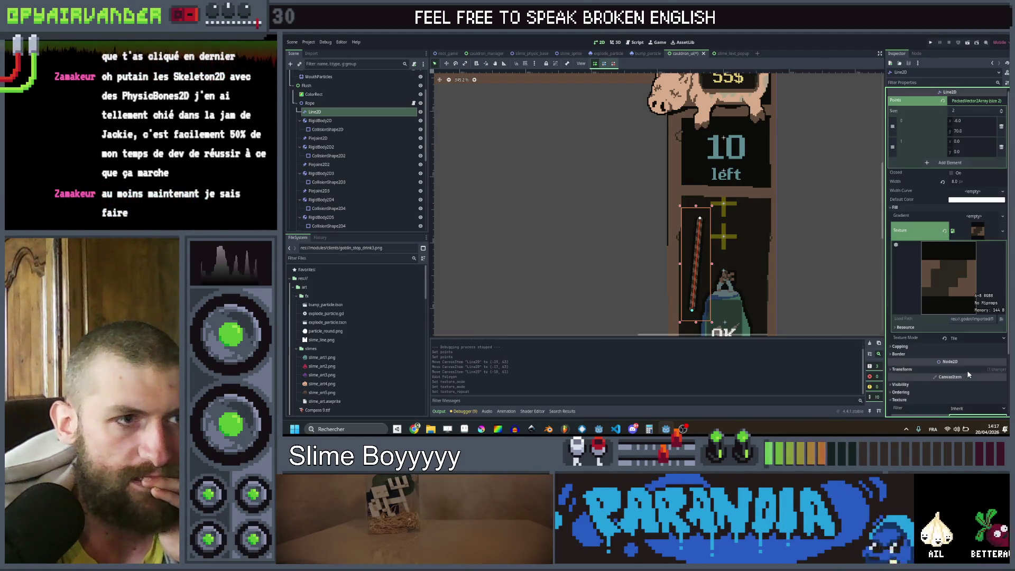
scroll(738, 239, up, 3)
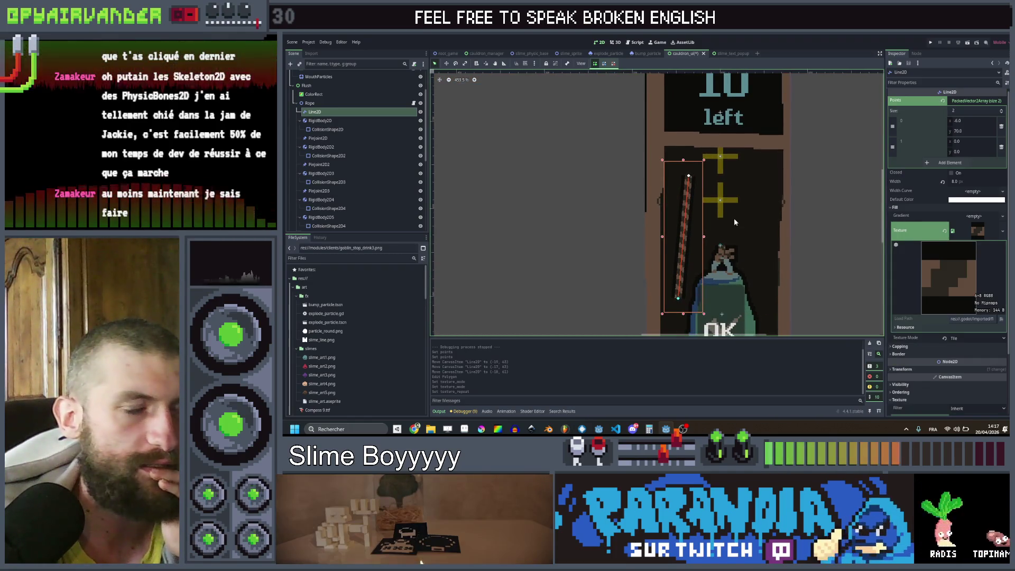
drag(733, 218, 727, 240)
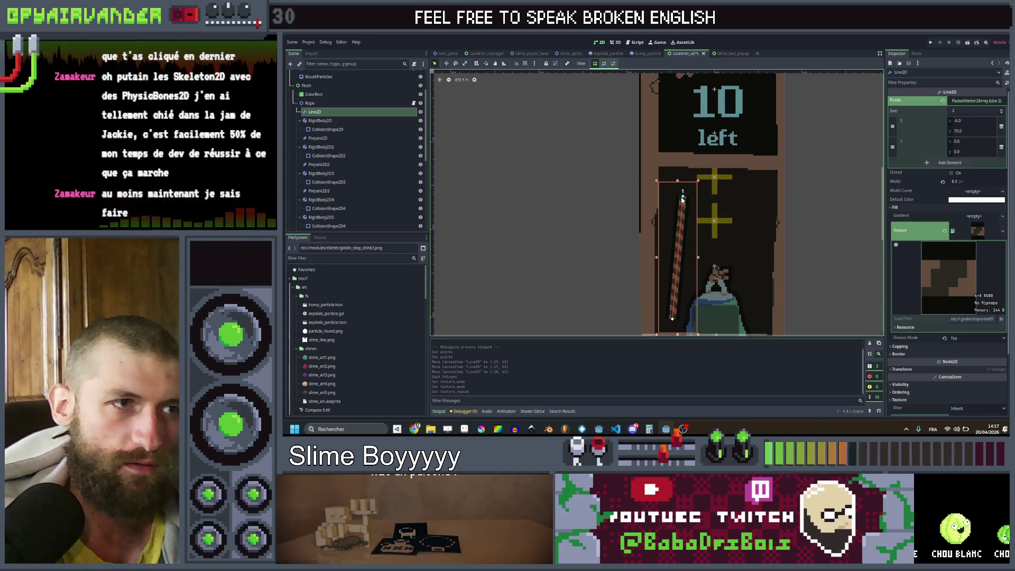
drag(682, 198, 675, 139)
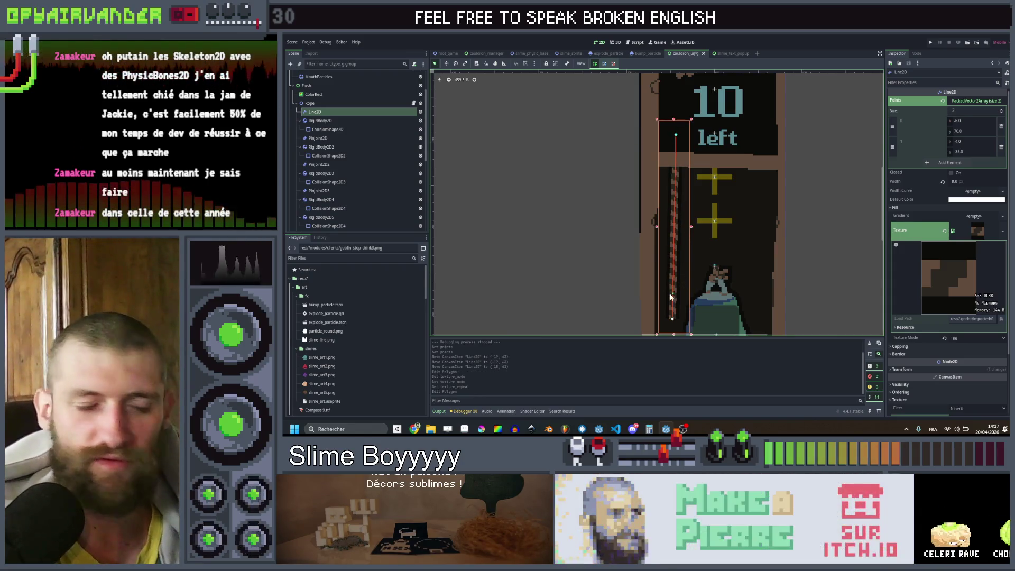
drag(674, 319, 714, 164)
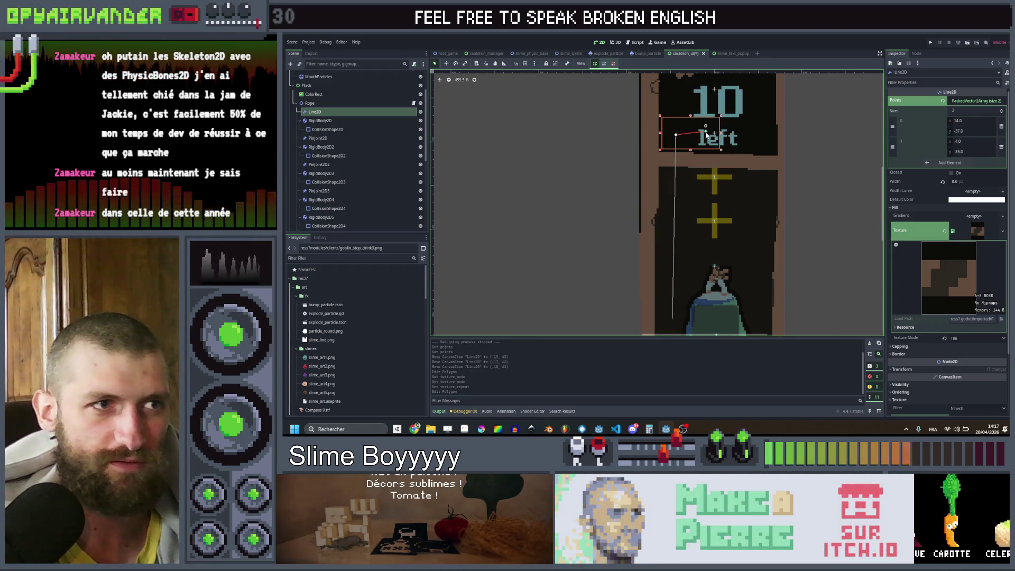
Delete both Line2D points, save the scene, and test-run the game before stopping it with F8
click(327, 110)
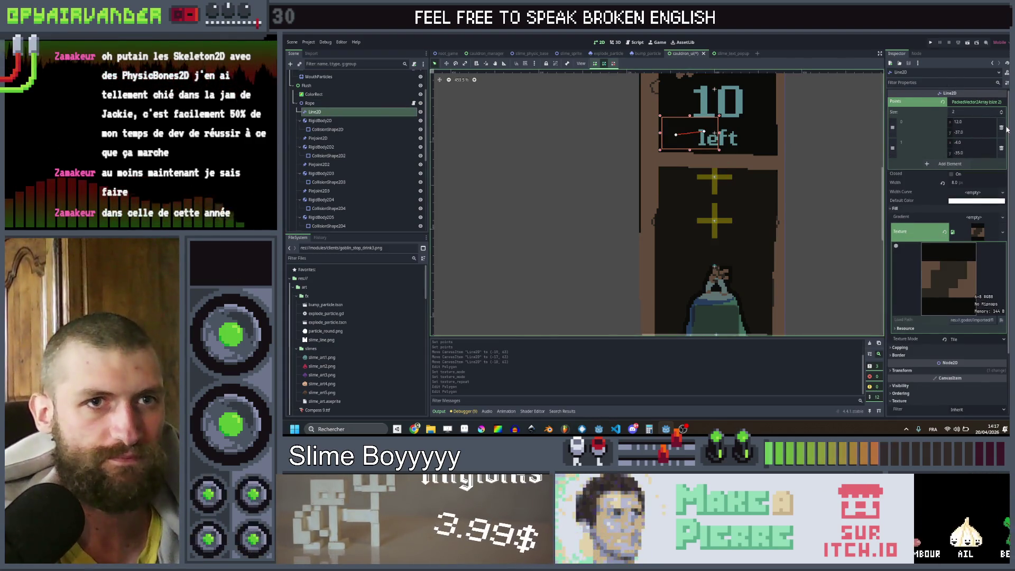
click(1001, 127)
click(1002, 127)
key(ctrl+s)
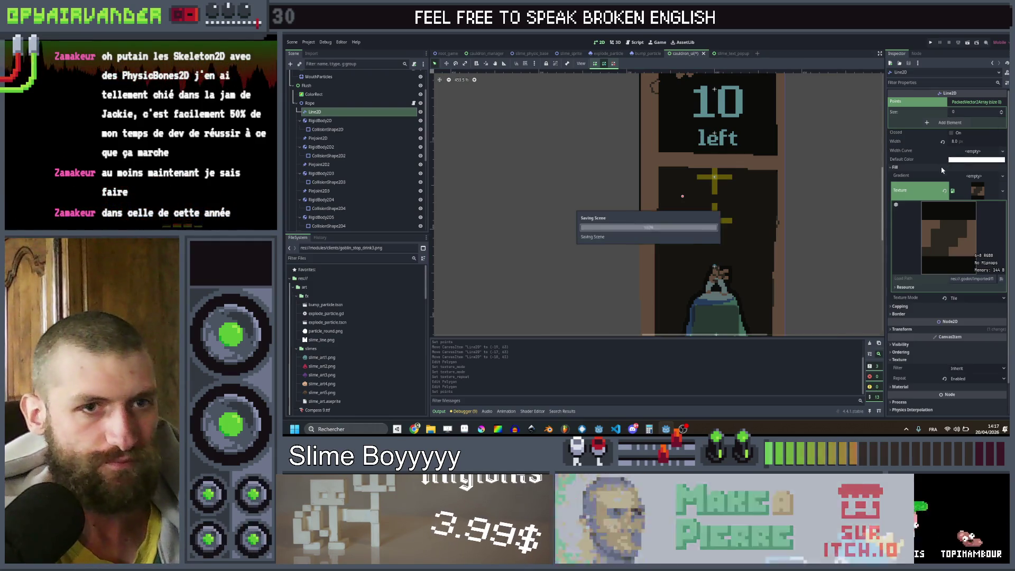
click(931, 43)
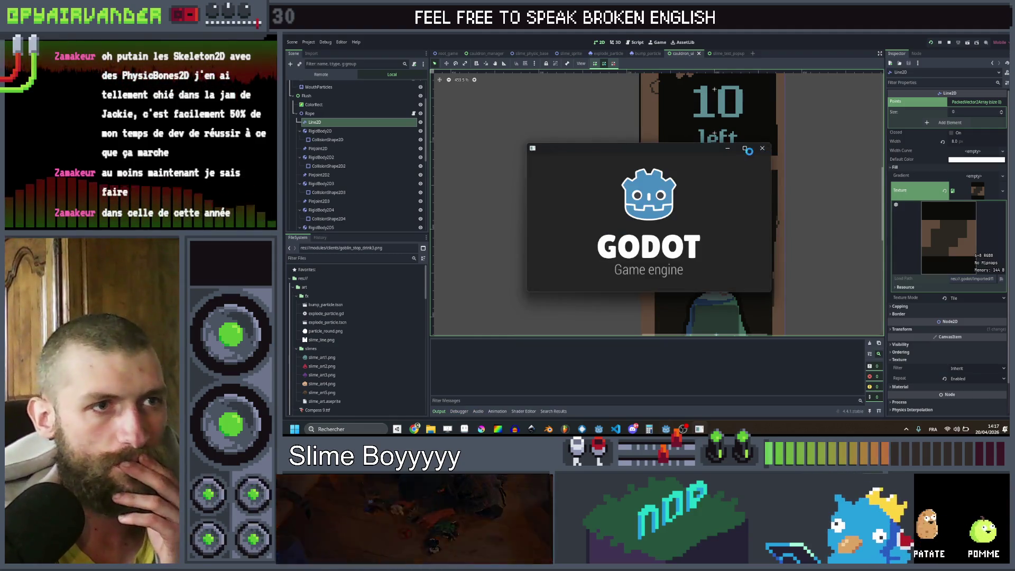
click(744, 148)
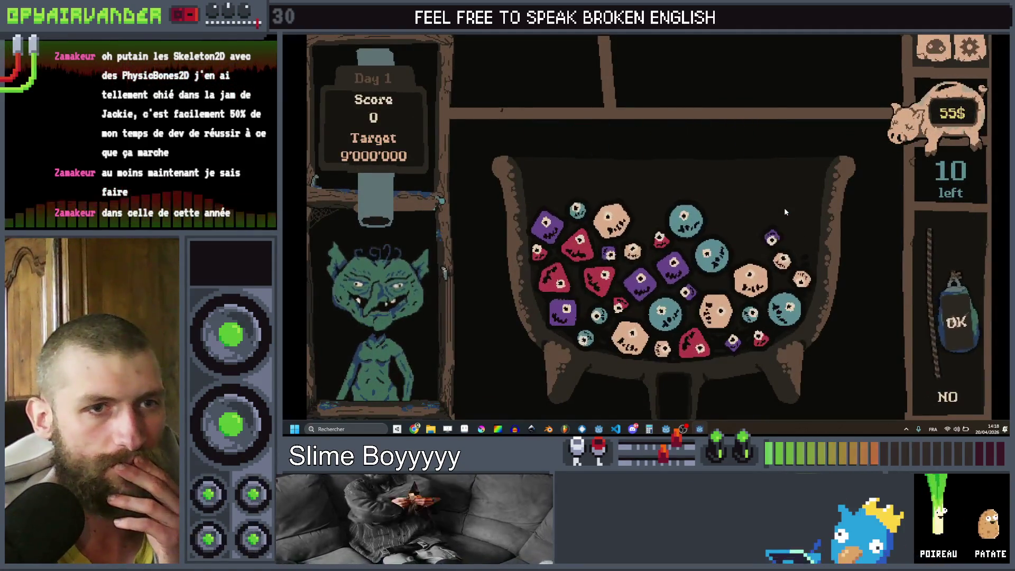
key(alt+Tab)
key(F8)
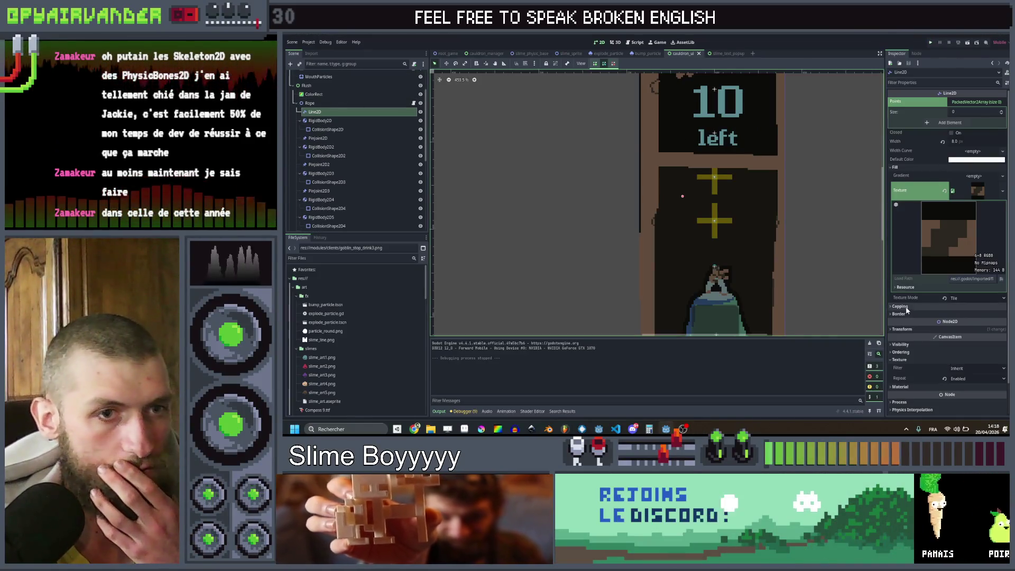
Reset the Line2D position to 0, 0, rerun the game and validate with nothing selected
click(902, 328)
click(944, 338)
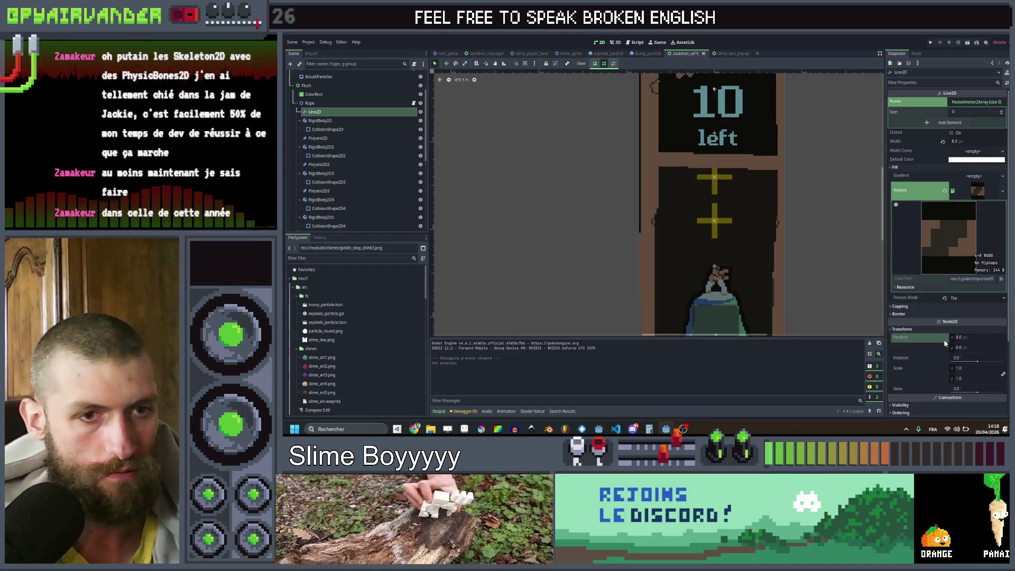
click(929, 43)
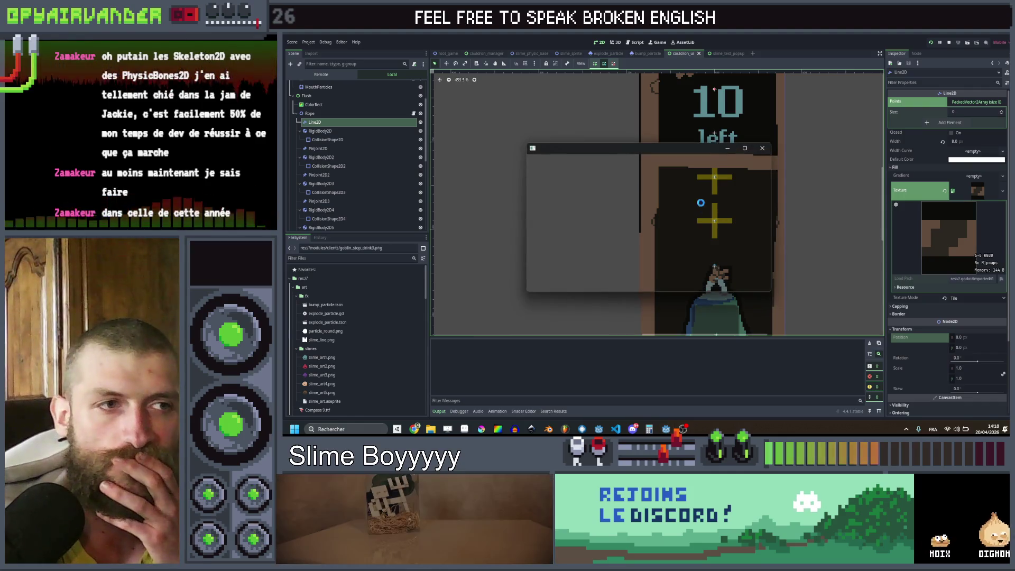
click(744, 149)
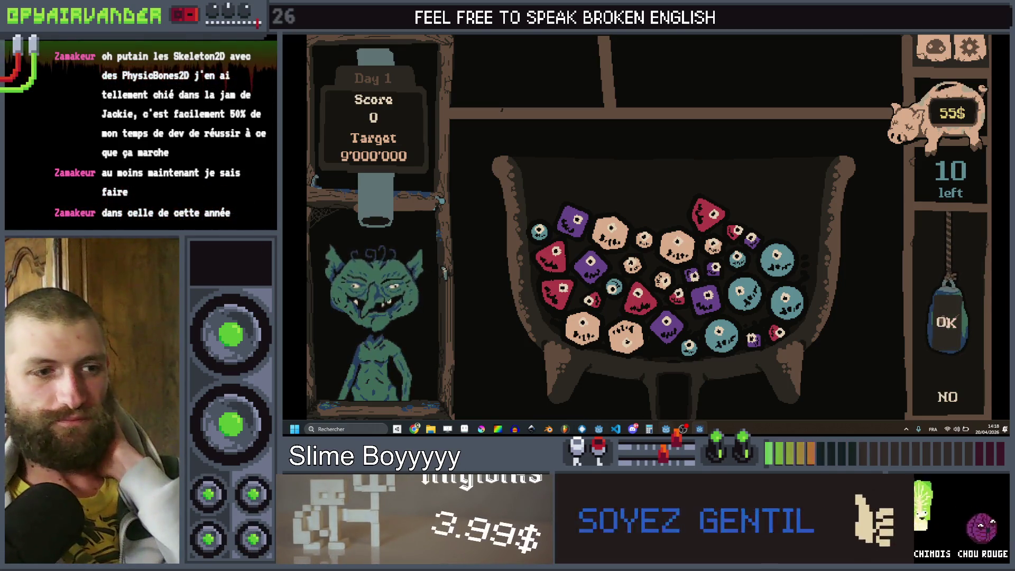
mouse_move(701, 430)
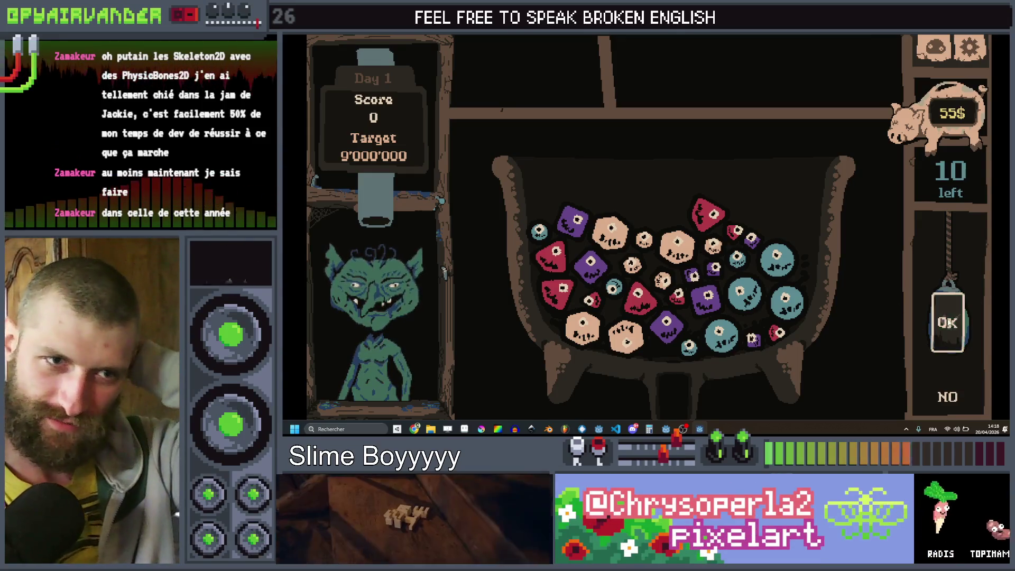
click(946, 323)
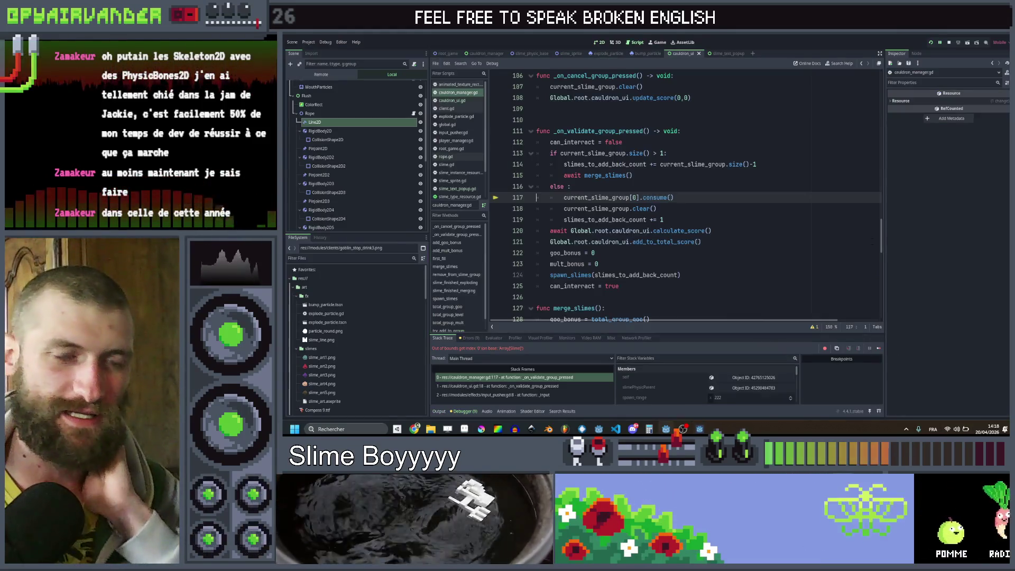
Insert an empty line above 'can_interact = false' on line 112 of cauldron_manager.gd
click(689, 184)
click(674, 142)
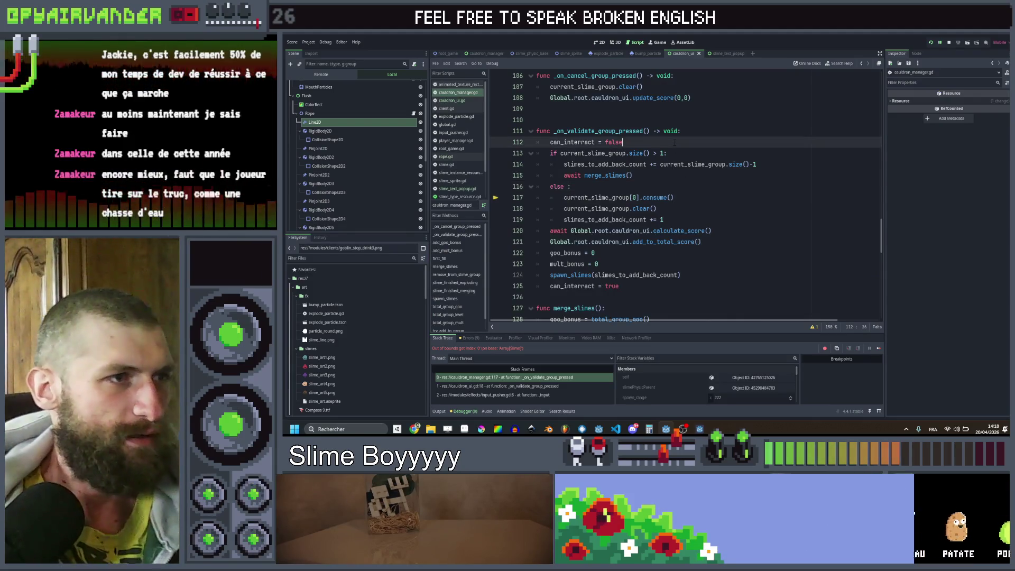
key(Return)
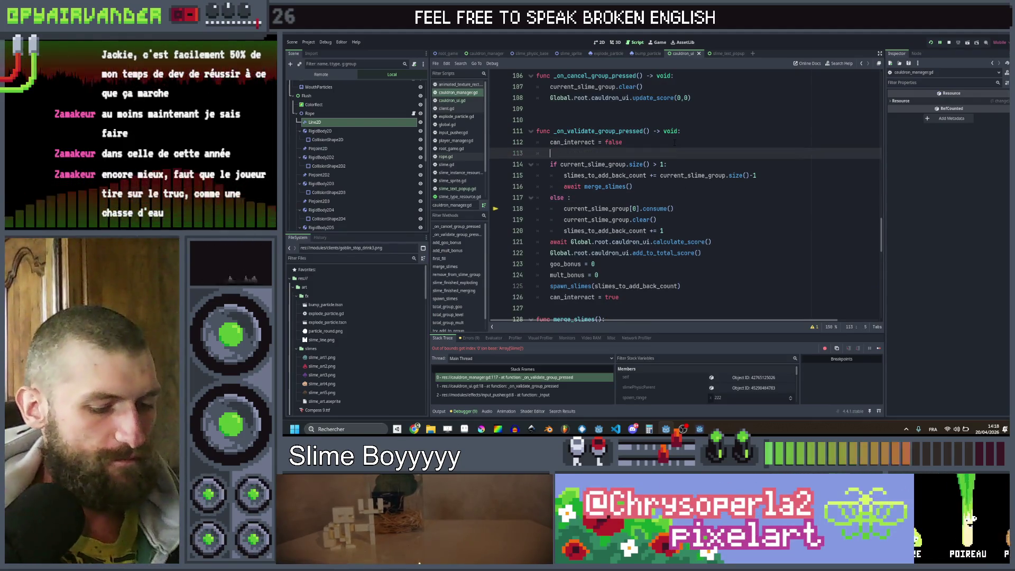
key(BackSpace)
key(BackSpace)
key(Home)
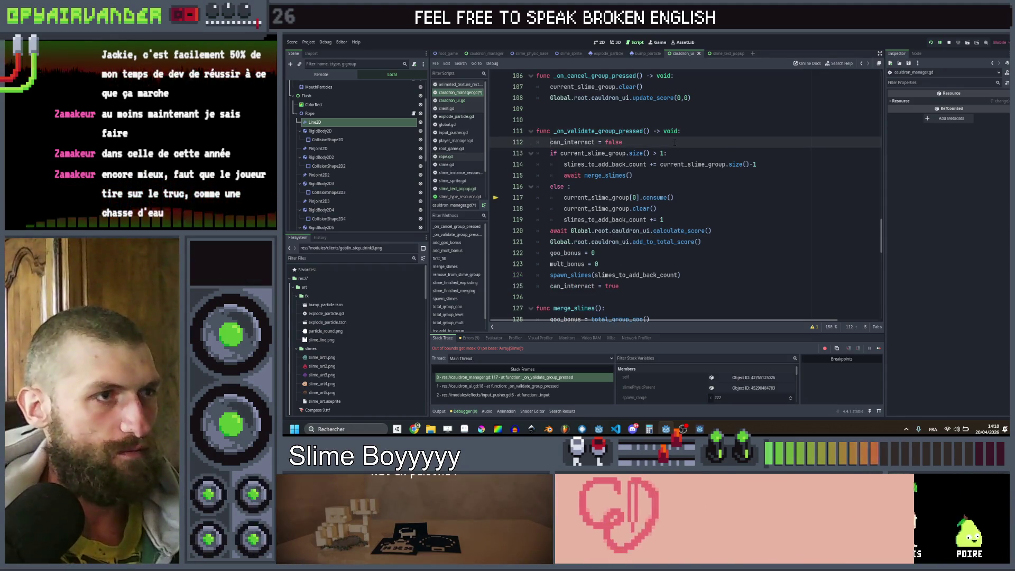
key(Return)
key(Up)
Add the guard 'if current_slime_group.size() == 0 : return', then select the rope's first PinJoint2D
text(if )
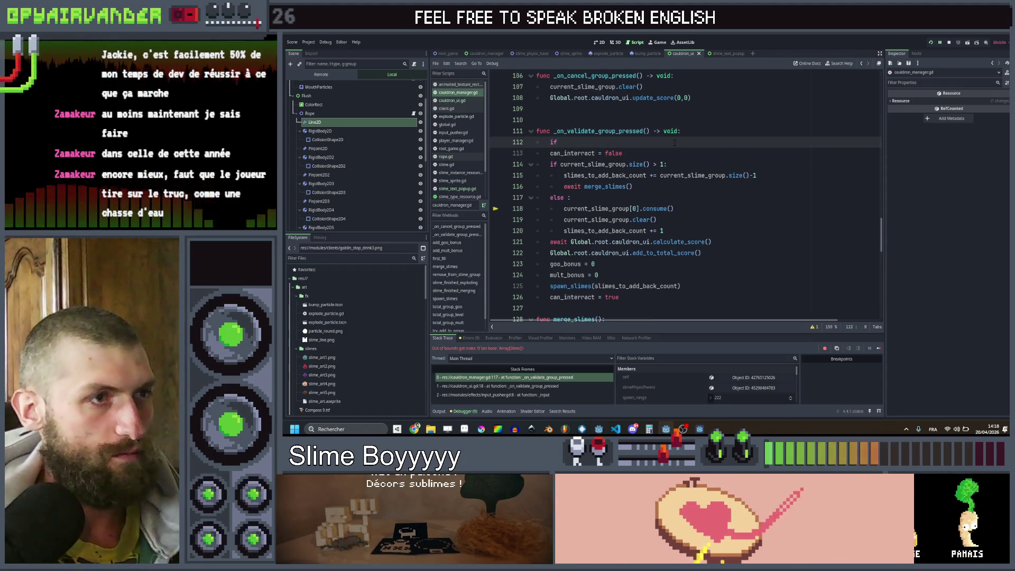
text(cur)
key(Down)
key(Return)
text(.si)
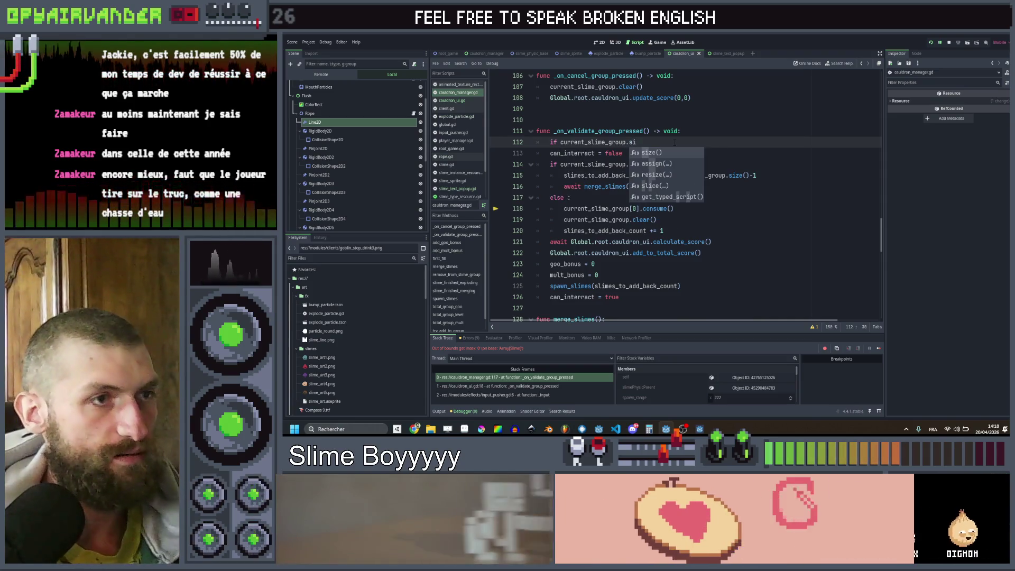
key(Return)
text(== 0 : )
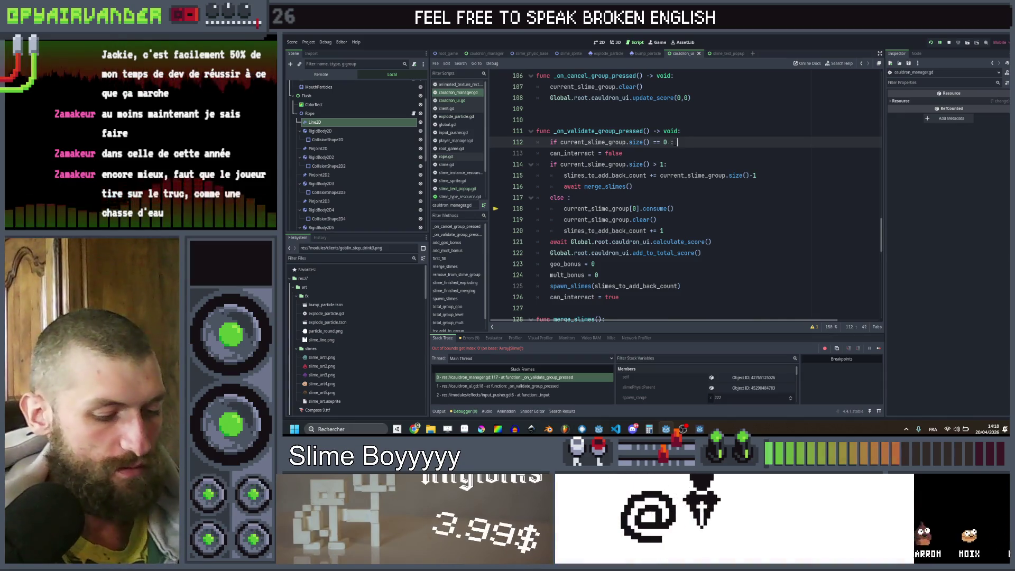
text(return)
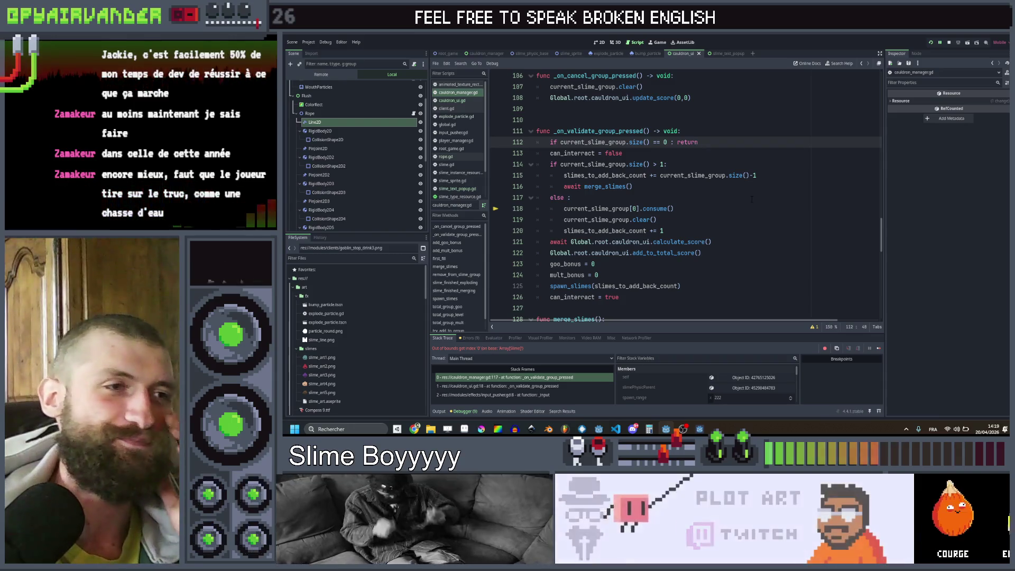
click(767, 156)
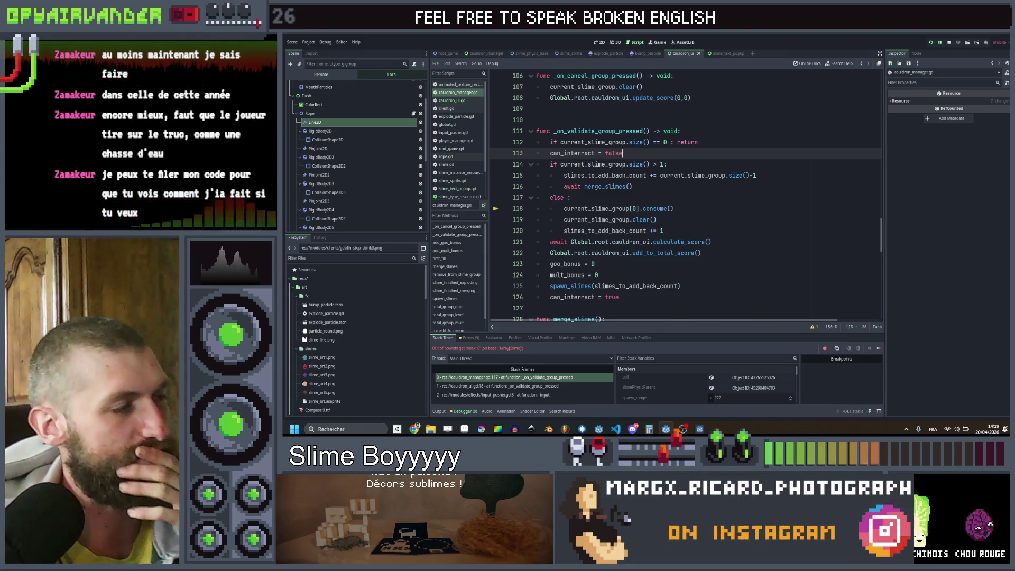
click(343, 150)
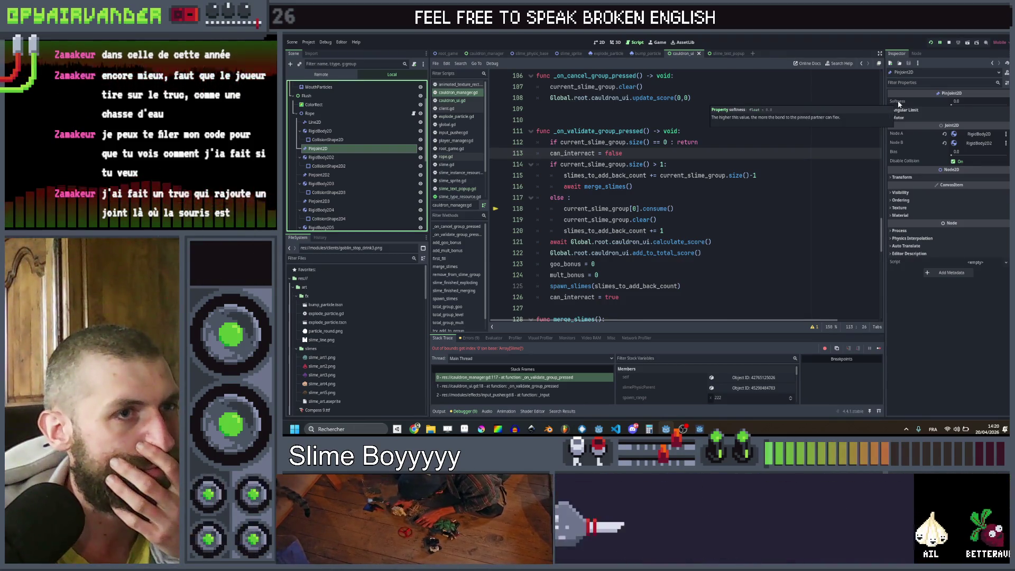
Raise the first pin joint's Softness from 0 to 4.23, then test-run Slime Soup maximized and close it
drag(953, 103, 986, 107)
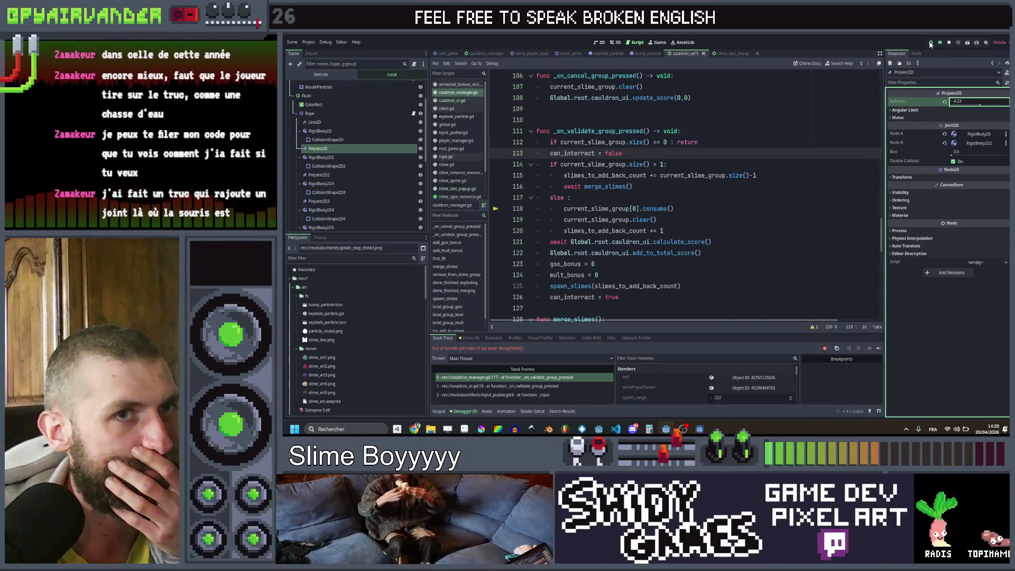
click(930, 44)
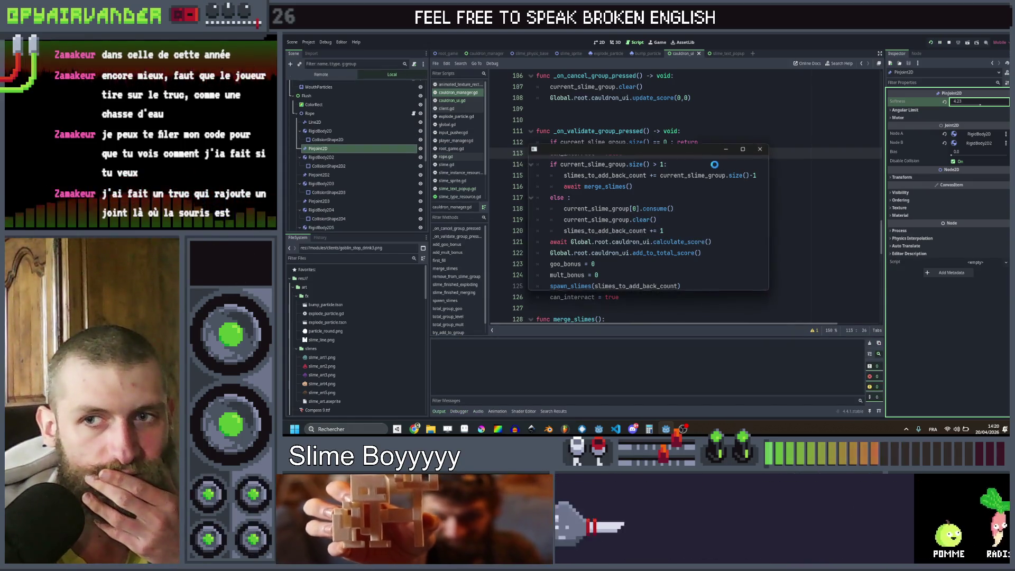
click(746, 149)
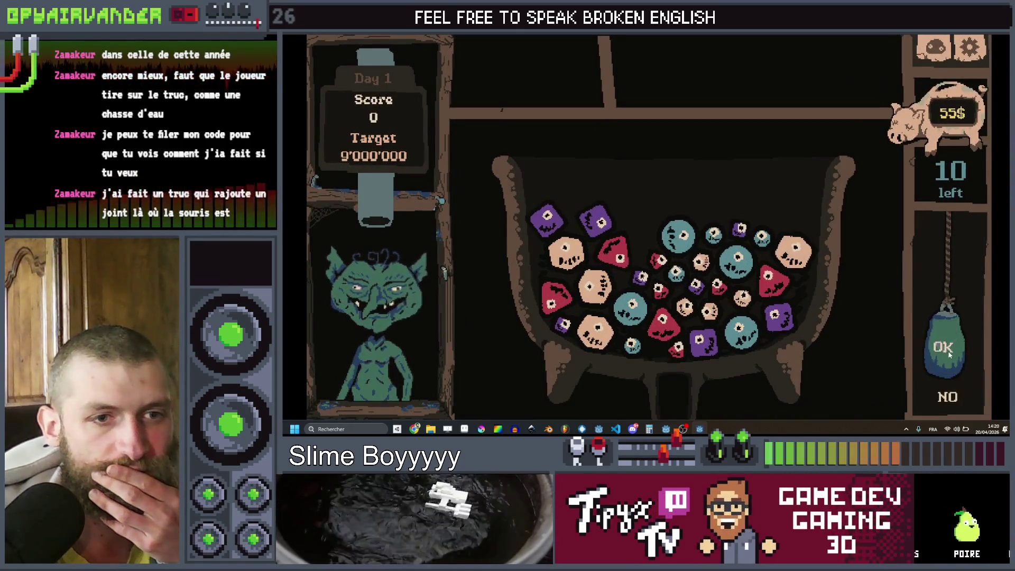
key(alt+F4)
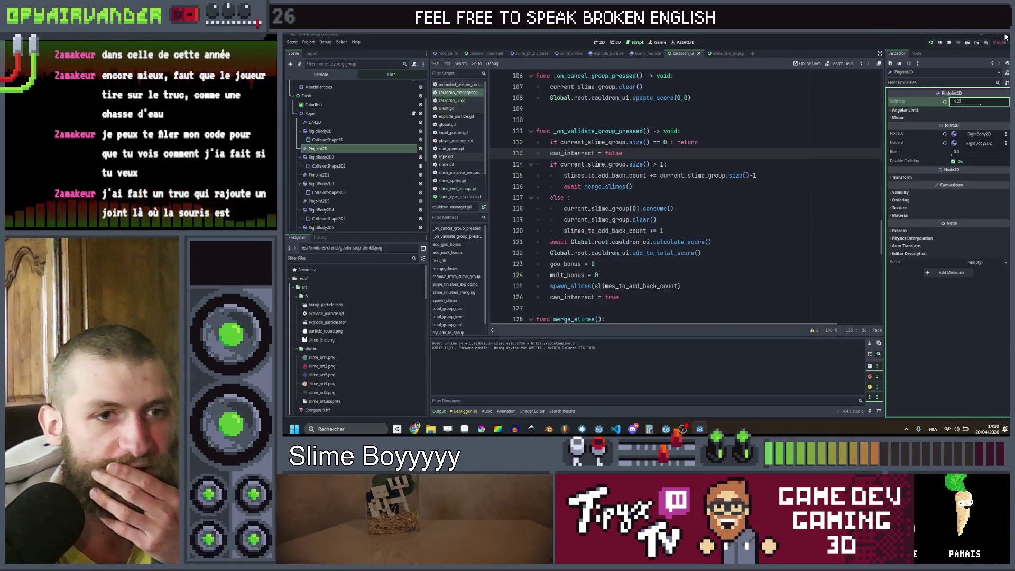
scroll(442, 104, down, 1)
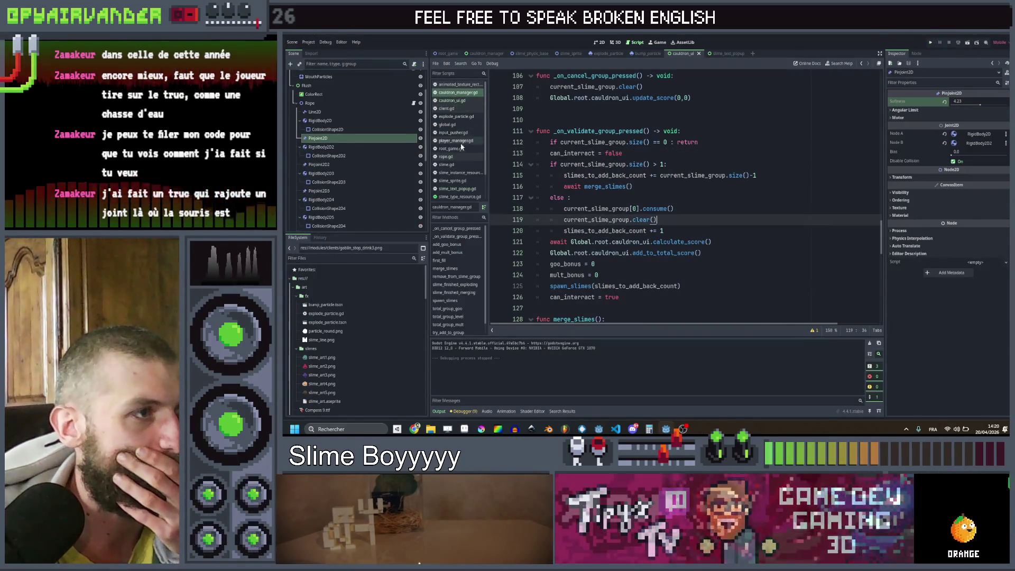
Inspect the ValidateGroup button's signal connections in the Node dock
scroll(364, 190, down, 5)
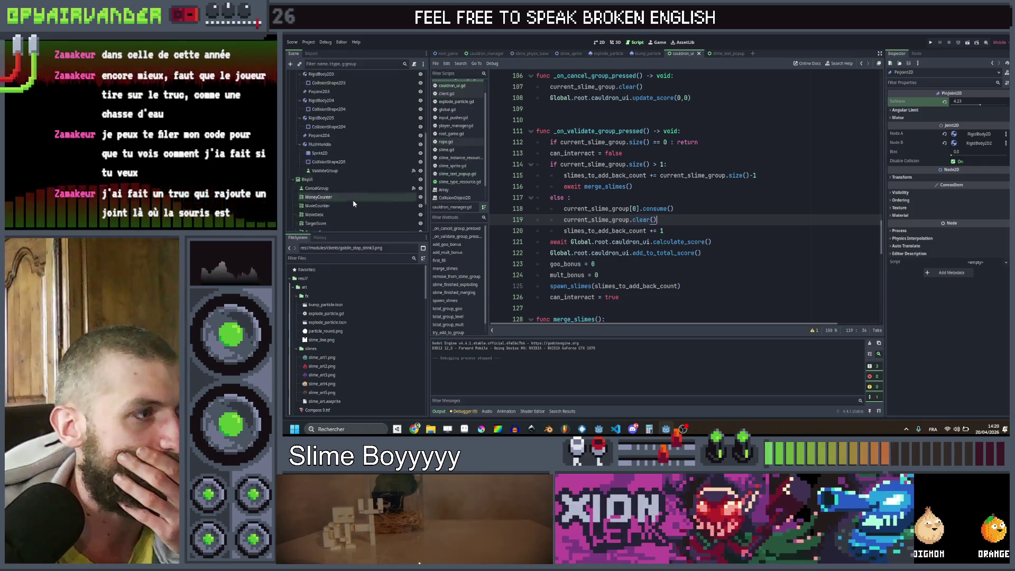
click(328, 172)
click(917, 53)
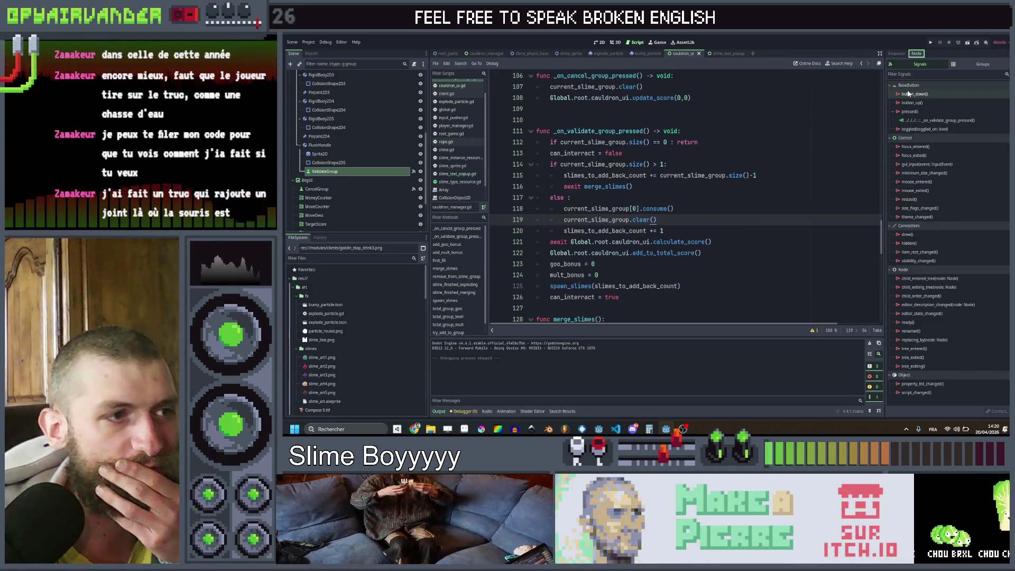
scroll(338, 110, up, 3)
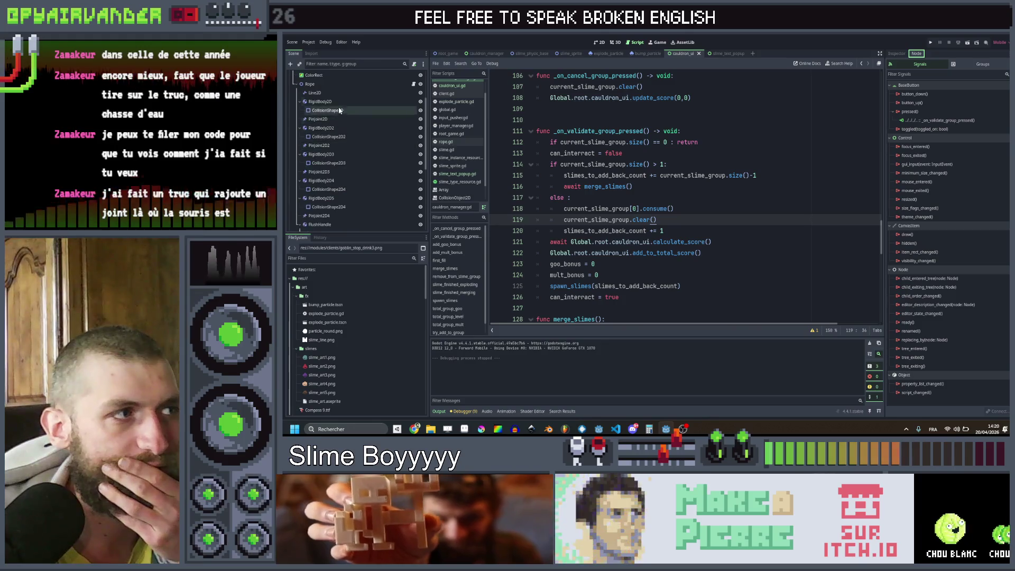
With Rope selected, run Slime Soup again maximized and stop it with F8
click(342, 86)
scroll(344, 94, down, 1)
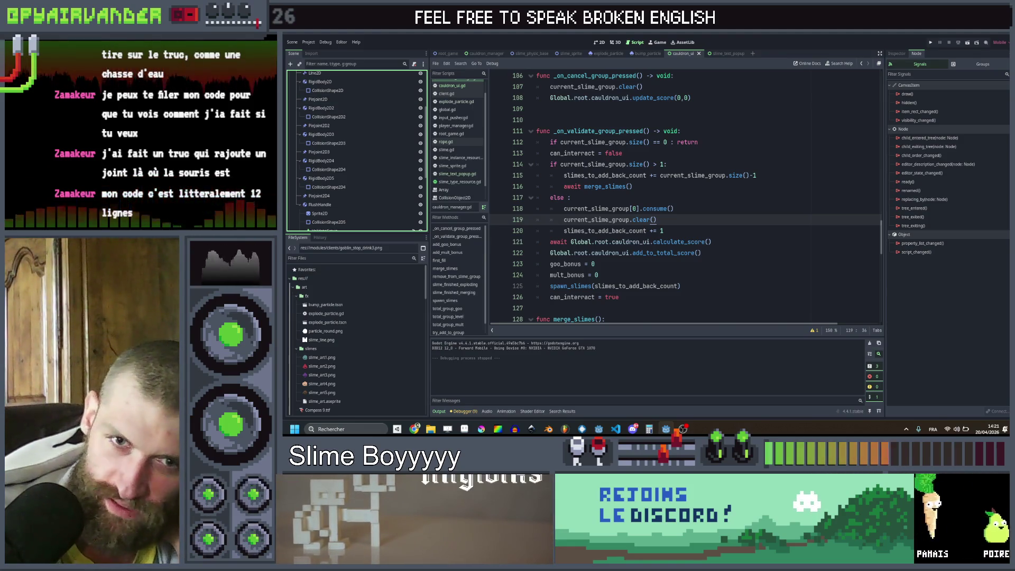
key(alt+Tab)
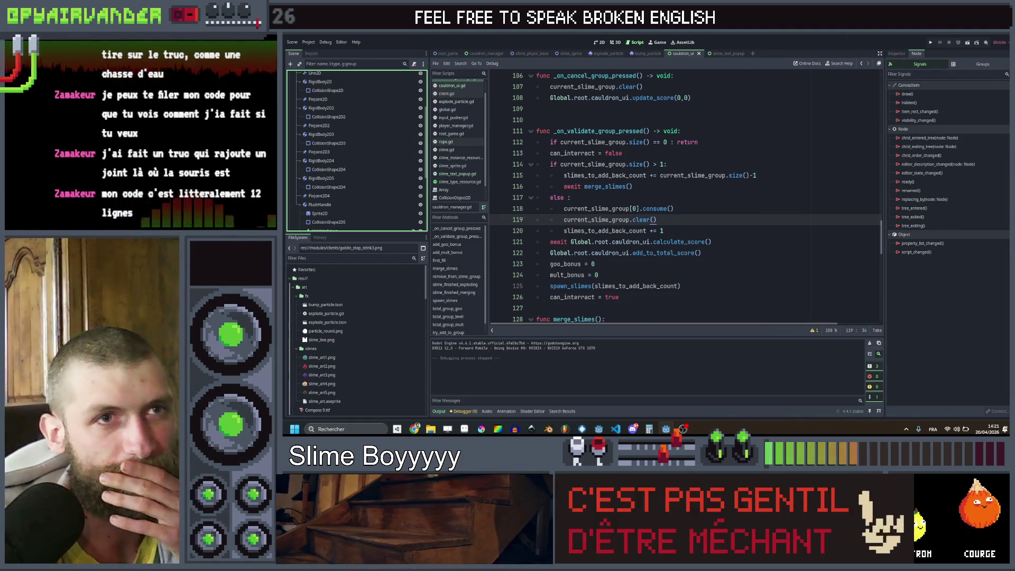
click(931, 44)
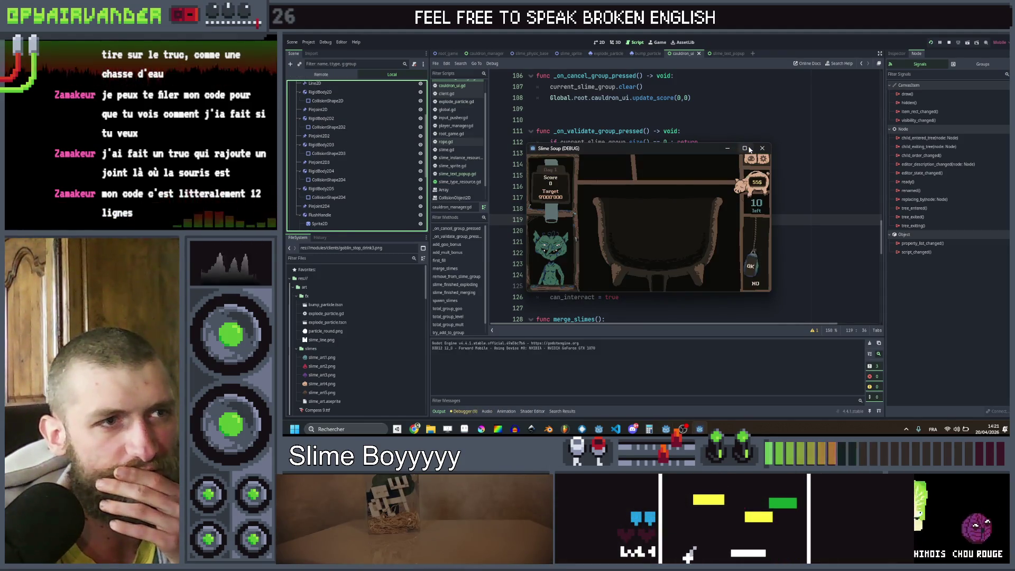
click(745, 148)
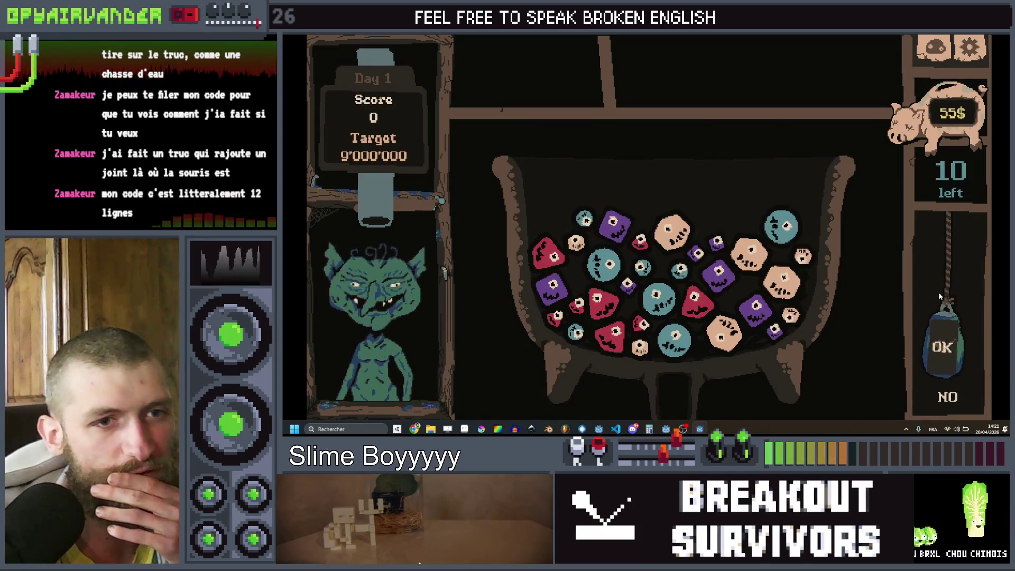
key(F8)
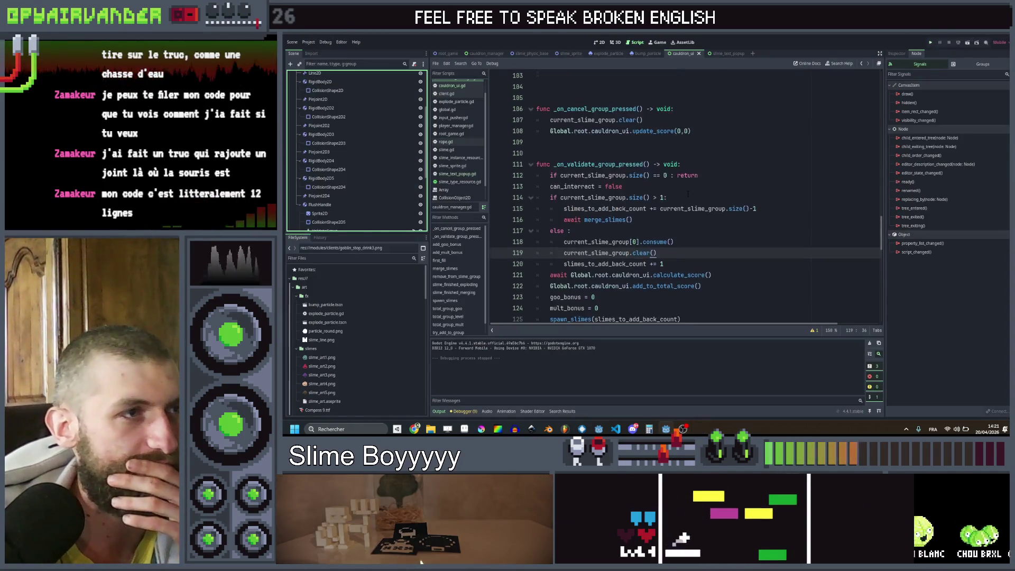
In rope.gd, change bodies[b] to bodies[-(b+1)] on line 15 and save
scroll(603, 126, up, 9)
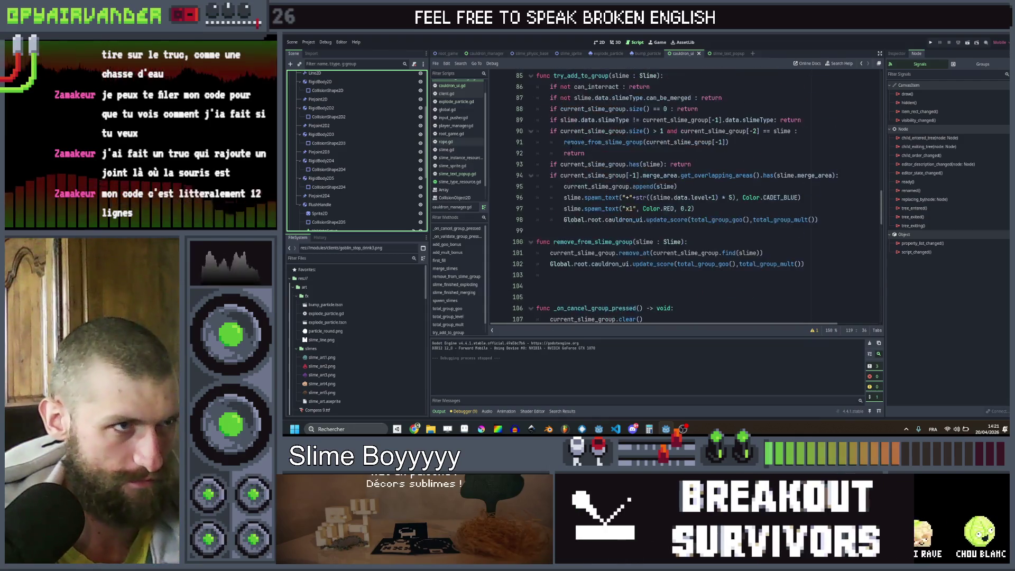
scroll(661, 195, up, 4)
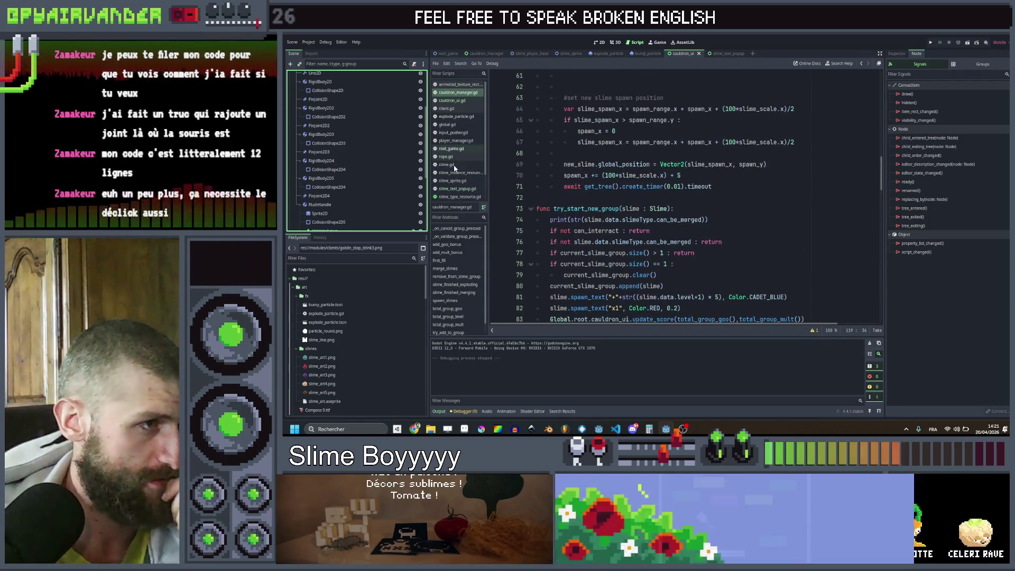
click(453, 165)
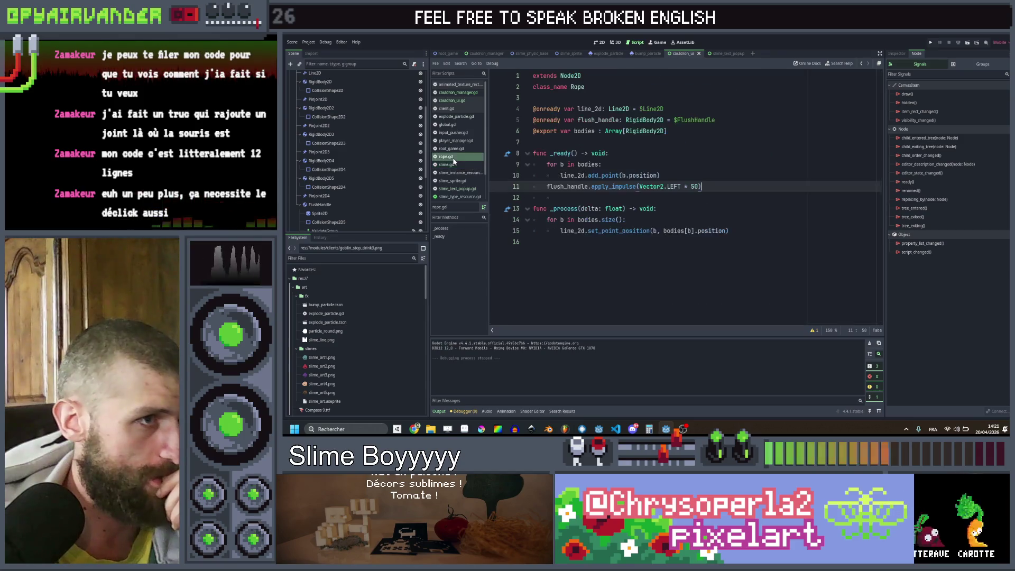
click(445, 156)
click(651, 164)
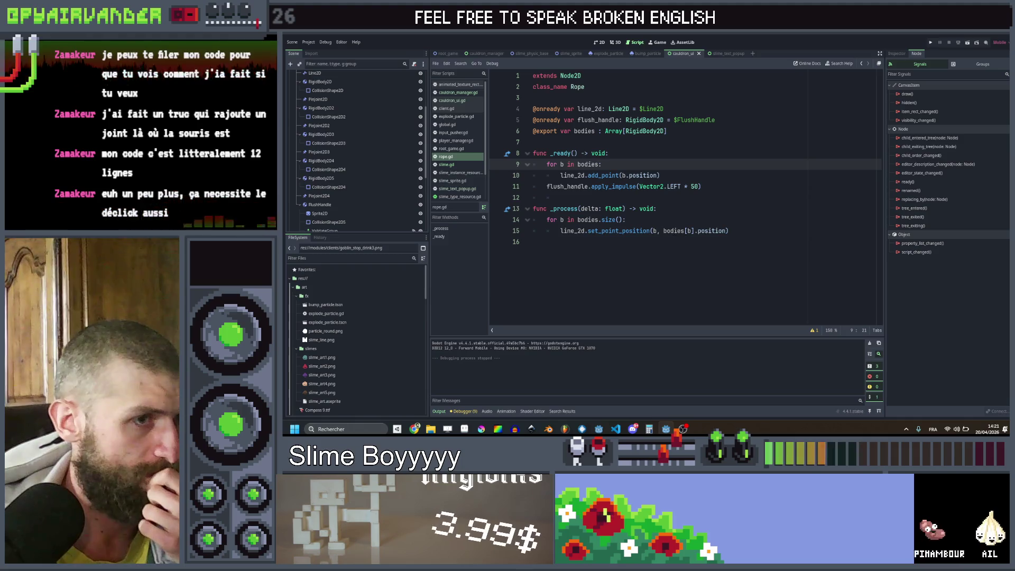
click(687, 231)
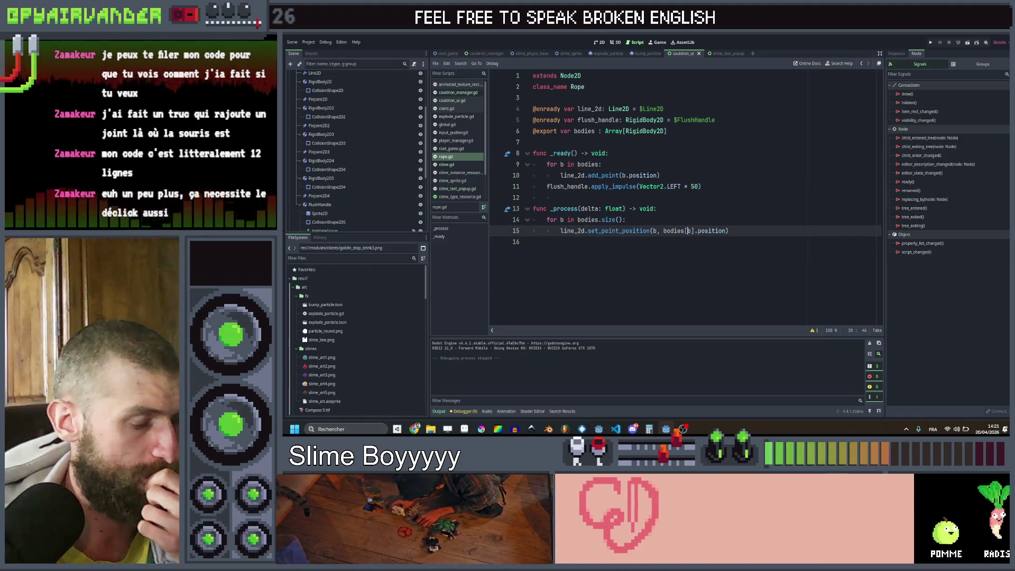
text(-)
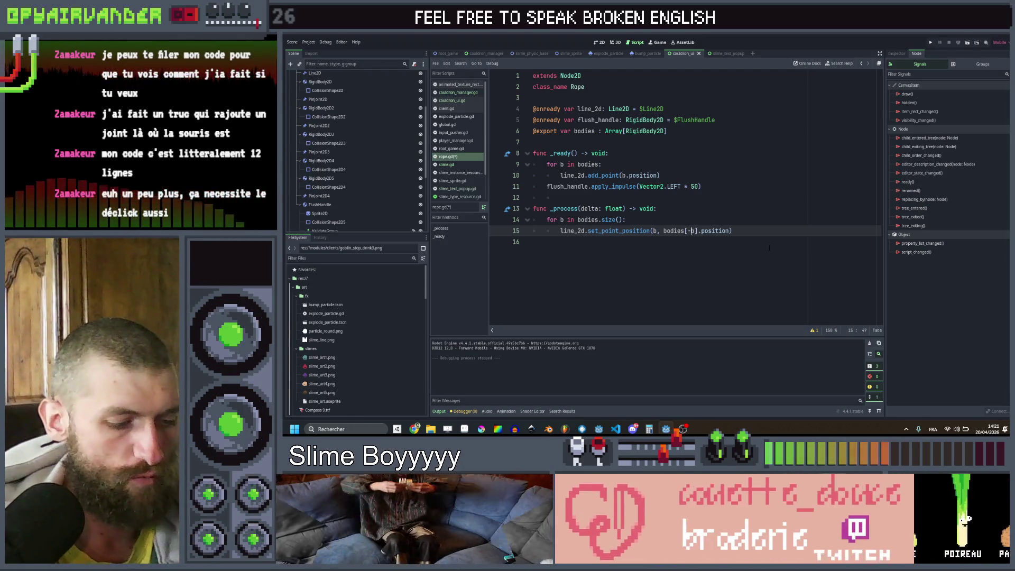
text((b+1))
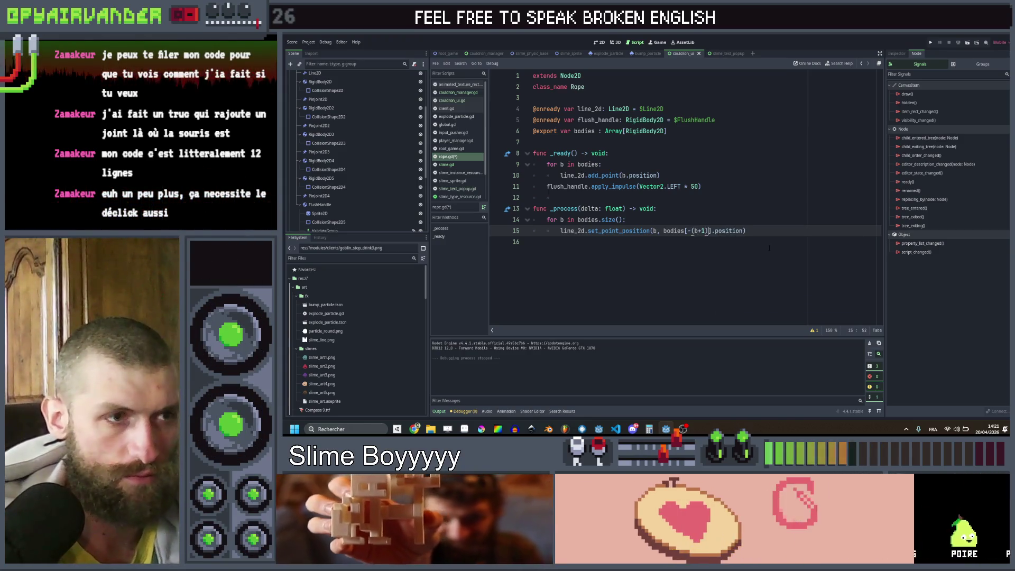
key(ctrl+s)
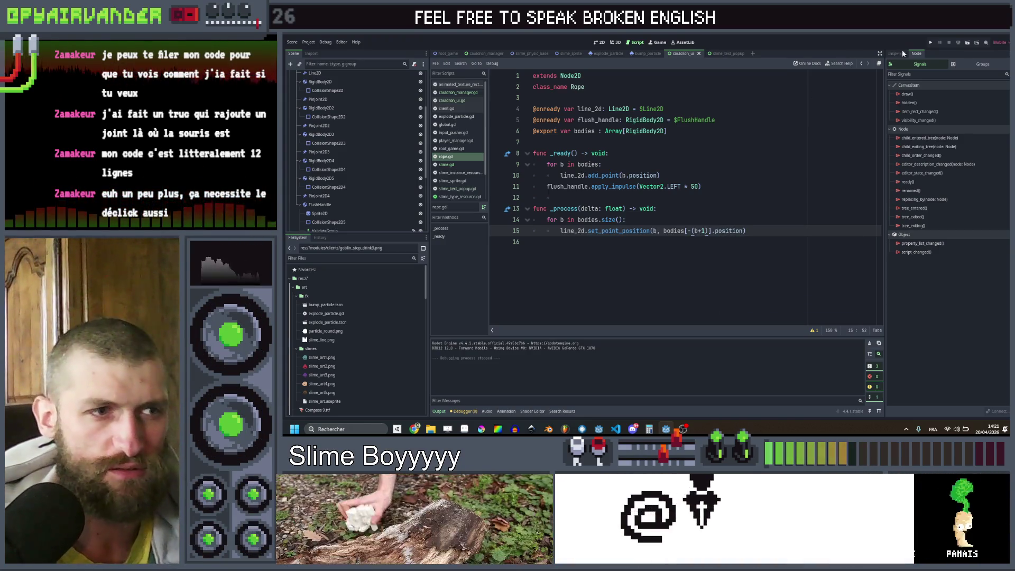
Run Slime Soup to check the reversed rope and make the game fill the screen
click(929, 45)
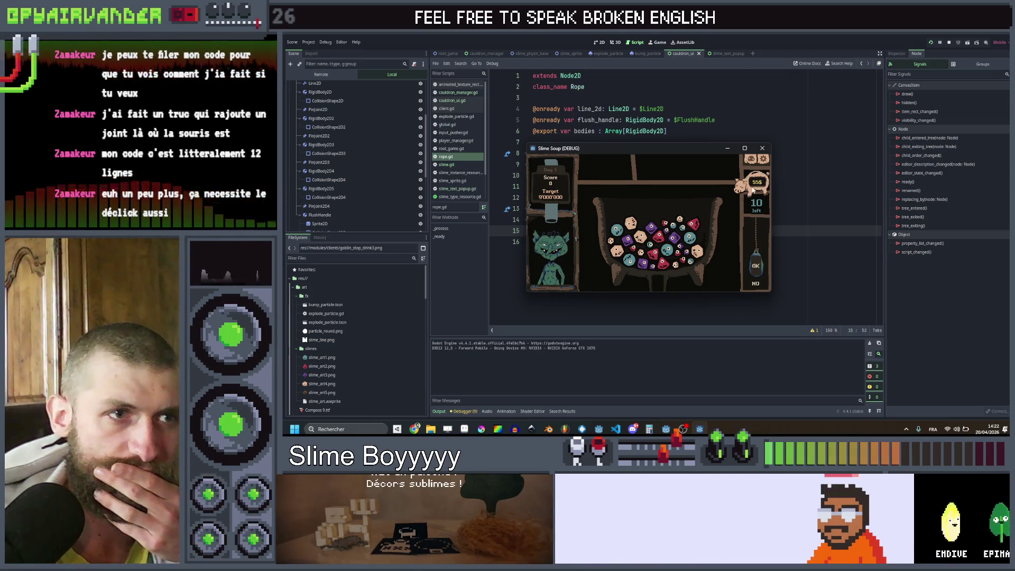
click(632, 429)
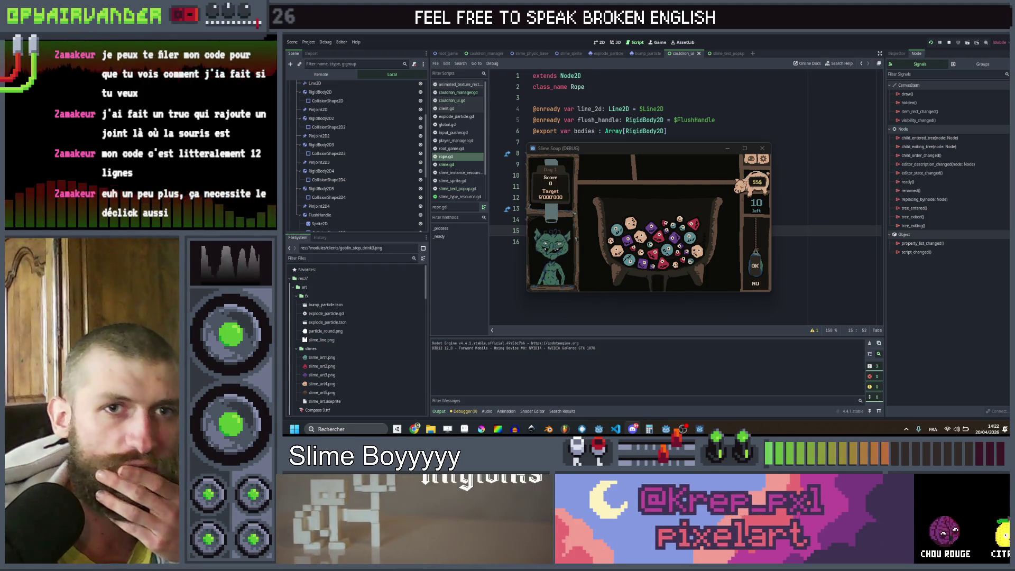
key(alt+Tab)
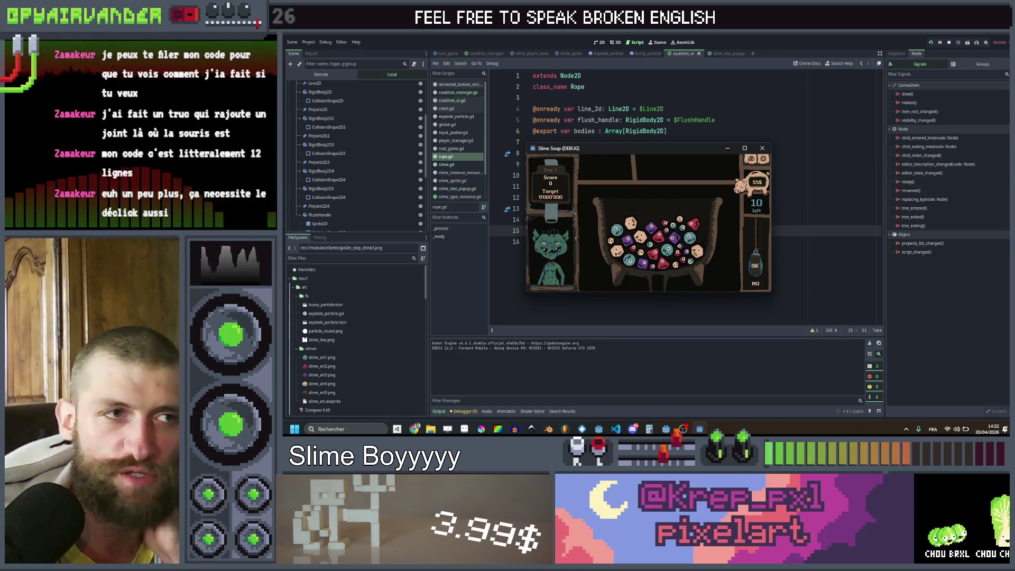
key(F11)
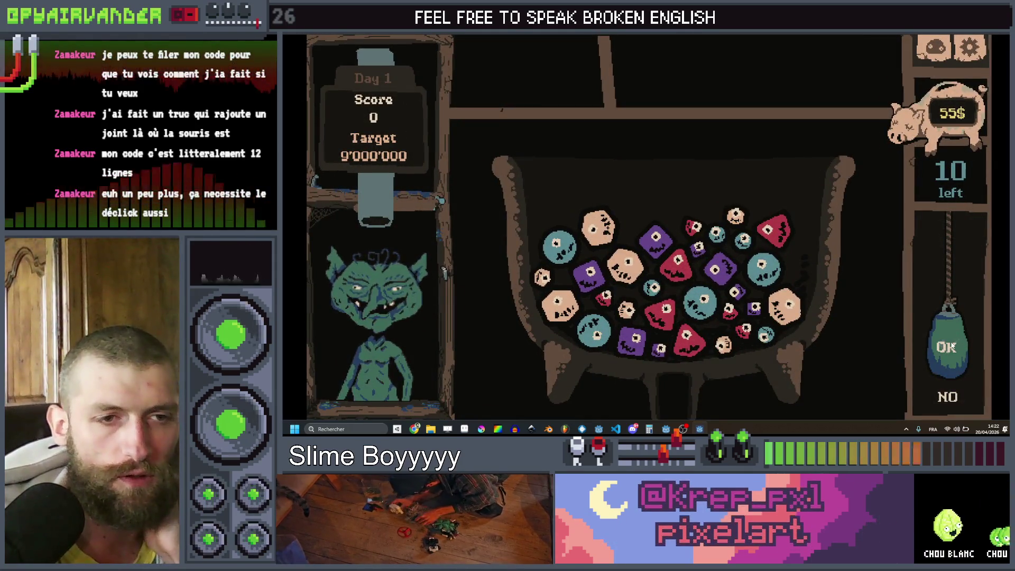
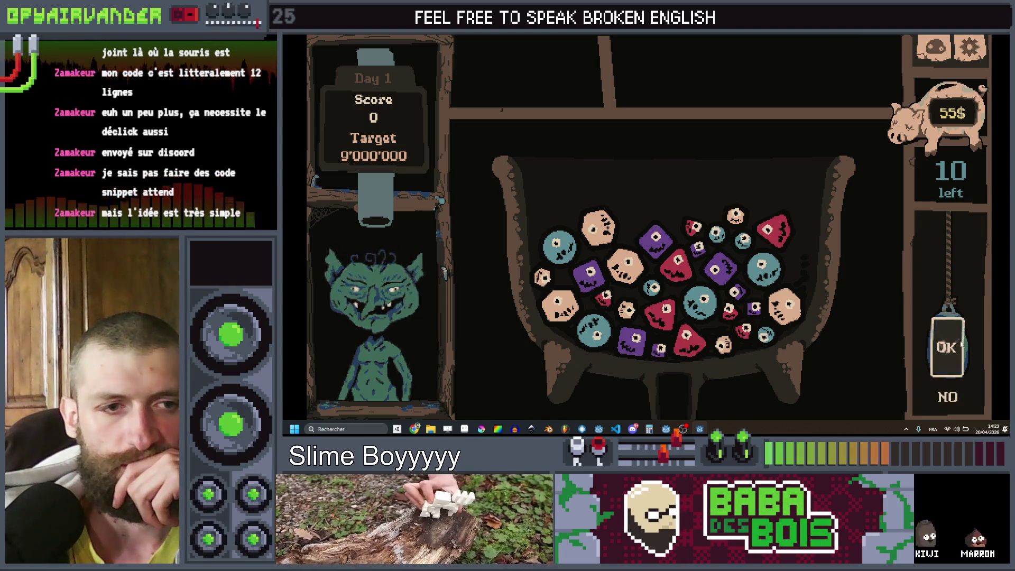
Stop the game and connect ValidateGroup's button_down signal to Rope as _on_button_down
key(F8)
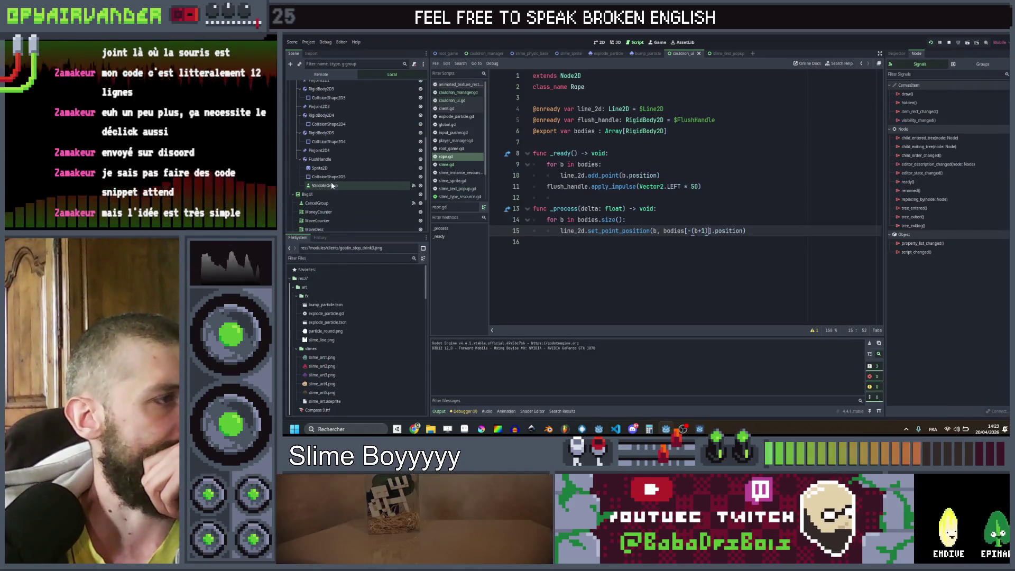
click(413, 185)
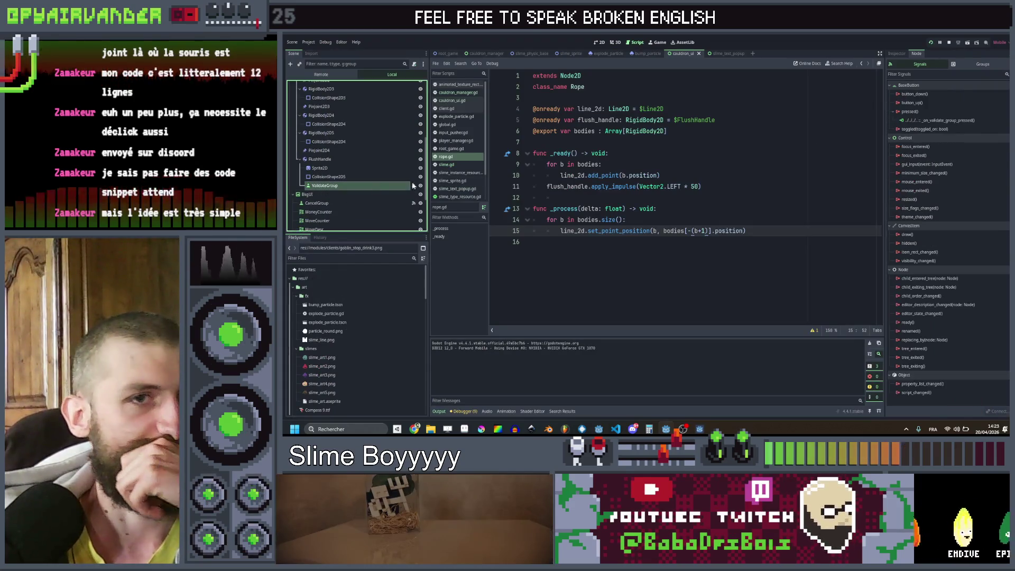
double_click(909, 94)
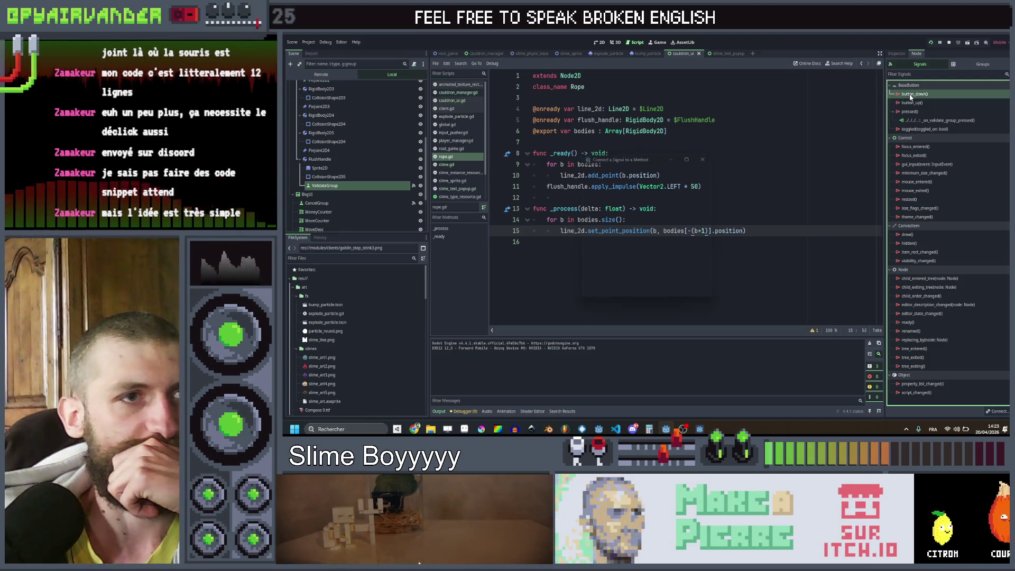
scroll(628, 240, down, 5)
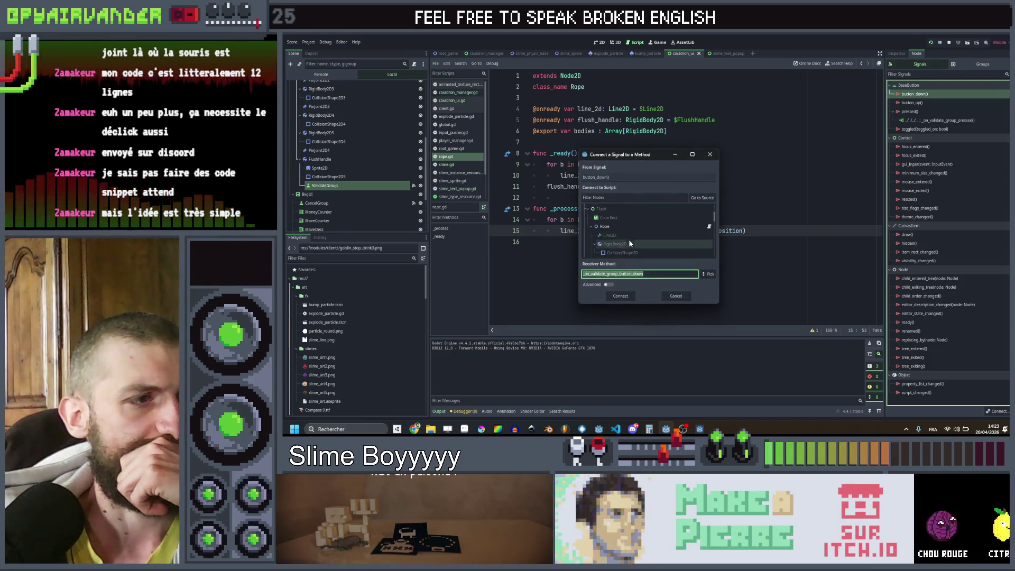
click(626, 227)
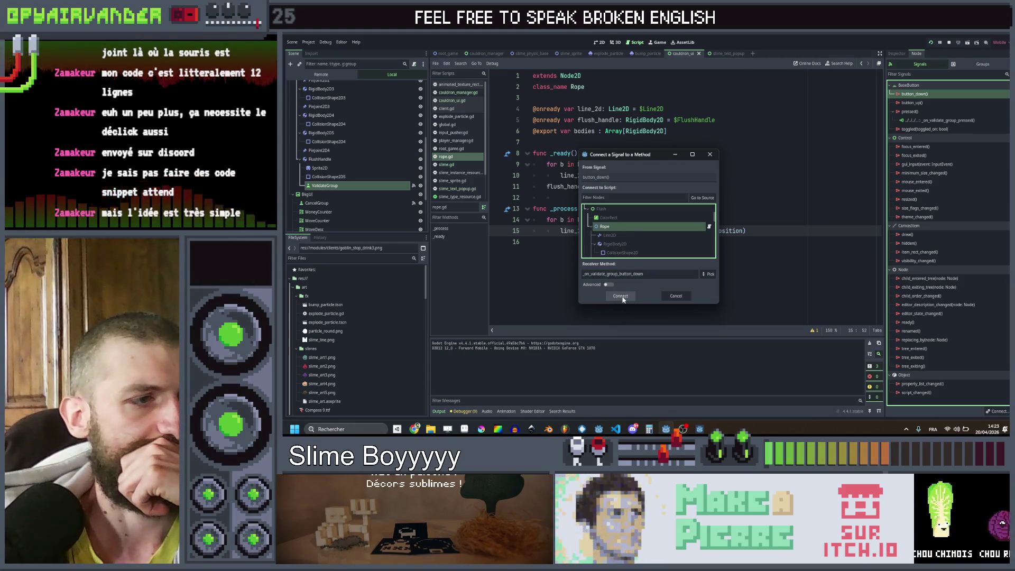
click(639, 273)
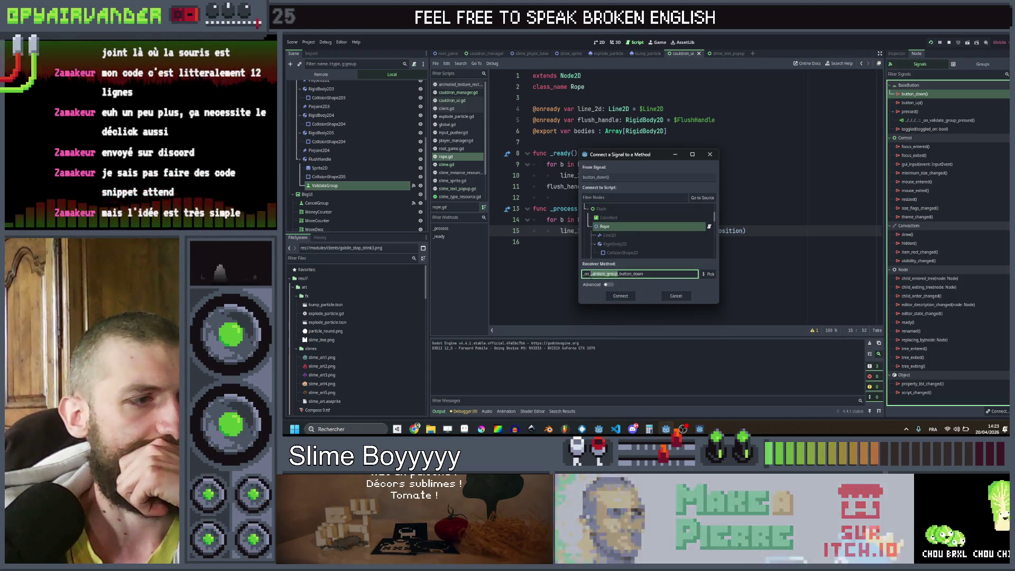
click(625, 297)
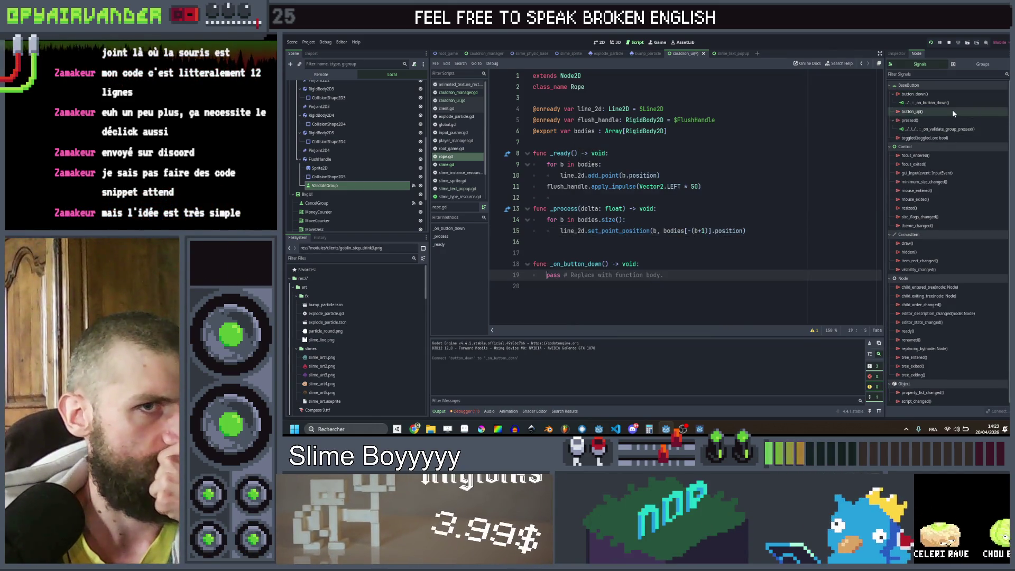
Connect ValidateGroup's button_up signal, trimming the receiver method name
double_click(952, 111)
click(616, 274)
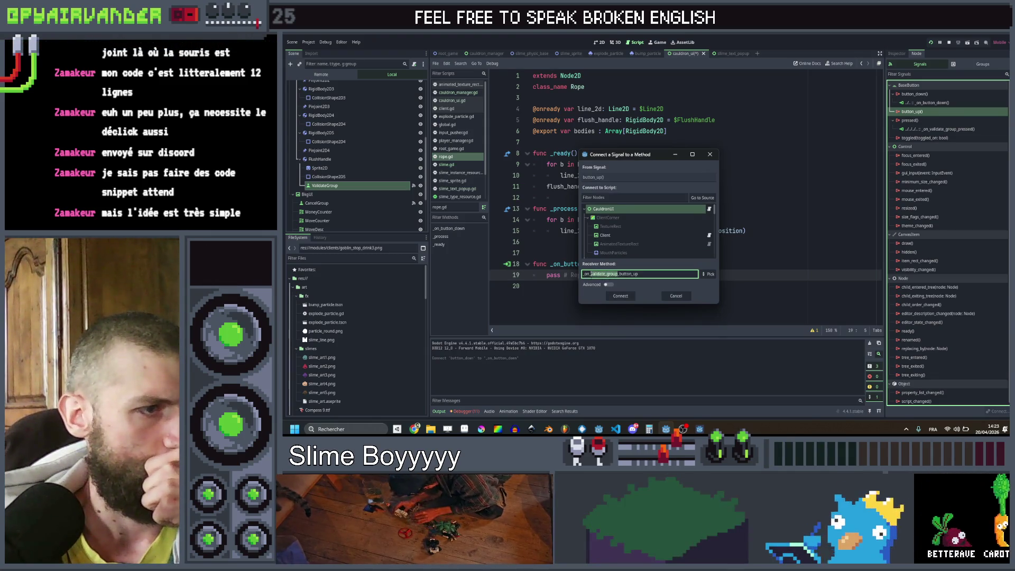
key(BackSpace)
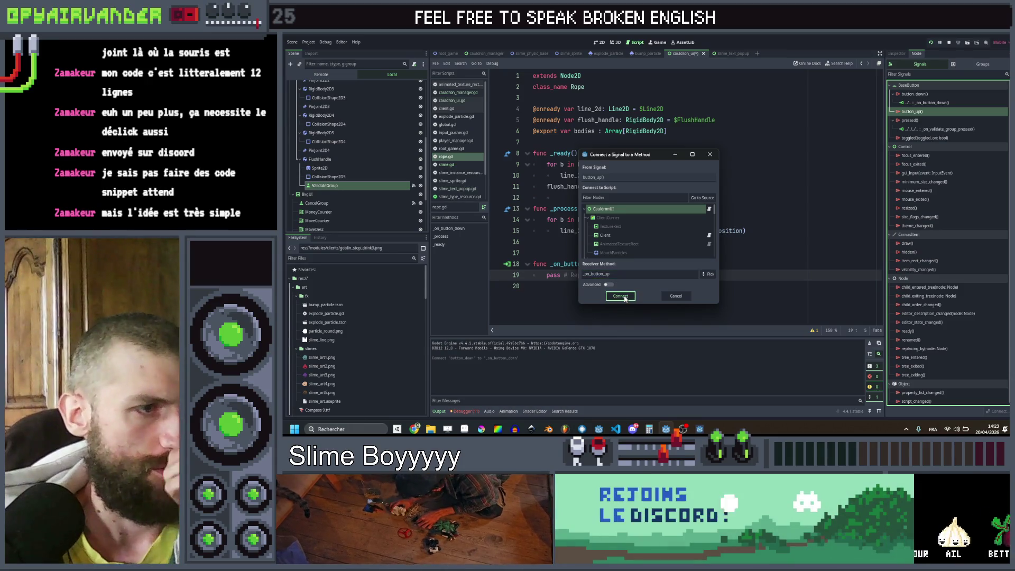
click(620, 296)
scroll(639, 267, up, 5)
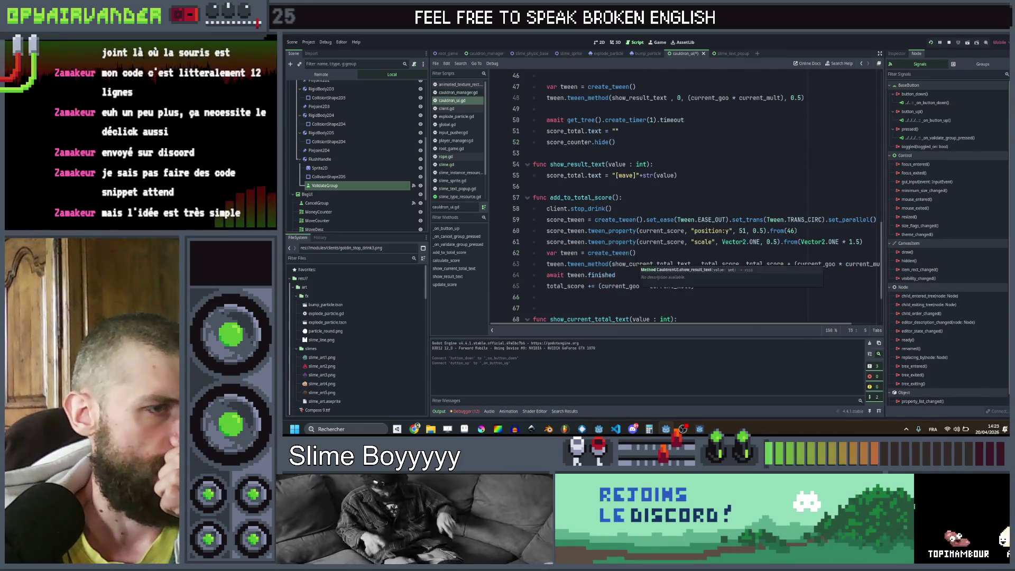
Disconnect the misplaced on_button_up connection and save the cauldron UI script
scroll(638, 262, up, 3)
click(654, 220)
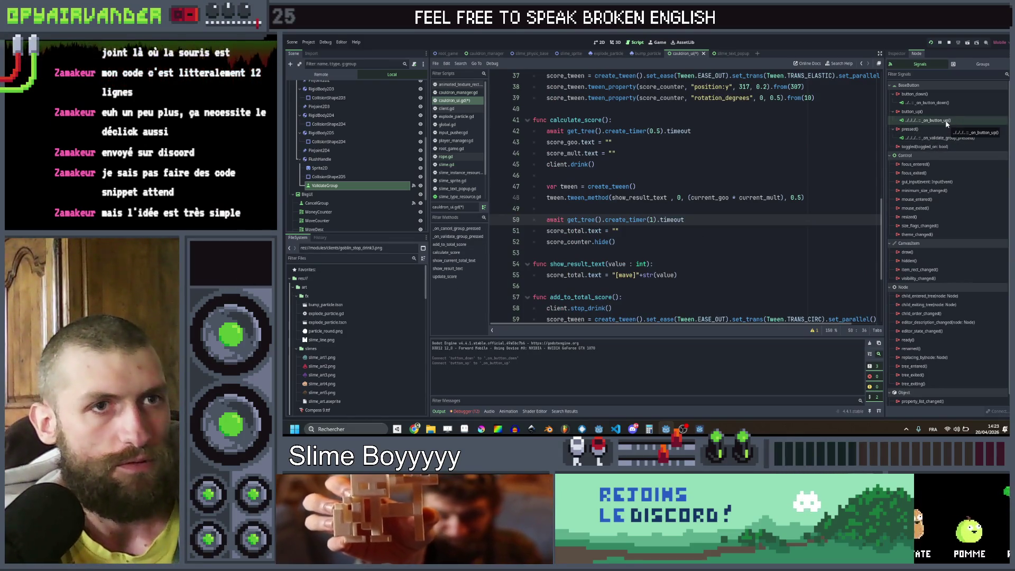
click(946, 121)
click(963, 142)
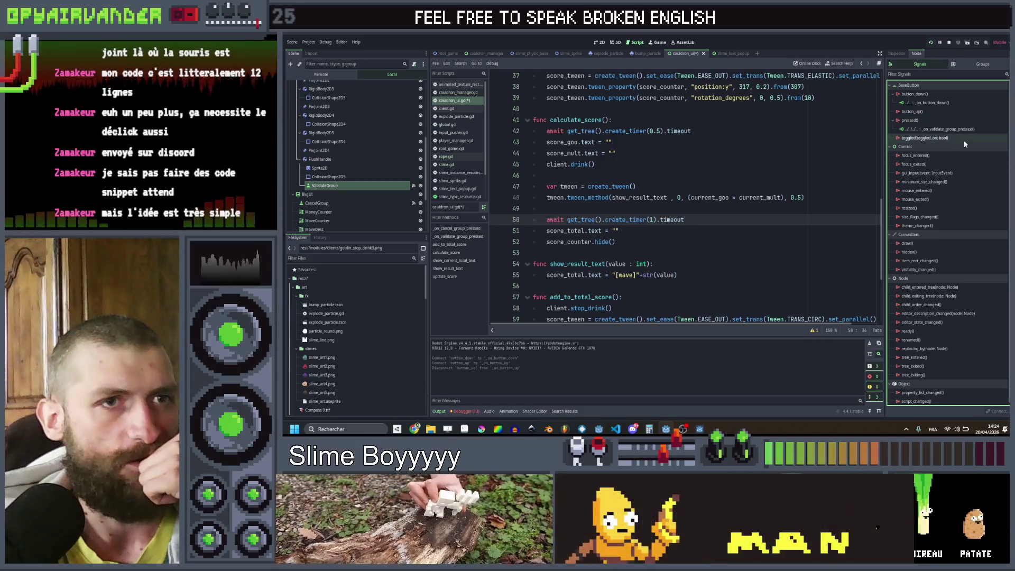
scroll(682, 201, down, 4)
scroll(689, 282, up, 4)
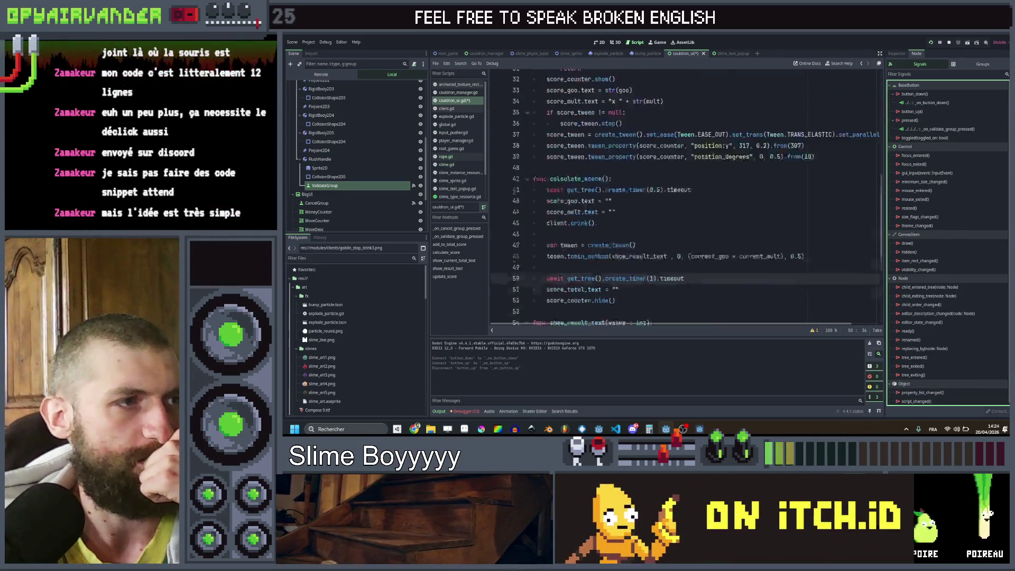
scroll(689, 282, down, 1)
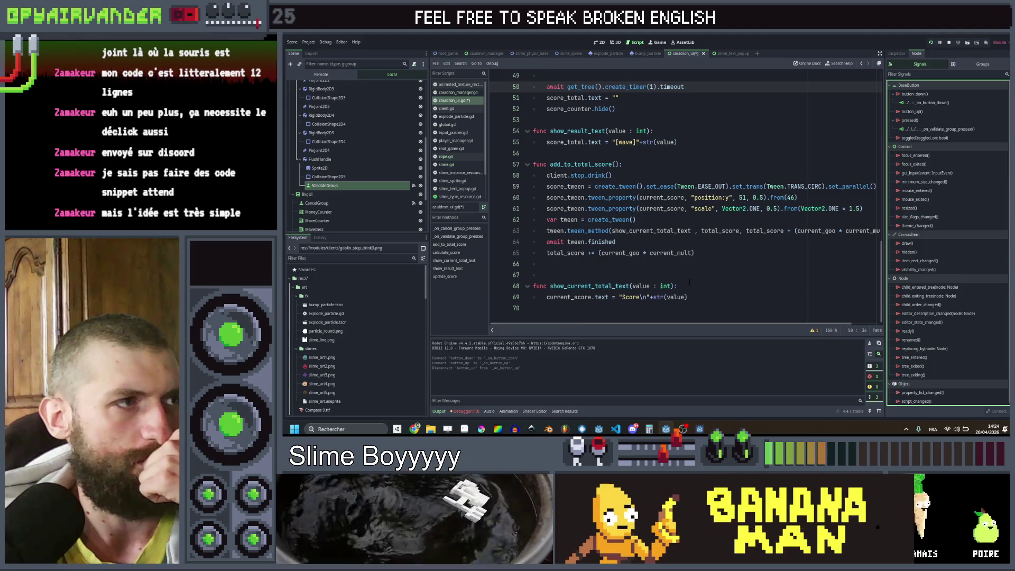
key(ctrl+s)
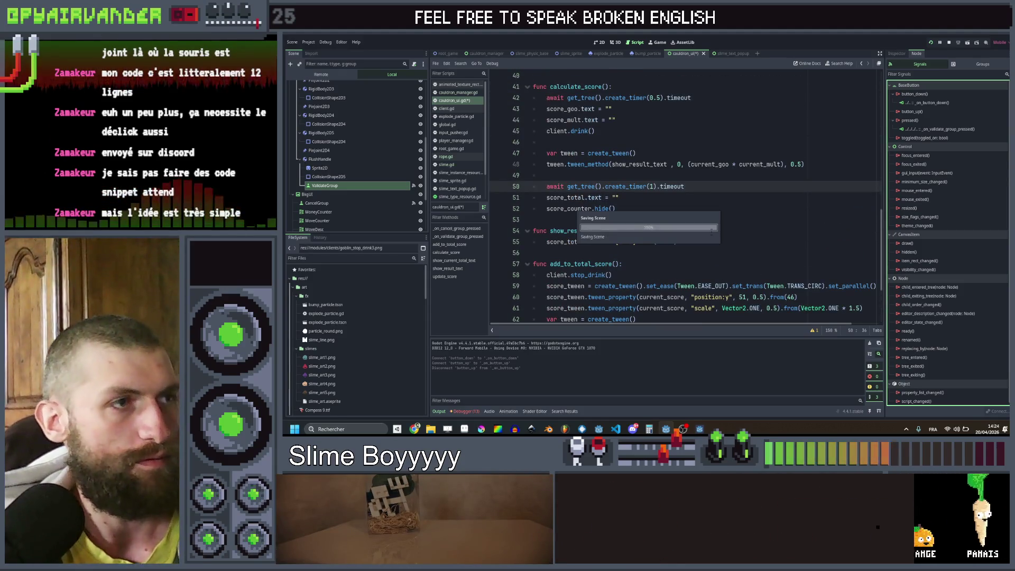
Reconnect button_up to the Rope script as _on_button_up
click(906, 112)
double_click(906, 112)
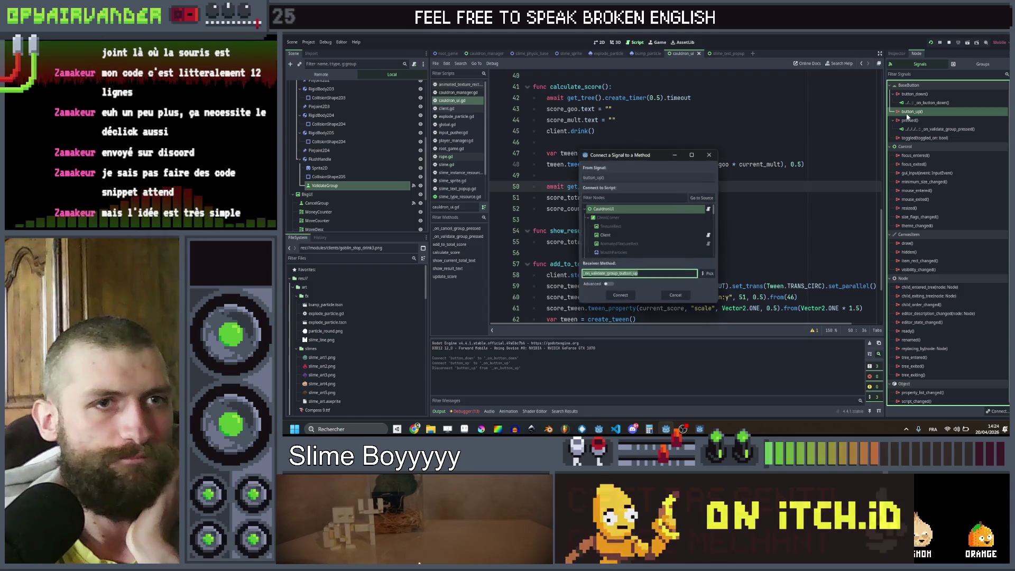
scroll(692, 242, down, 2)
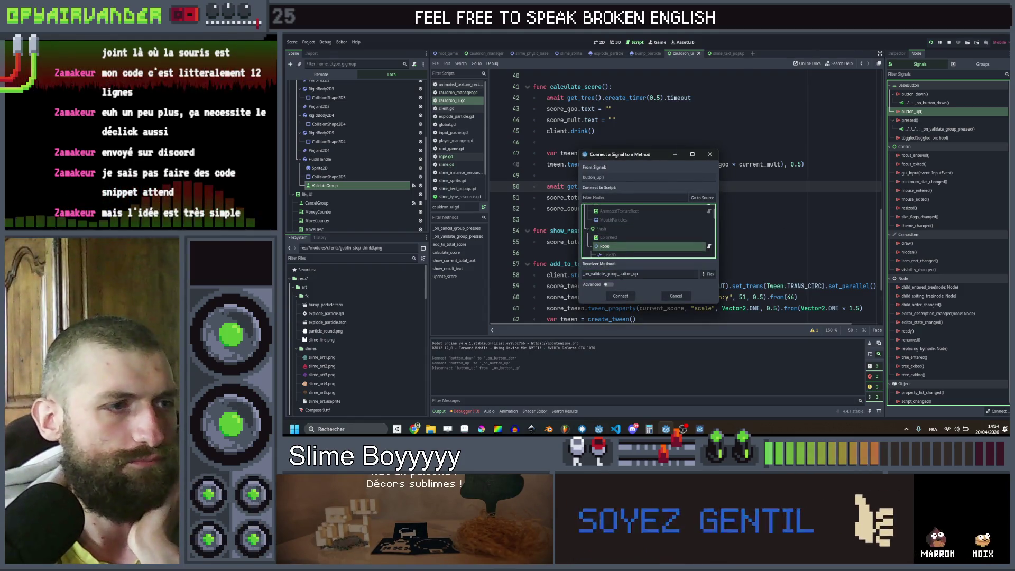
drag(617, 274, 590, 274)
key(BackSpace)
click(613, 297)
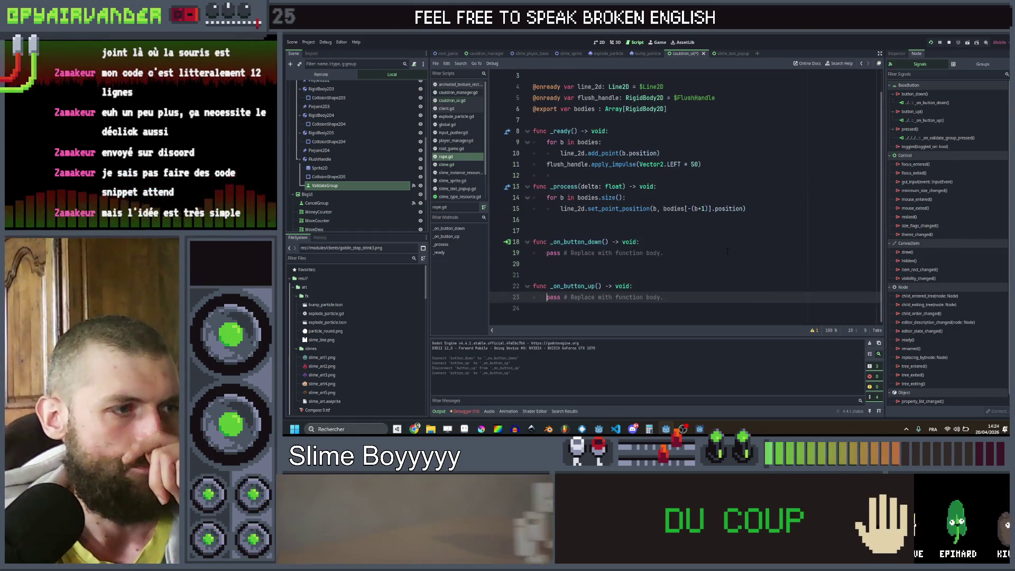
Enable Keep Pressed Outside on ValidateGroup and replace pass in _on_button_down with print("DOWN")
click(897, 54)
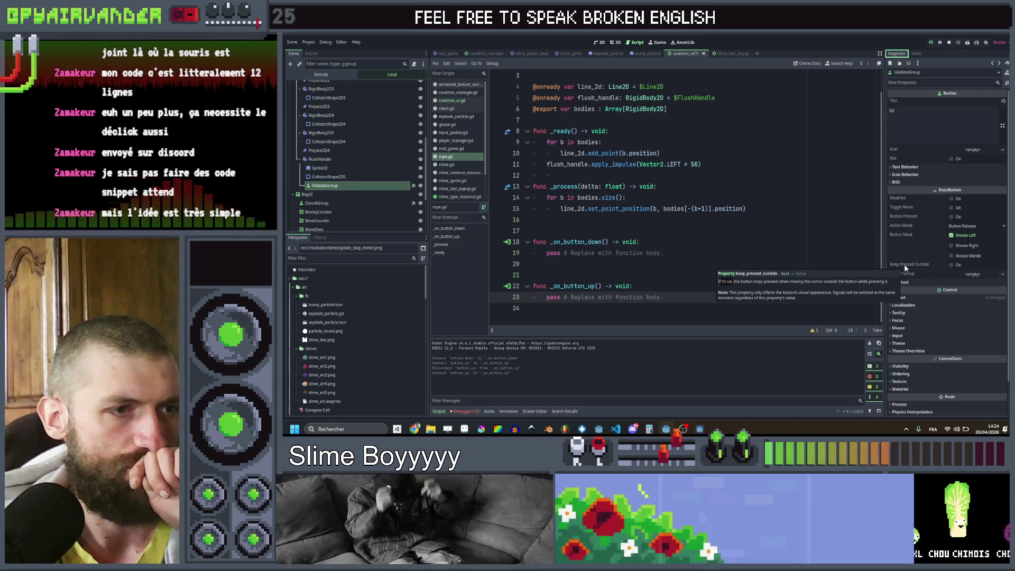
click(951, 265)
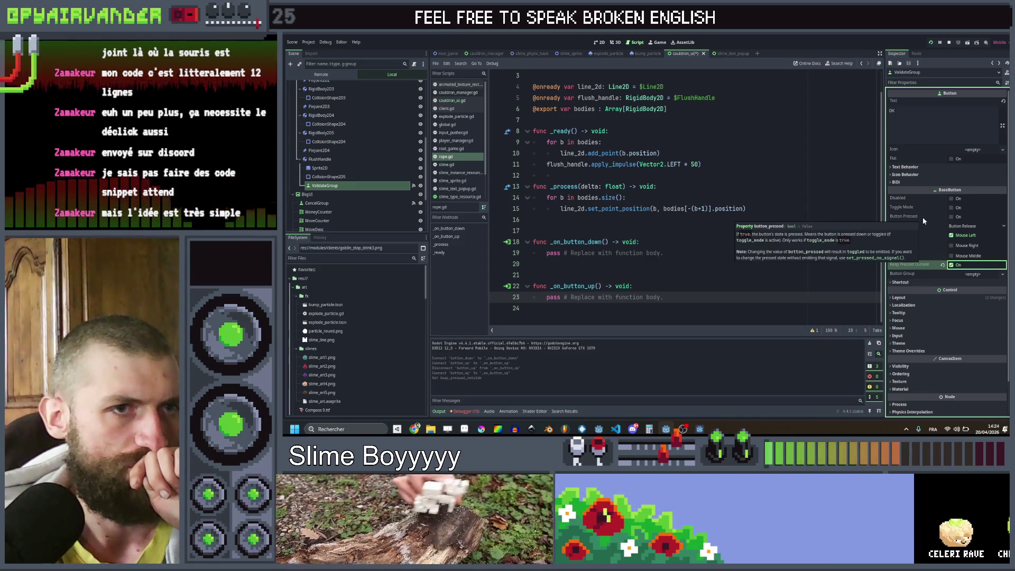
click(665, 252)
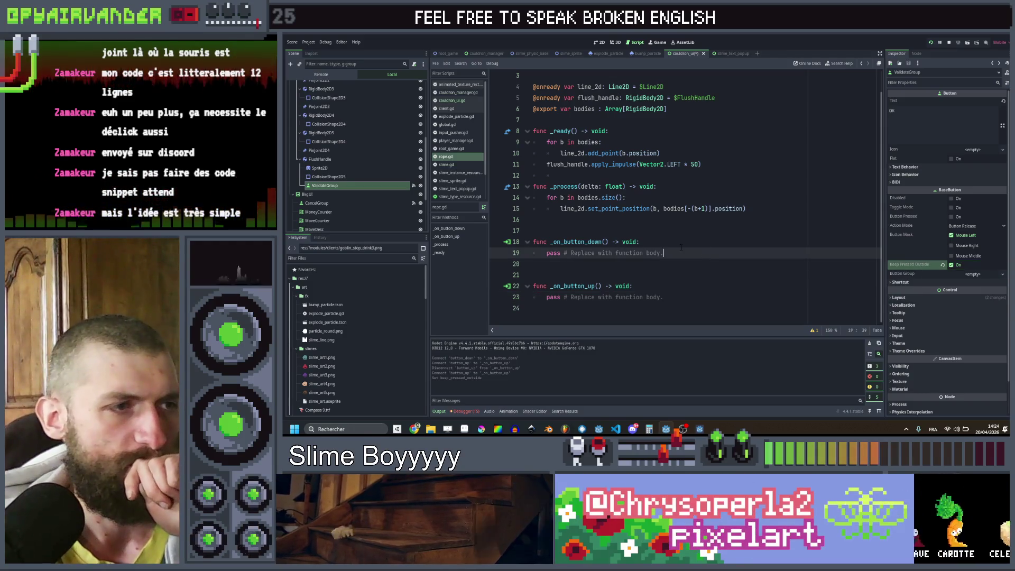
key(Down)
drag(666, 253, 546, 252)
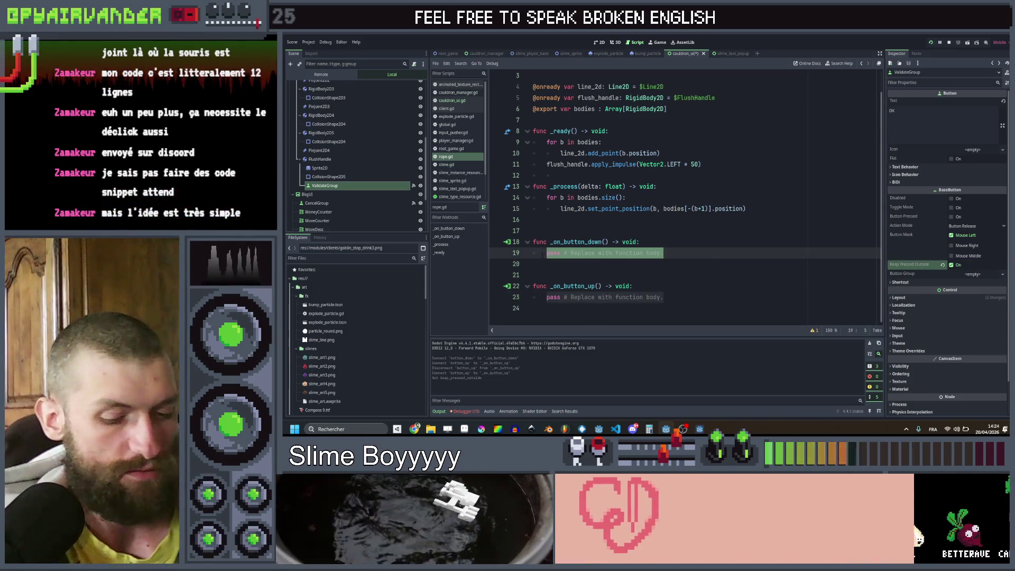
text(print("PRE)
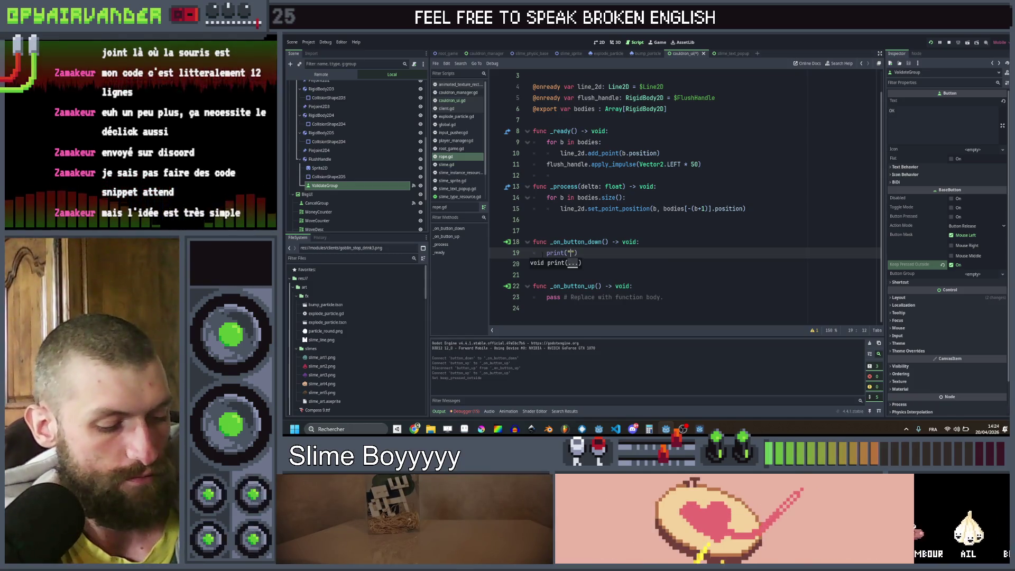
key(BackSpace)
key(BackSpace)
key(BackSpace)
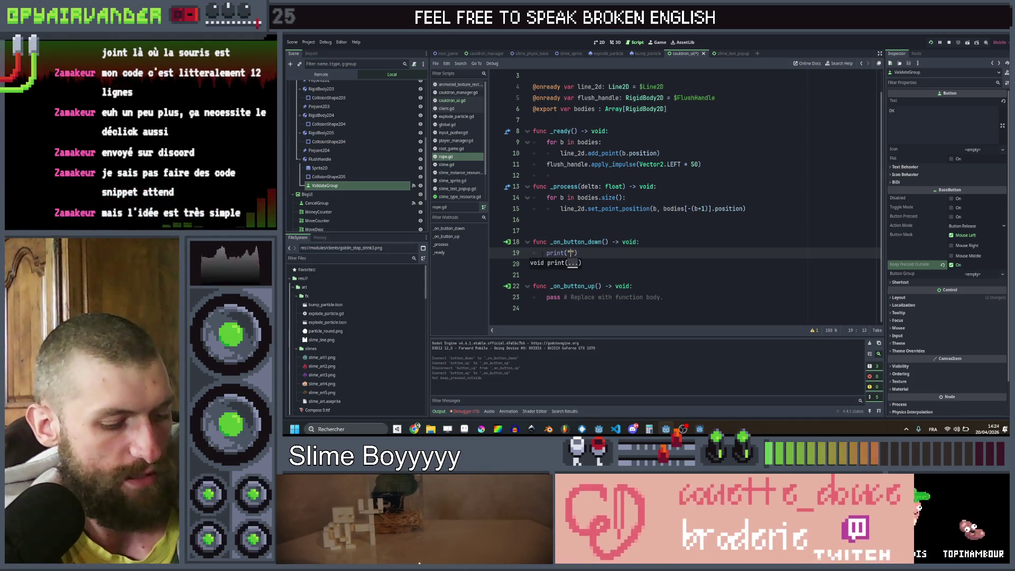
key(End)
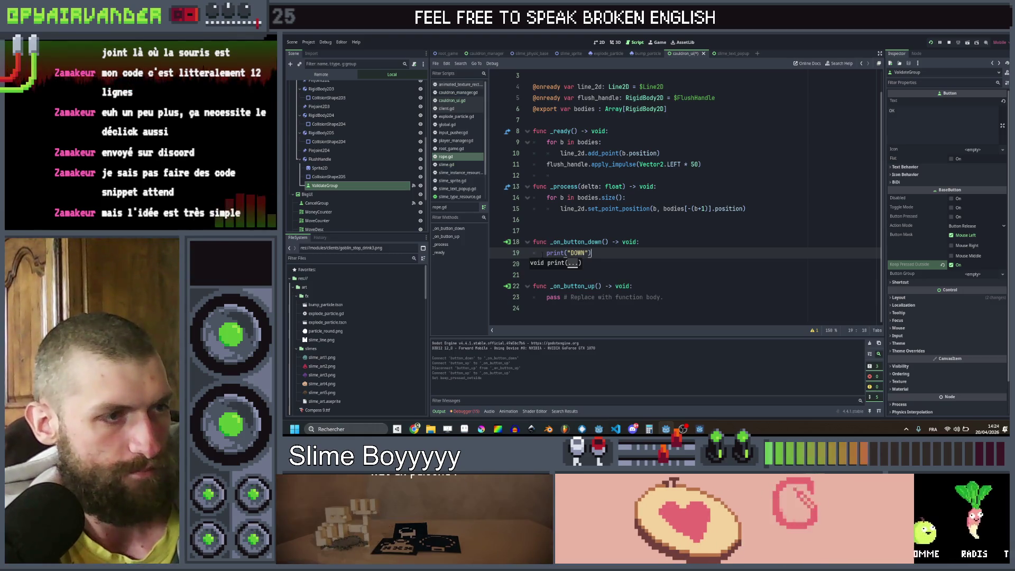
Make _on_button_up print "UP" instead of pass, save rope.gd and run the game
key(ctrl+c)
key(Down)
key(Down)
key(Down)
key(ctrl+v)
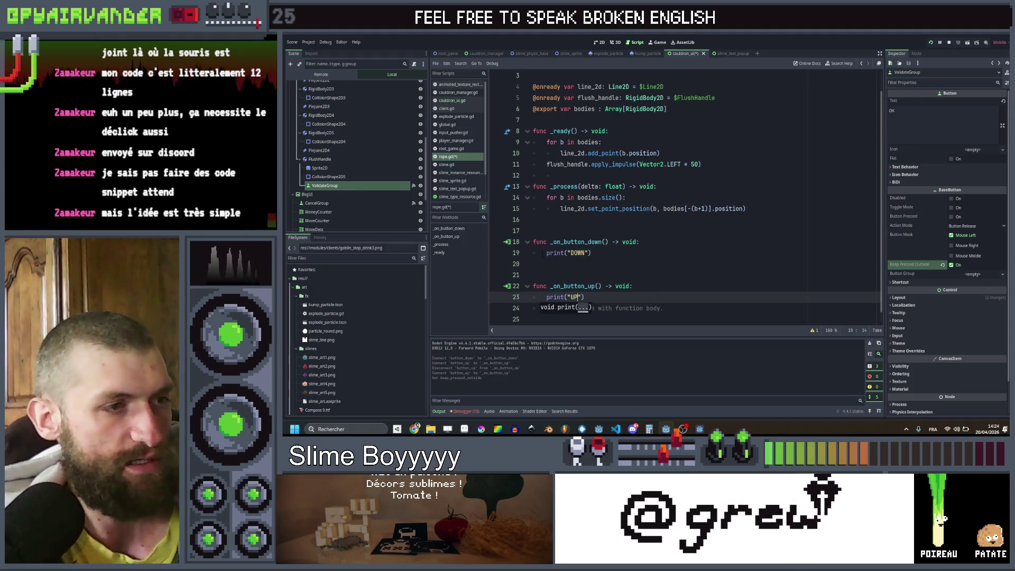
key(Down)
key(ctrl+shift+k)
key(ctrl+s)
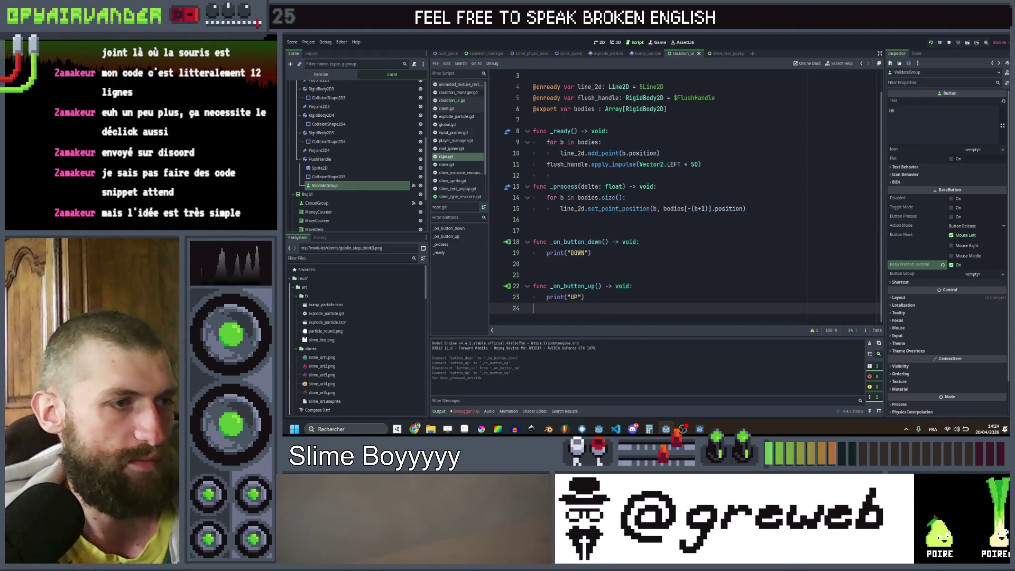
click(932, 42)
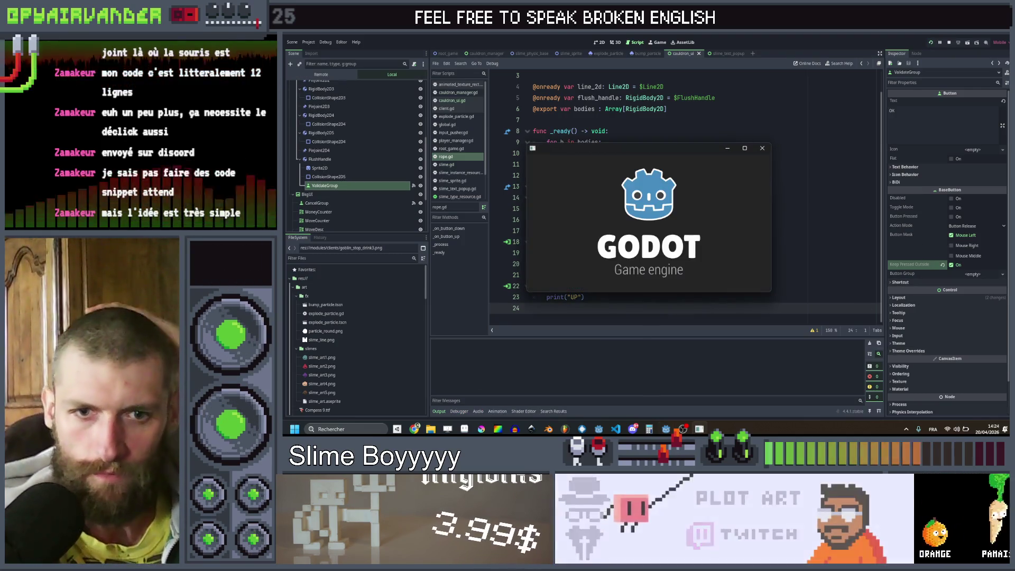
Press and release the flush handle twice to log DOWN/UP, maximize the game window, then stop it
click(757, 267)
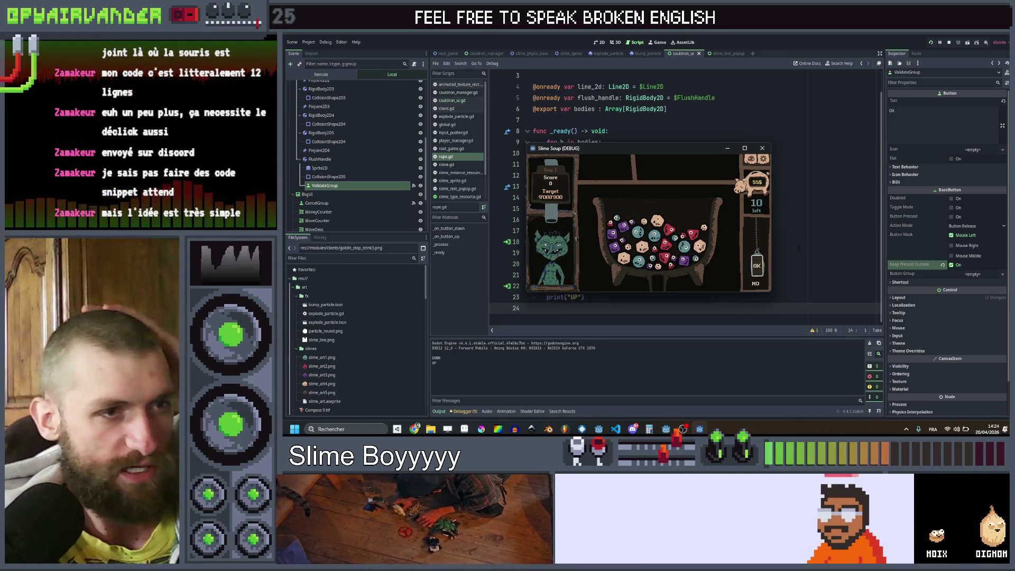
click(756, 268)
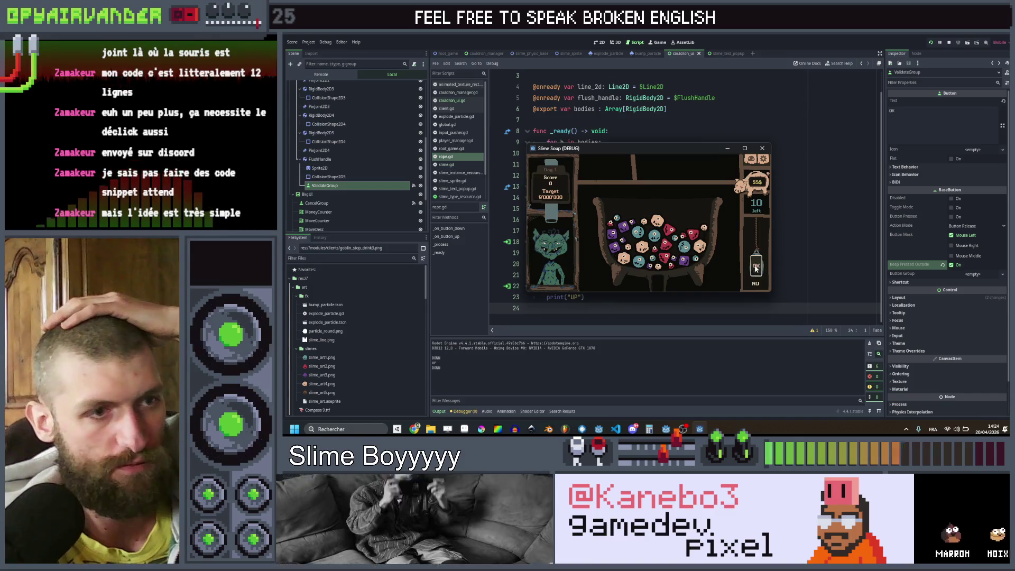
drag(729, 280, 803, 318)
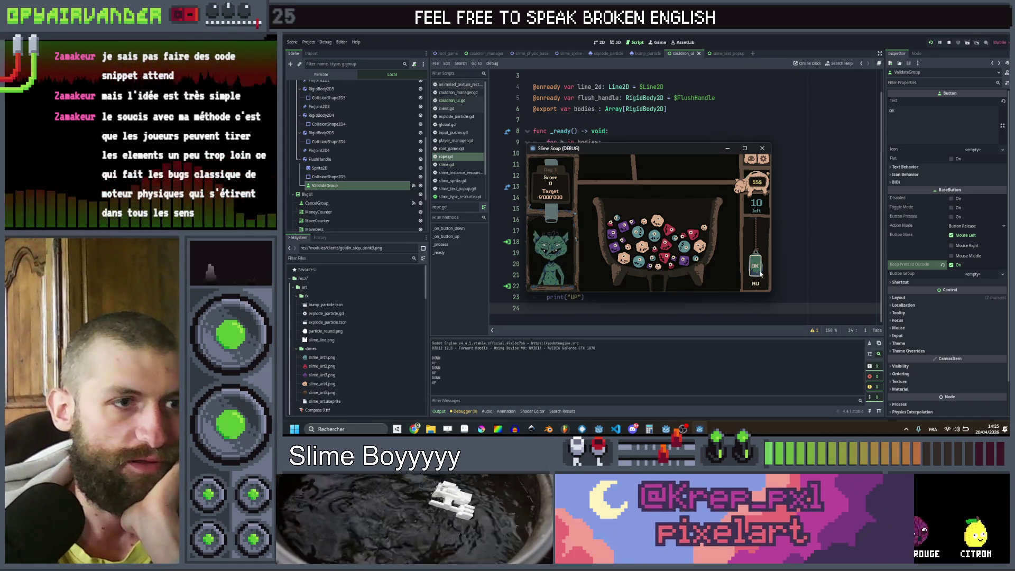
drag(713, 273, 724, 273)
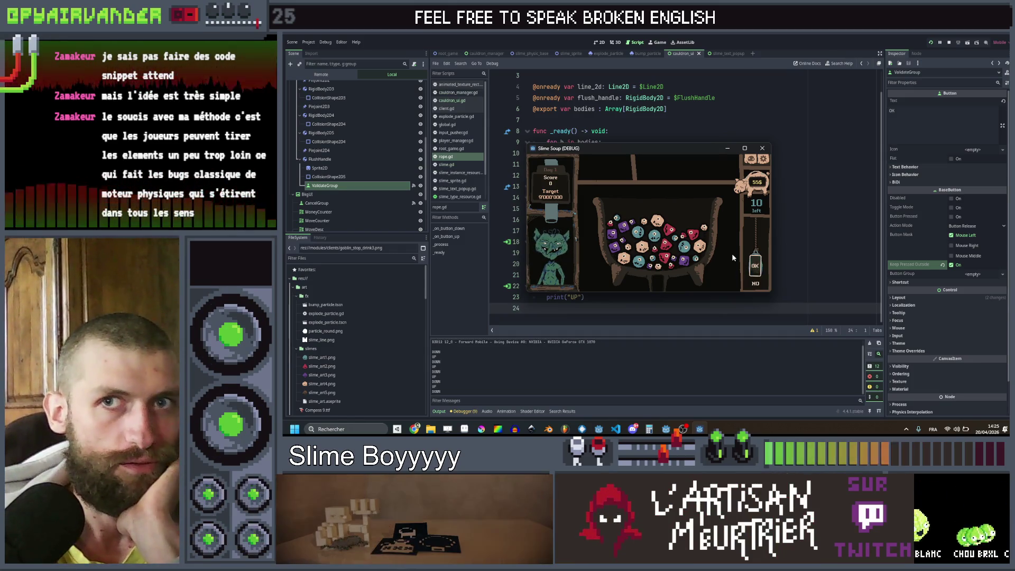
drag(732, 257, 755, 270)
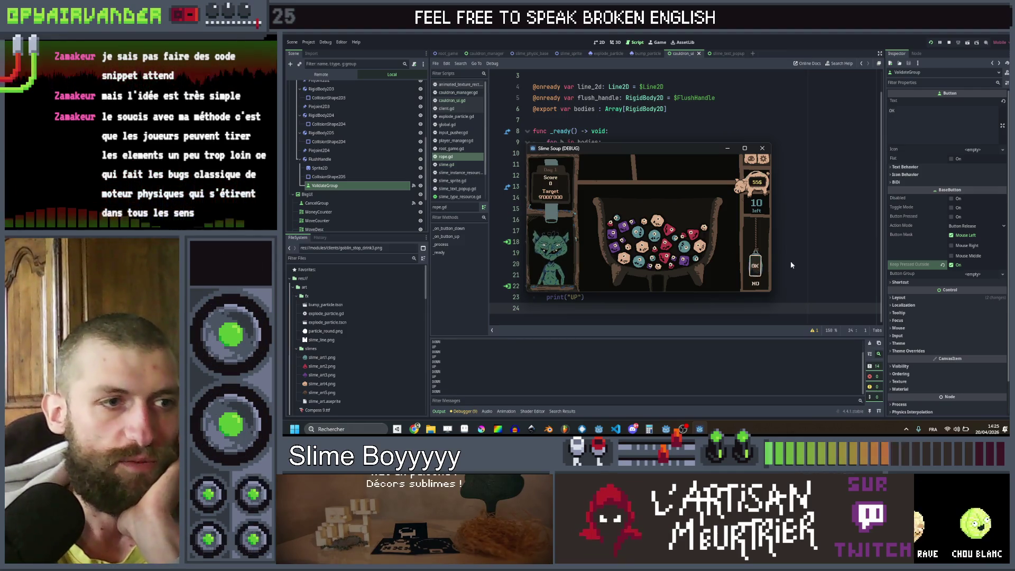
click(744, 149)
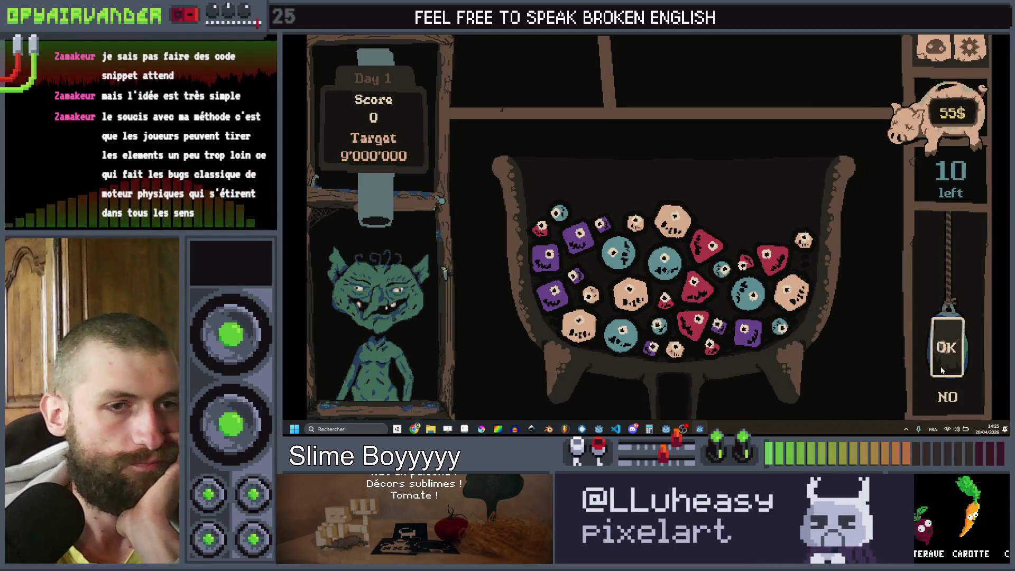
key(F8)
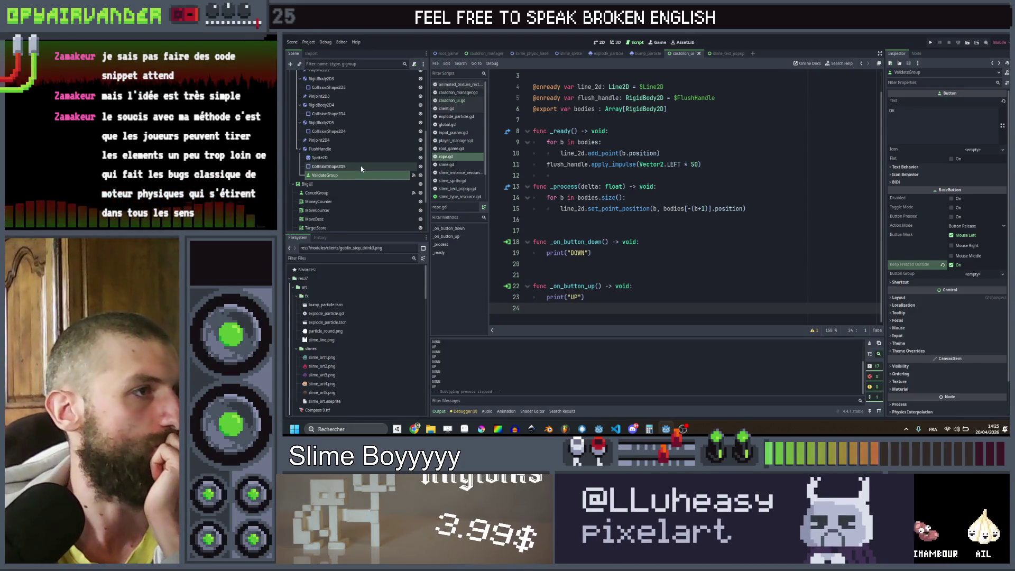
Set the PinJoint2D Softness to 0 and save the scene
scroll(361, 159, up, 3)
scroll(361, 169, up, 2)
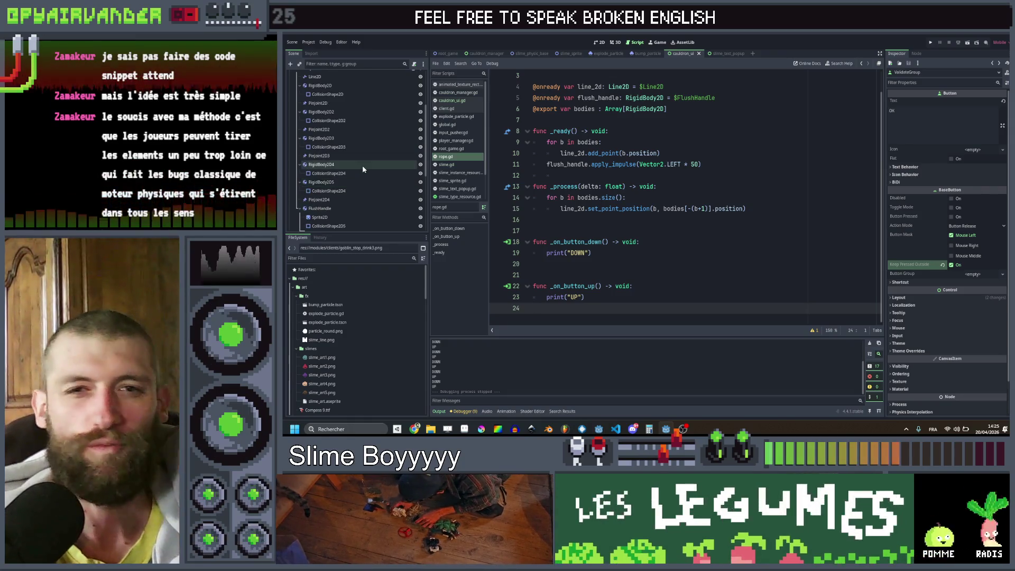
scroll(354, 157, up, 5)
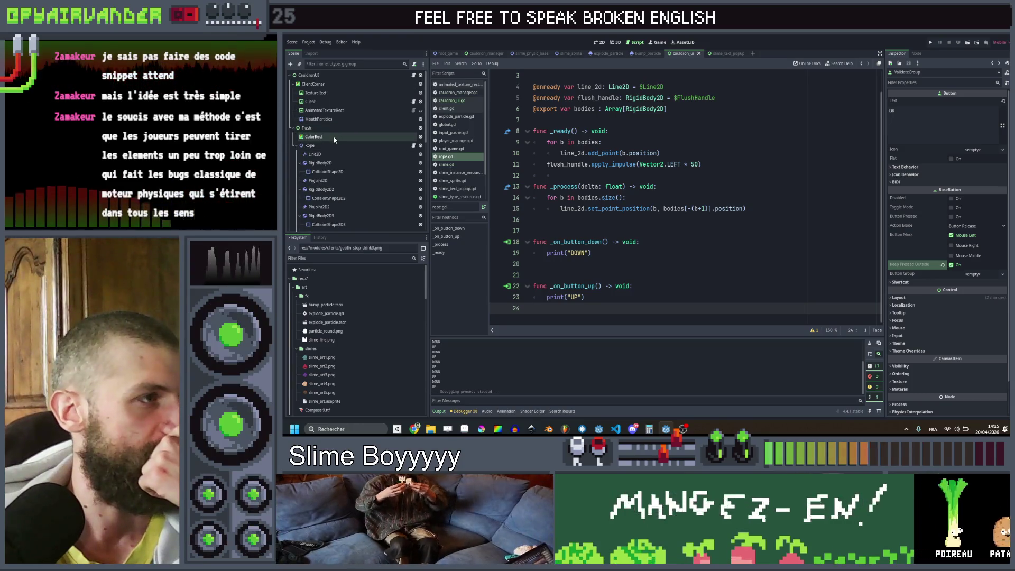
click(317, 180)
drag(957, 101, 947, 103)
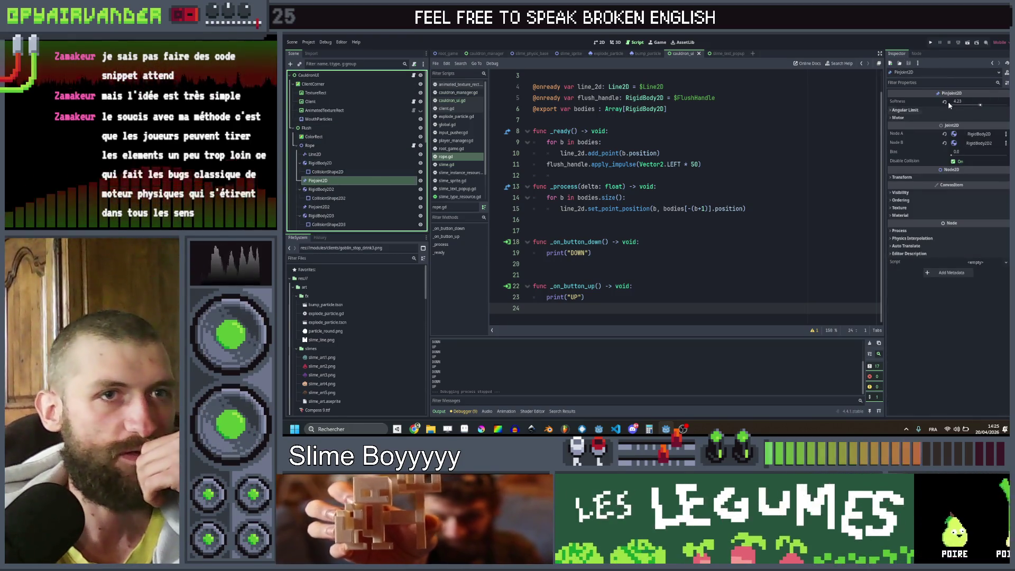
key(ctrl+s)
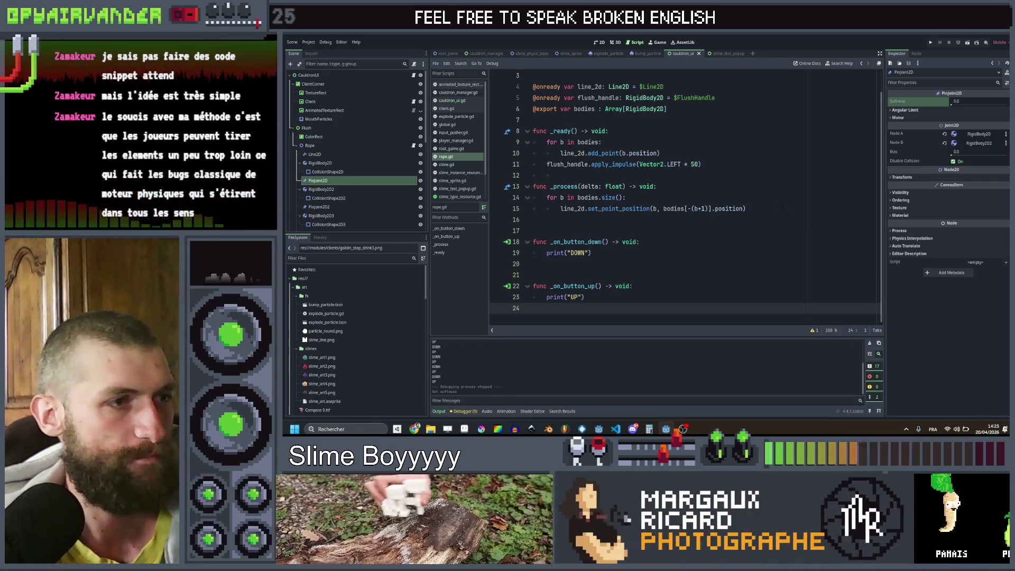
Add target_mouse = true to _on_button_down in rope.gd
click(631, 252)
scroll(631, 246, up, 1)
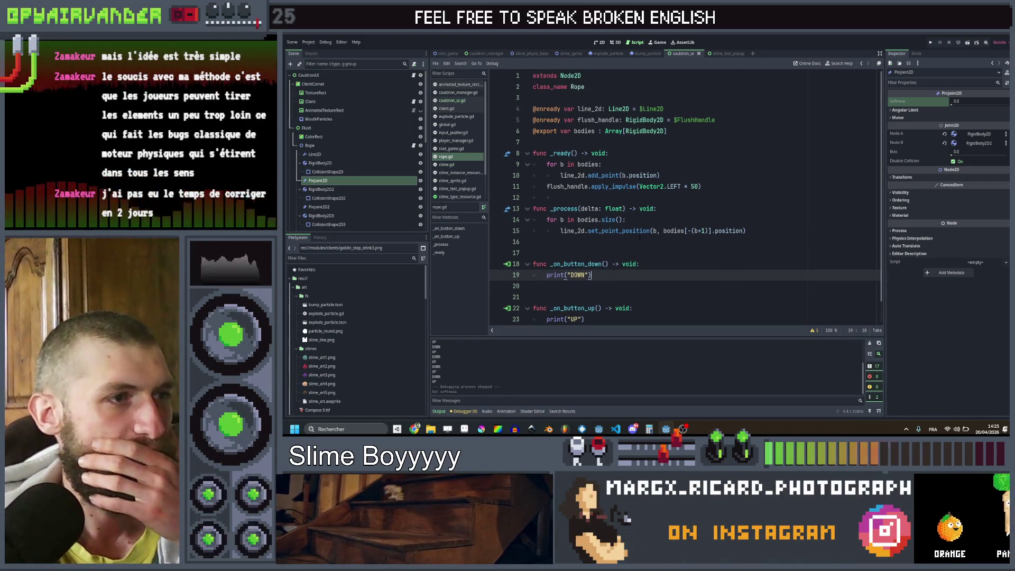
click(645, 186)
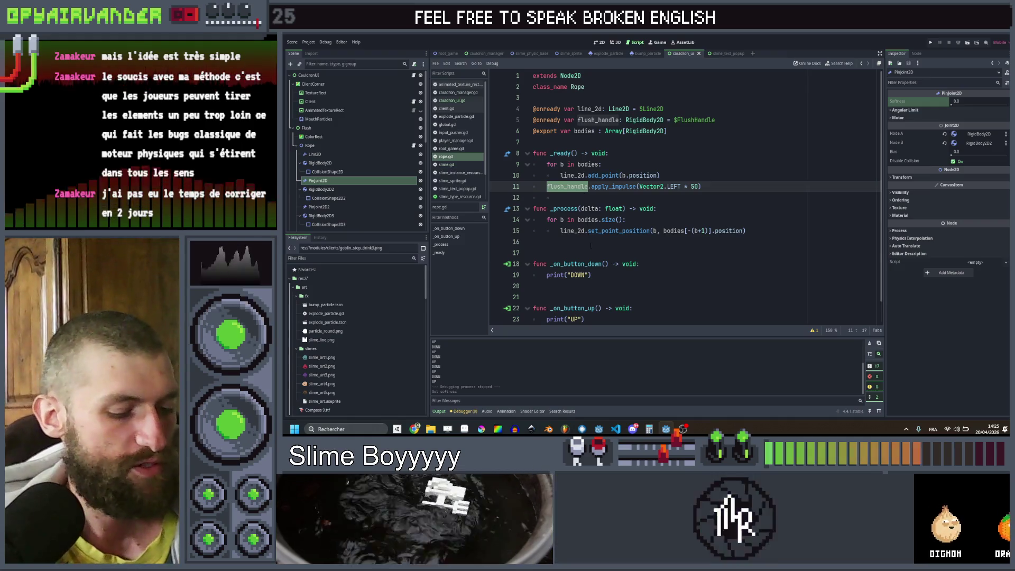
click(646, 263)
key(Return)
text(flush_handle.)
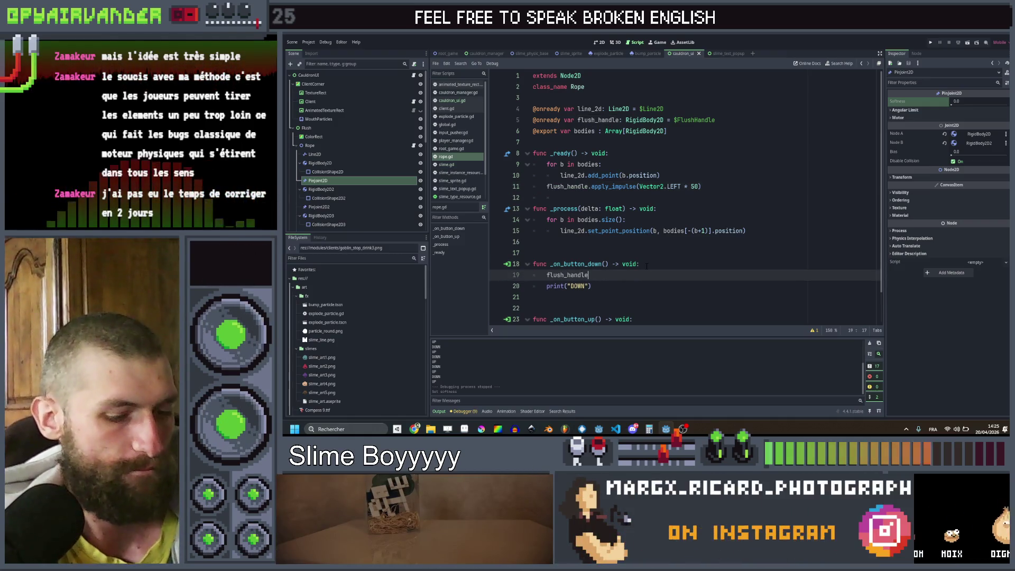
text(pos)
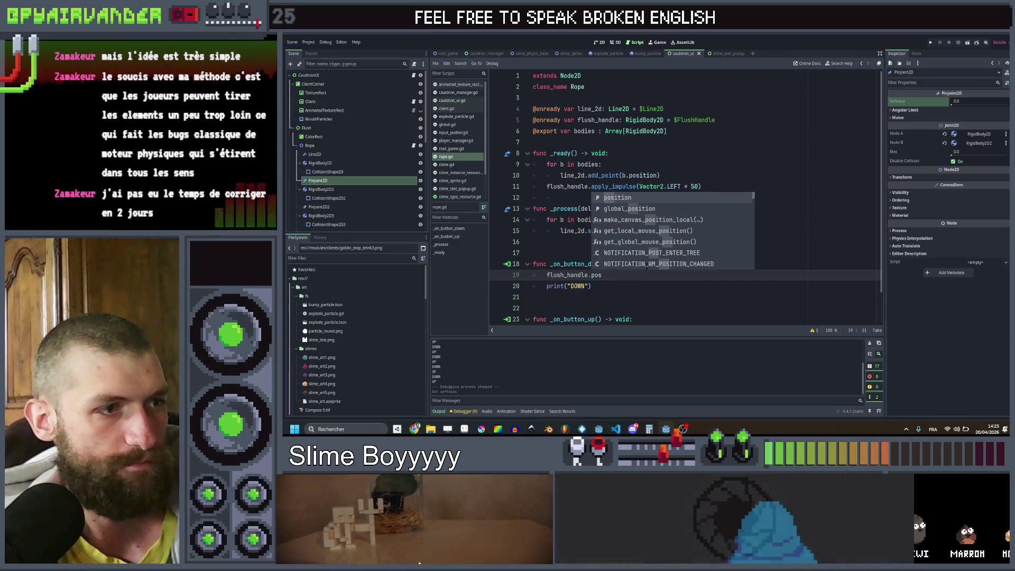
key(Return)
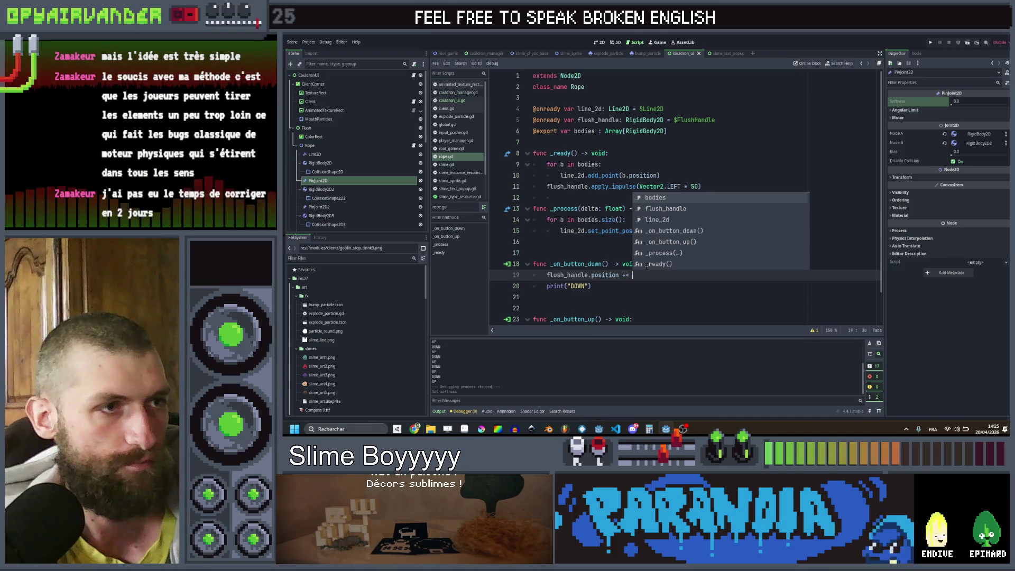
key(ctrl+shift+Left)
key(ctrl+shift+Left)
key(ctrl+shift+Left)
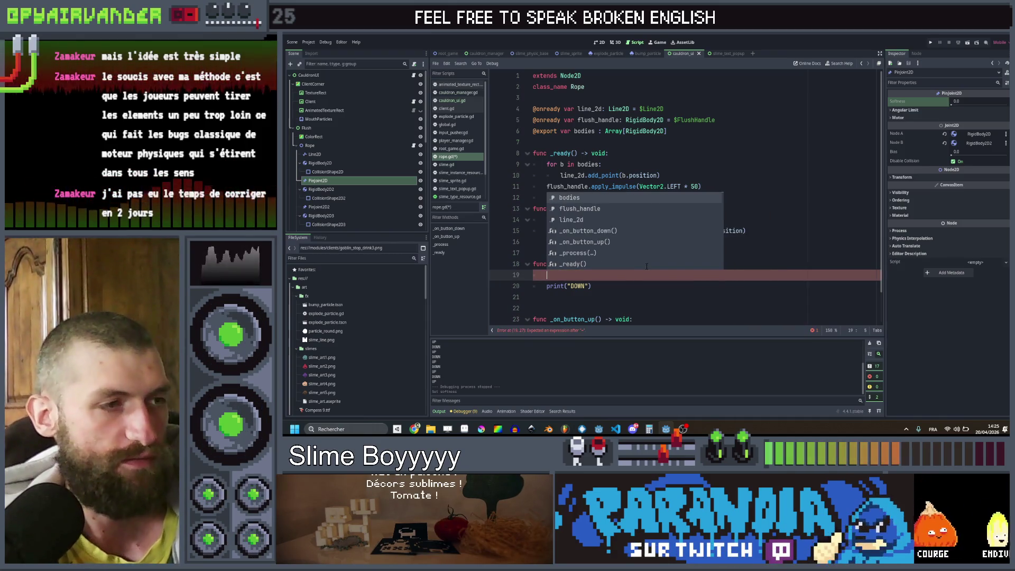
text(target_)
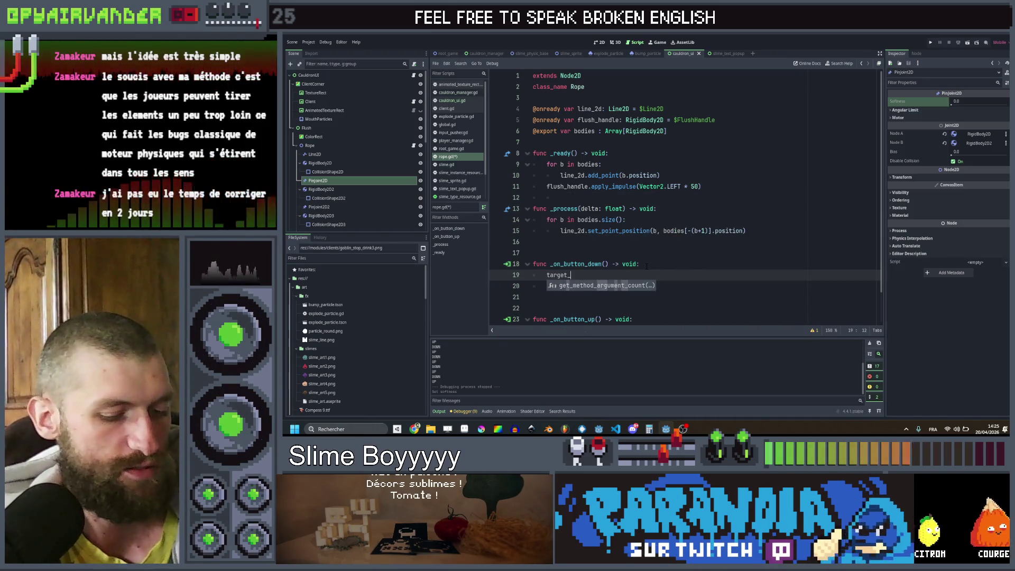
text(mous = true)
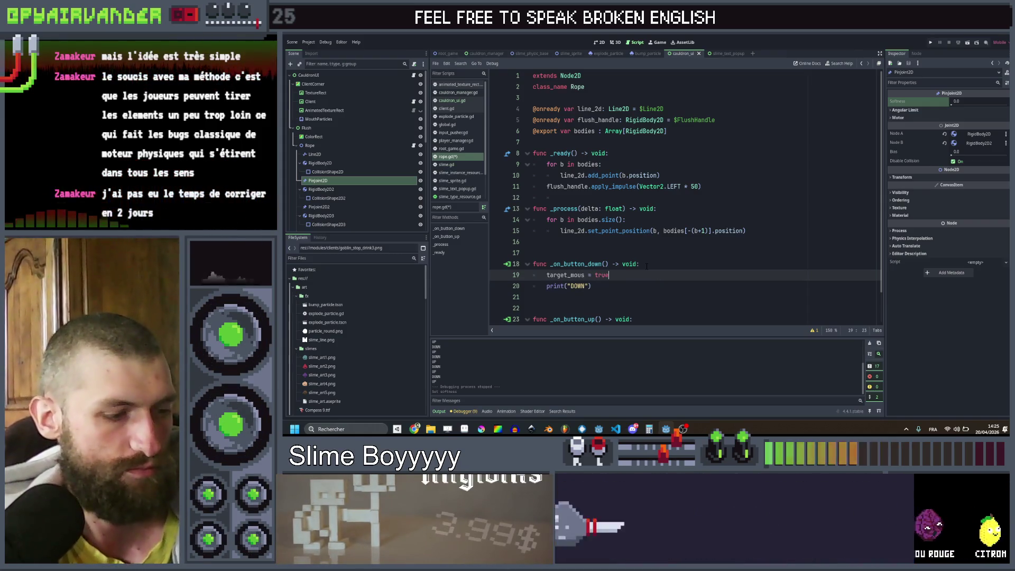
key(ctrl+c)
Add target_mouse = false to _on_button_up, fix the spelling, and save rope.gd
key(Down)
key(Down)
key(Down)
key(ctrl+v)
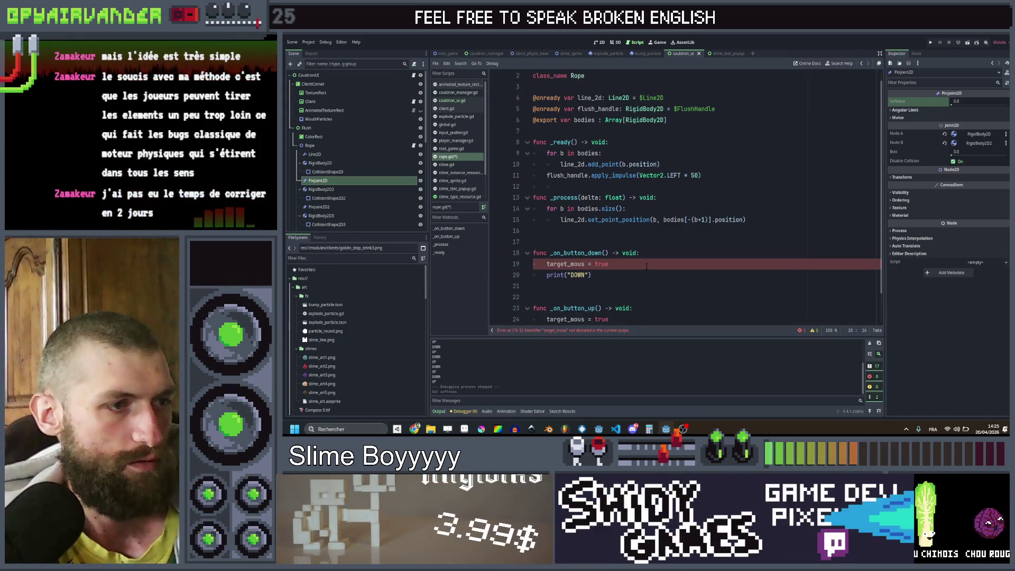
key(Up)
key(Up)
key(Up)
text(e)
key(Down)
key(Down)
key(Down)
key(Down)
key(Down)
key(Left)
text(e)
key(ctrl+shift+Left)
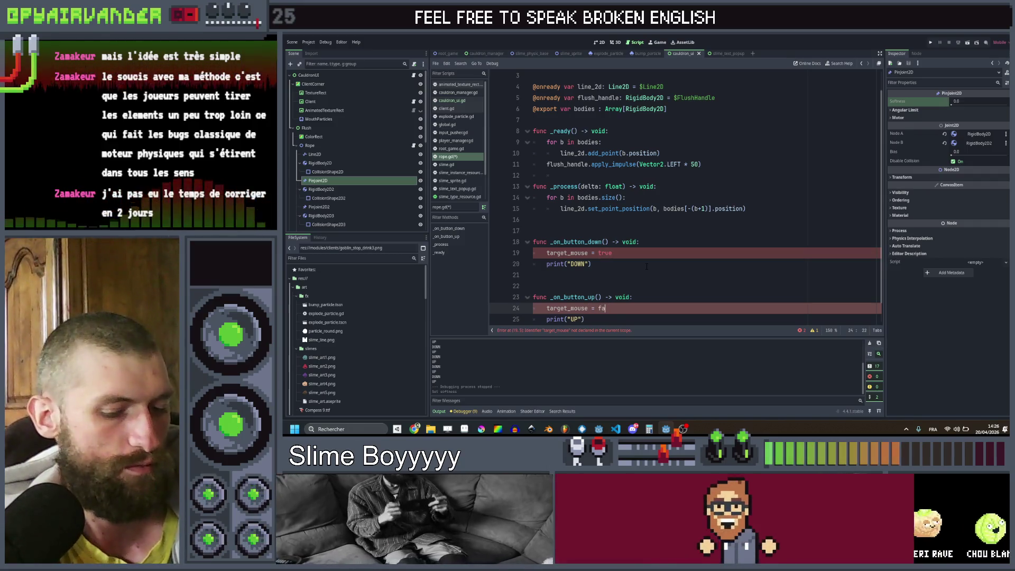
key(ctrl+s)
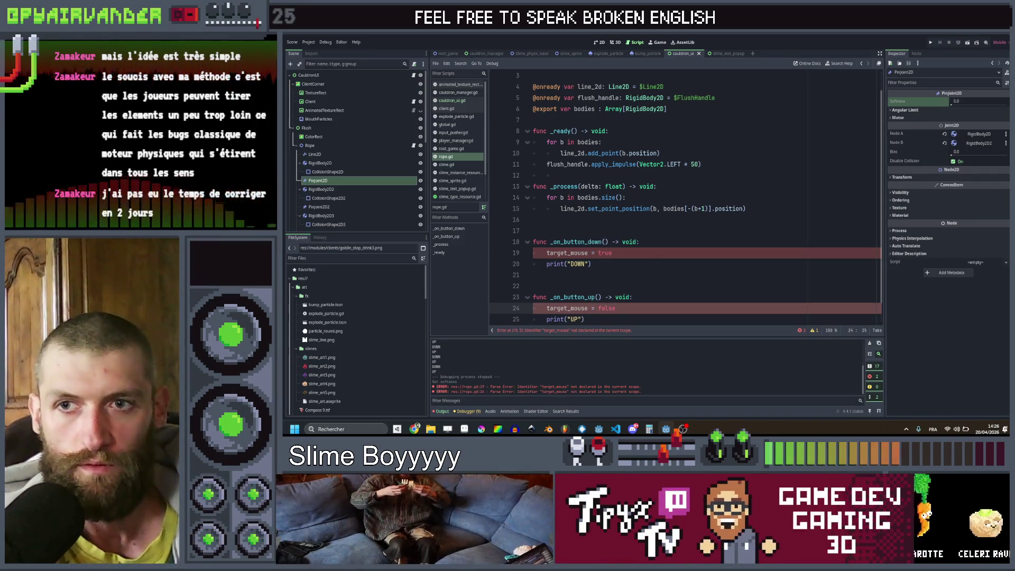
Declare var target_mouse : bool = false below the exported variables
scroll(682, 201, up, 1)
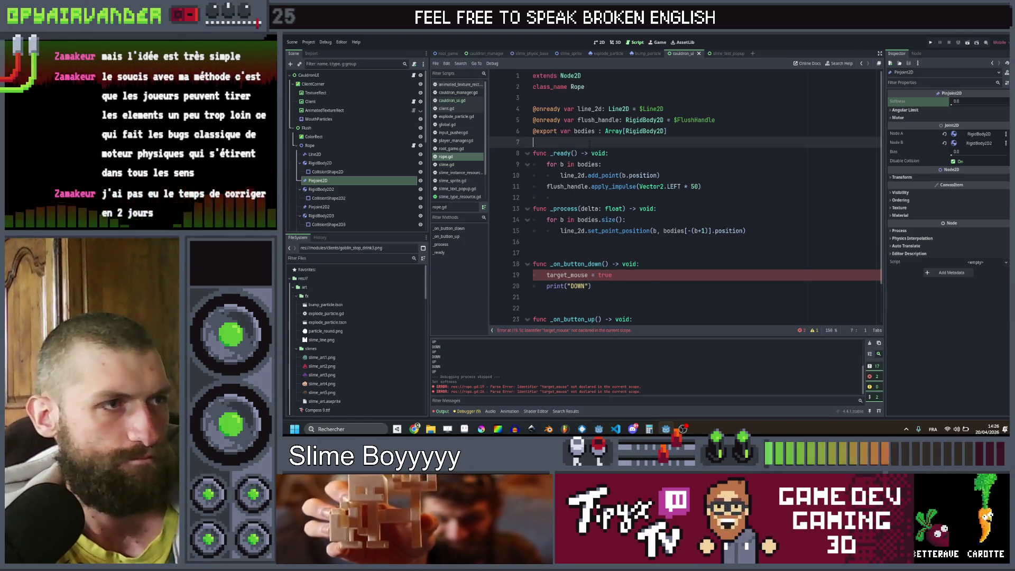
key(Return)
key(Return)
key(Up)
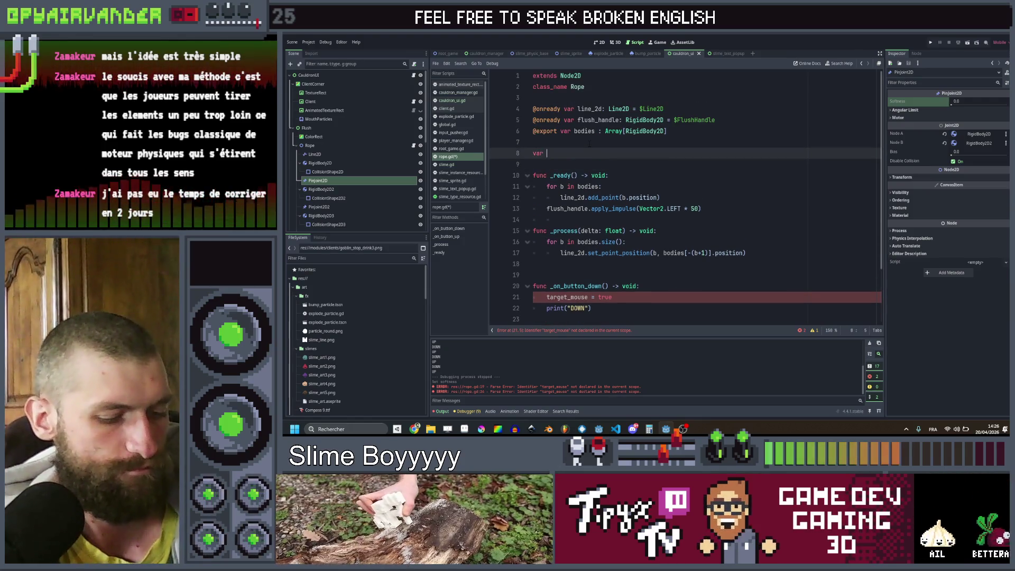
text(mouse)
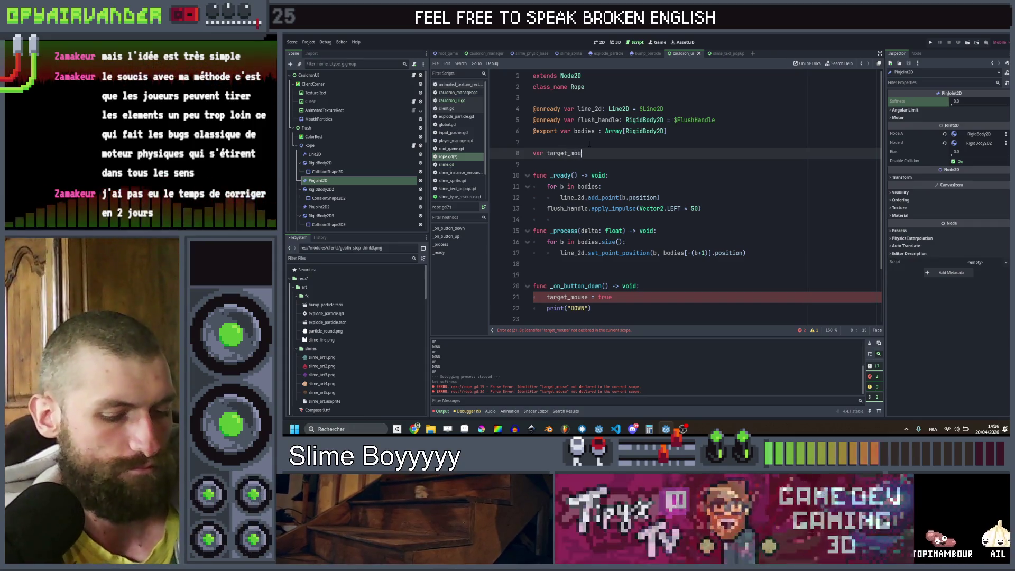
text(l )
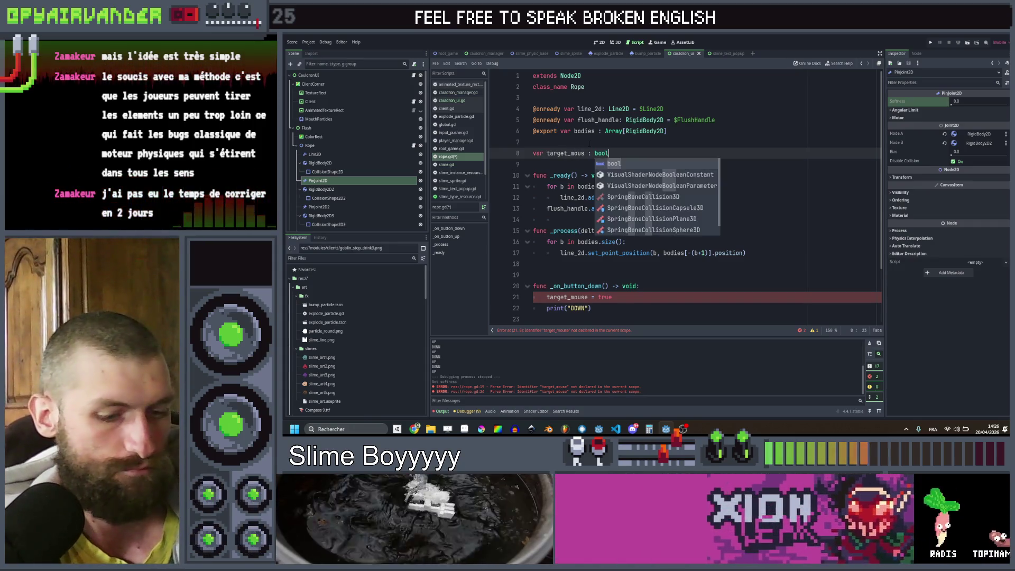
text(false)
scroll(606, 210, down, 2)
scroll(591, 137, up, 1)
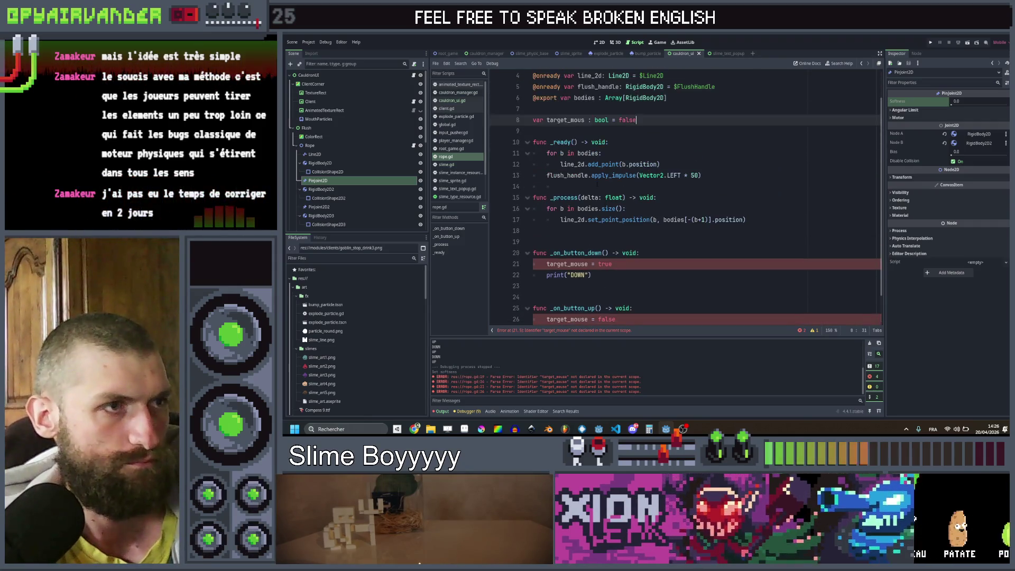
Add an 'if target_mouse:' branch after the set_point_position line in _process
click(687, 131)
click(766, 220)
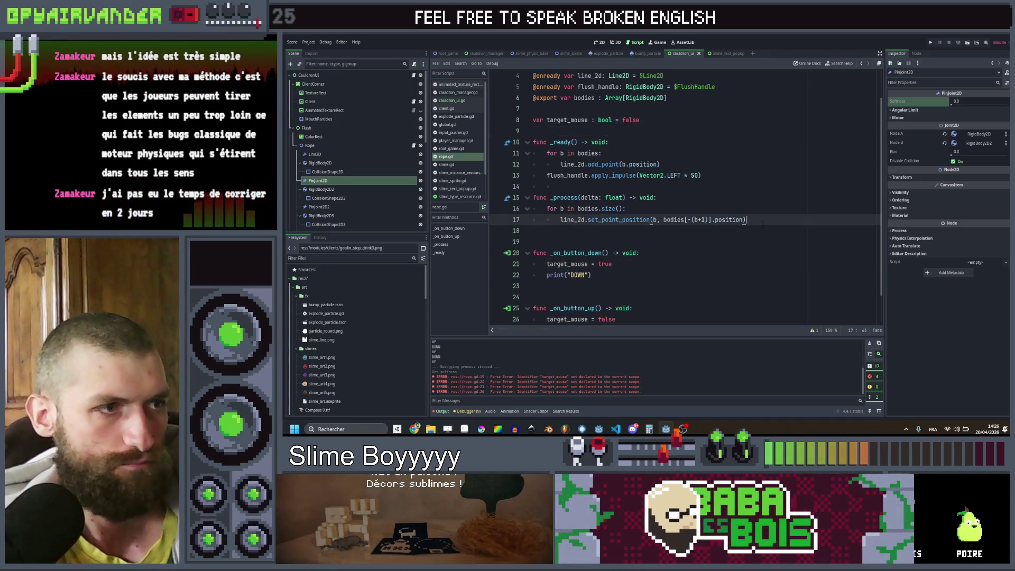
key(Return)
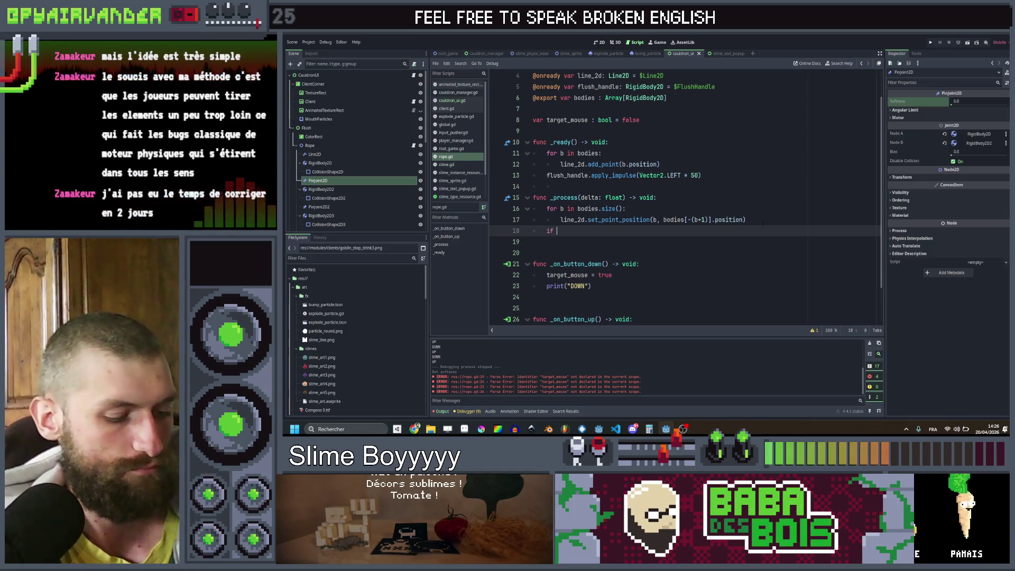
key(Return)
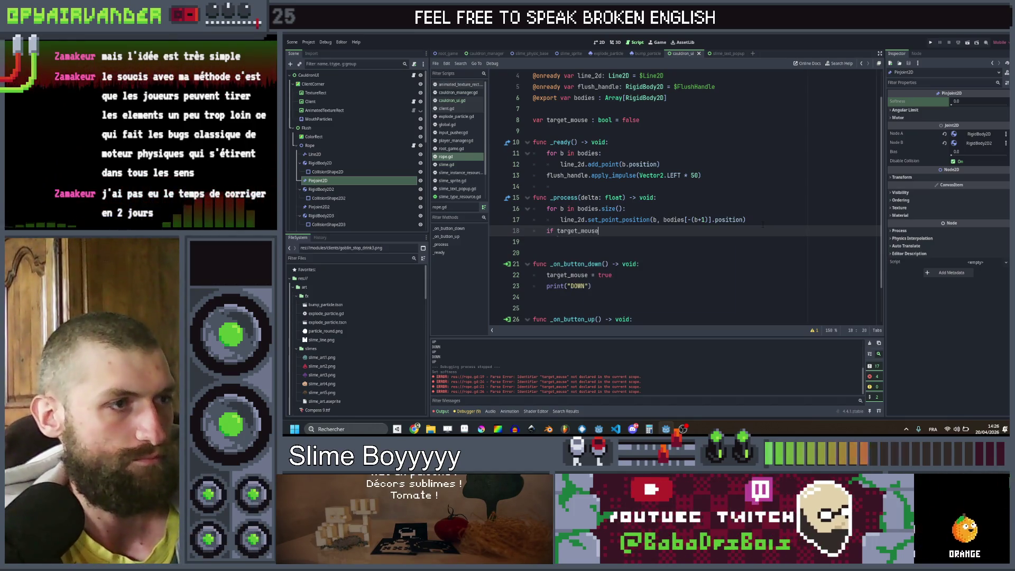
text(:)
key(Return)
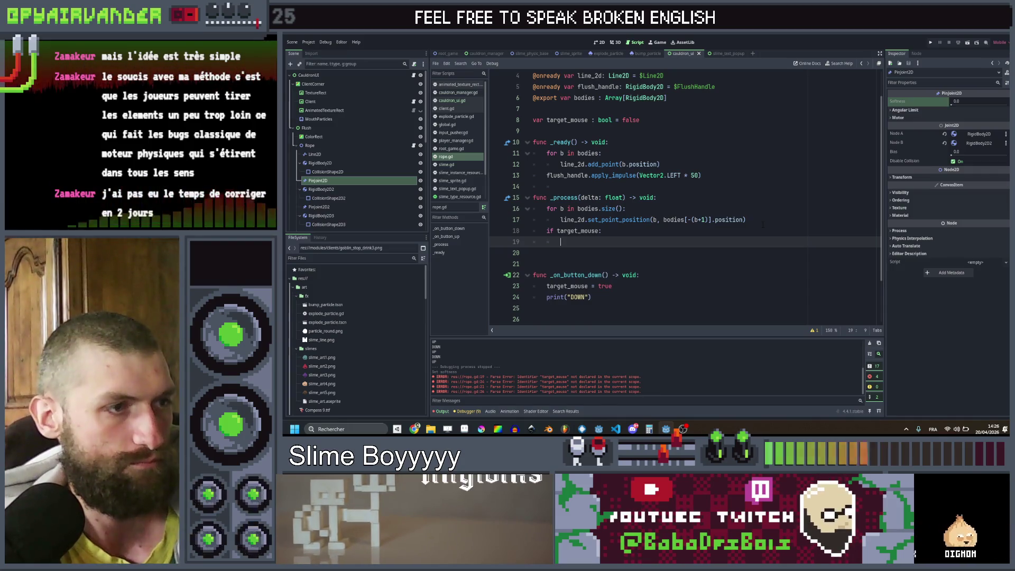
Inside the branch, write flush_handle.apply_force() using autocomplete
scroll(750, 222, down, 1)
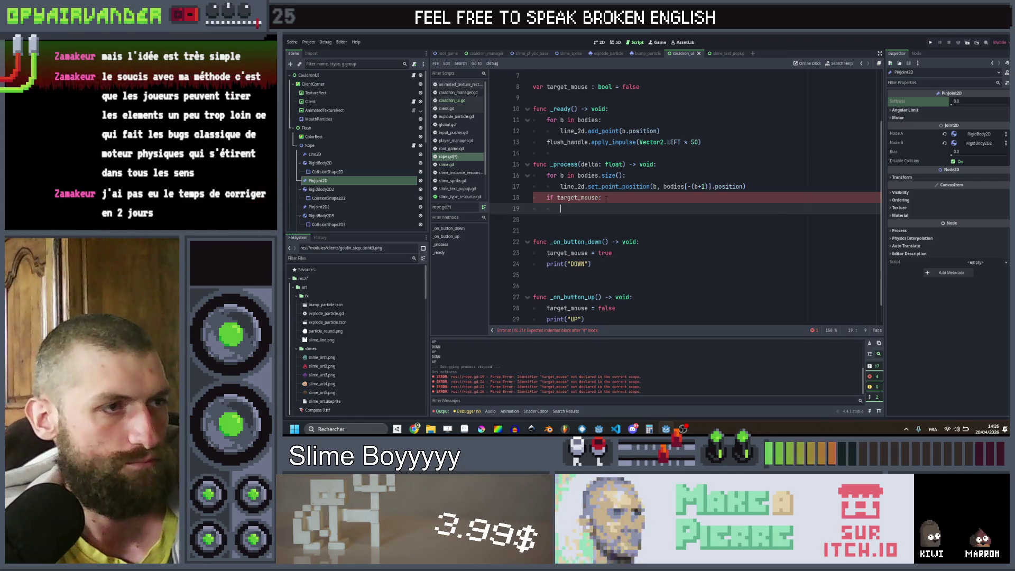
scroll(606, 199, down, 1)
scroll(606, 199, up, 2)
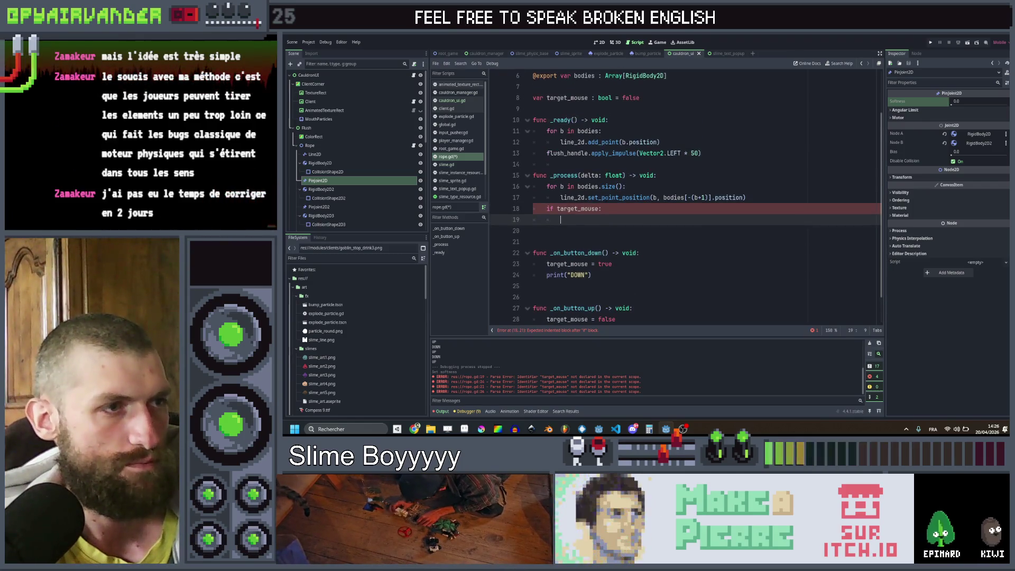
text(flus)
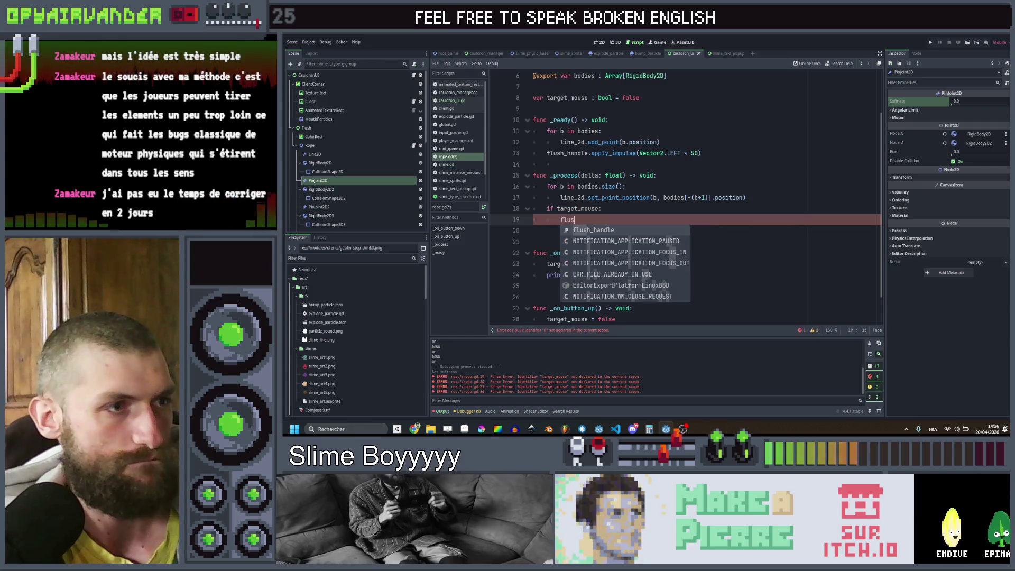
key(Return)
text(andle.a)
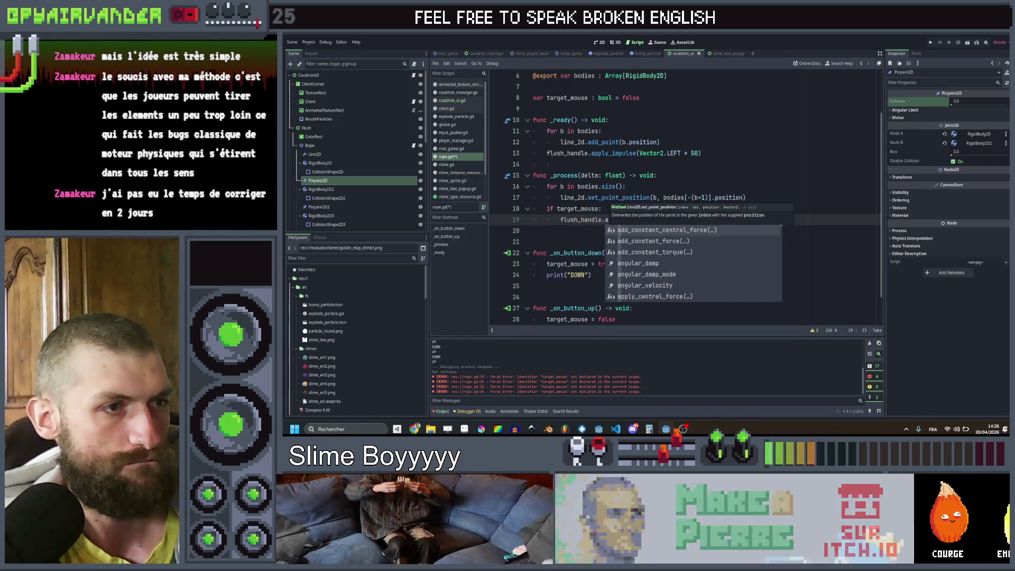
key(Down)
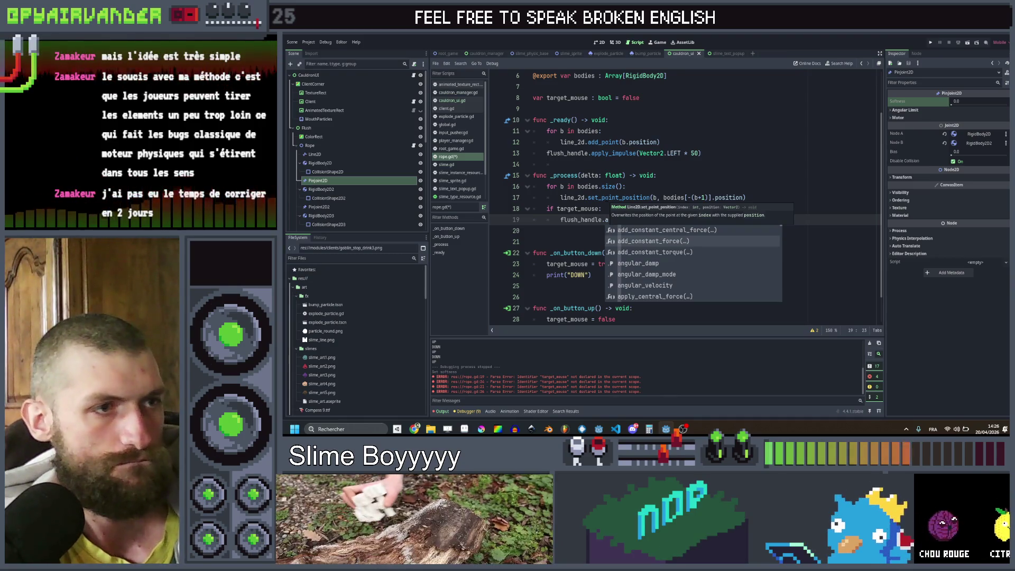
key(BackSpace)
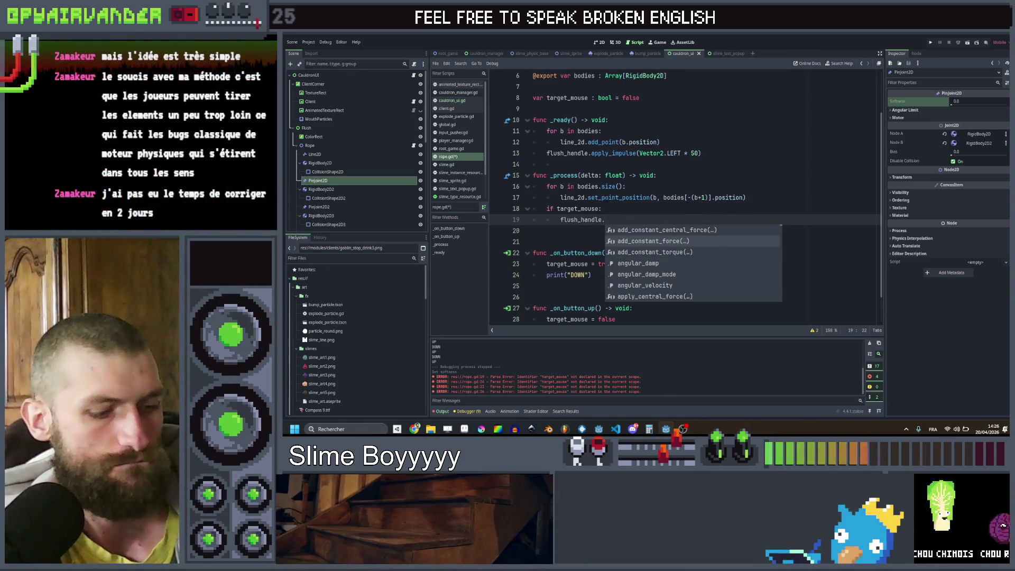
text(force)
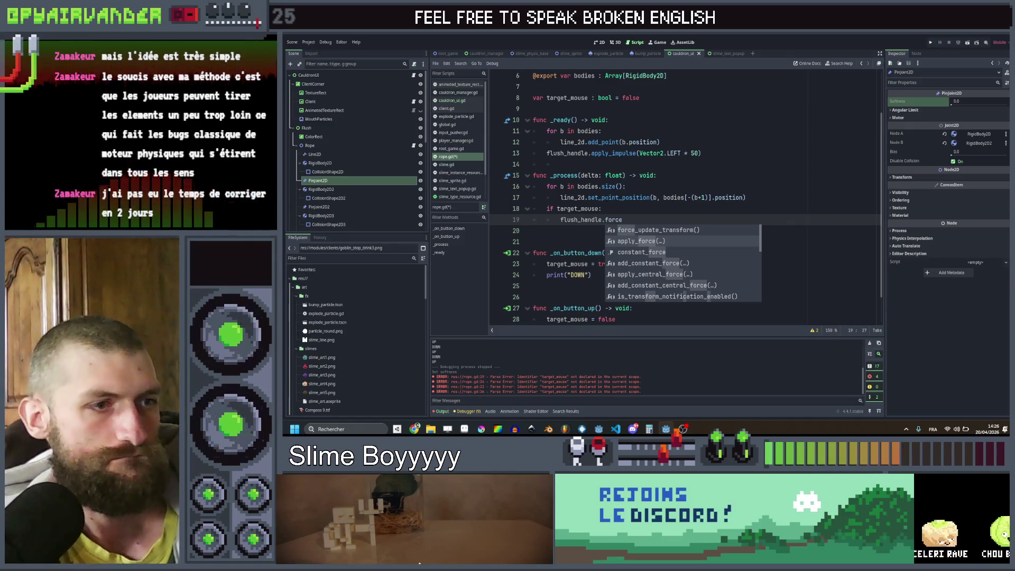
key(Return)
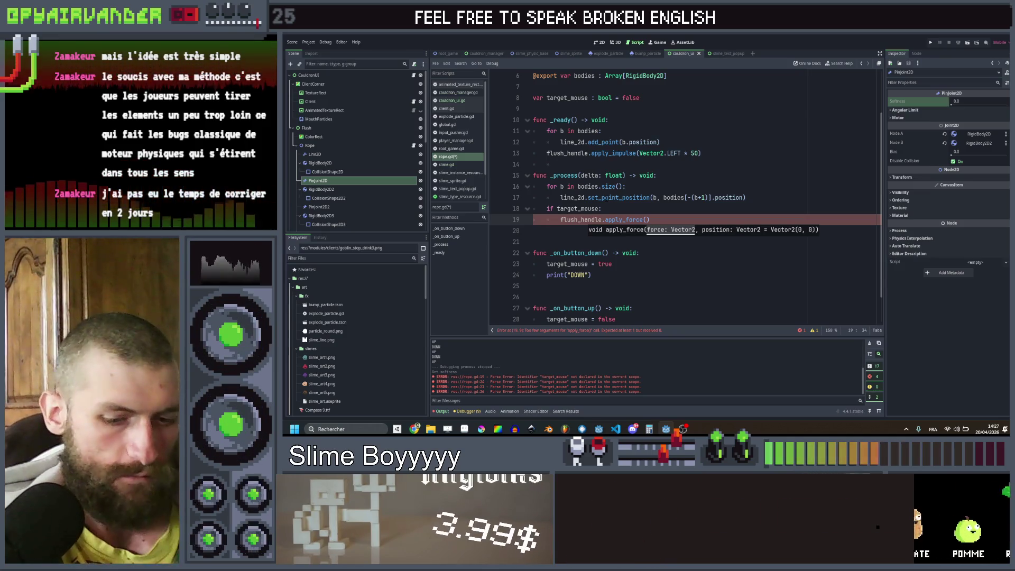
Add var direction = get_viewport().get_mouse_position() - flush_handle.global_position under the target_mouse check
click(601, 209)
key(Return)
text(var dir)
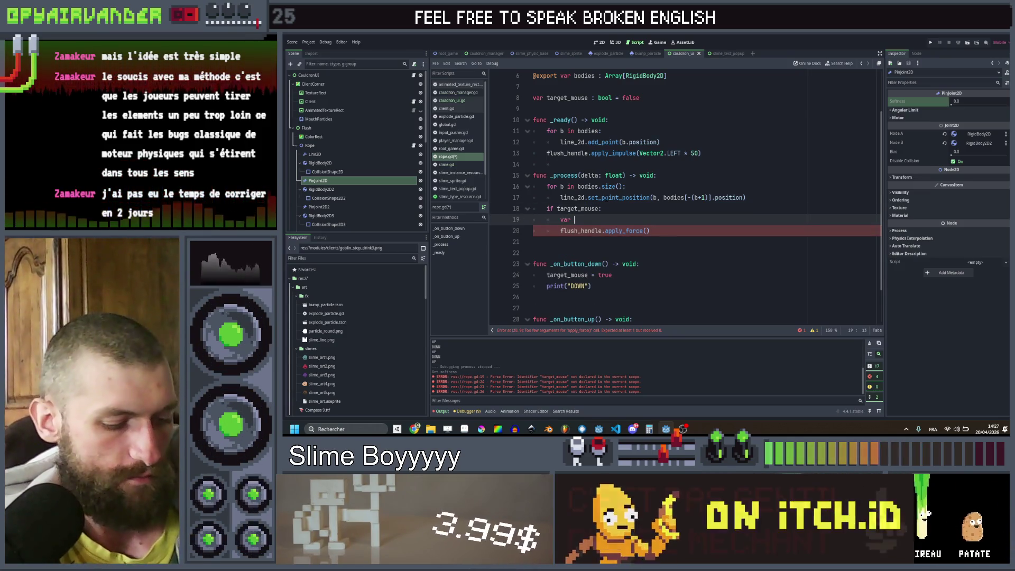
text(ection)
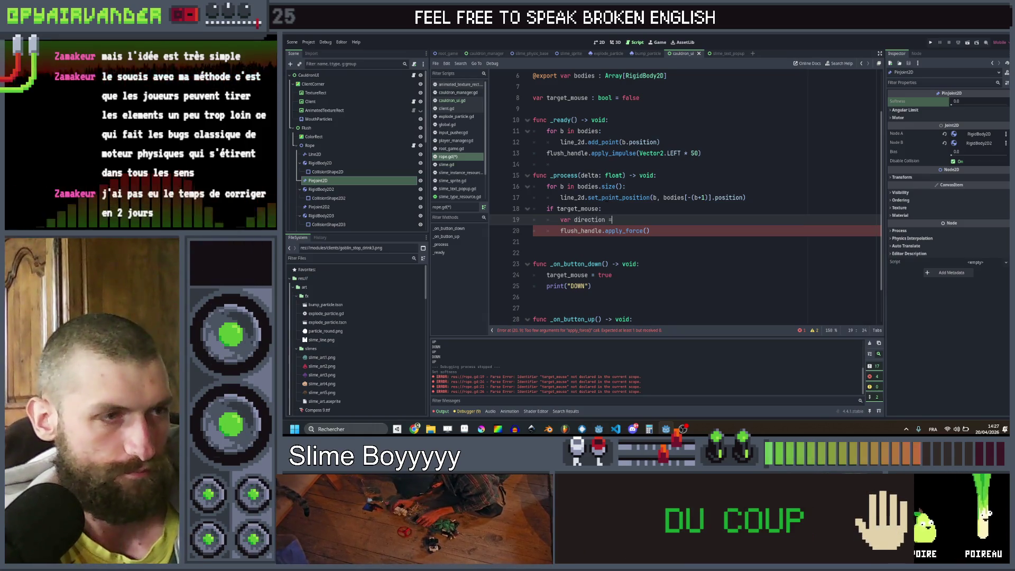
text( = I)
key(BackSpace)
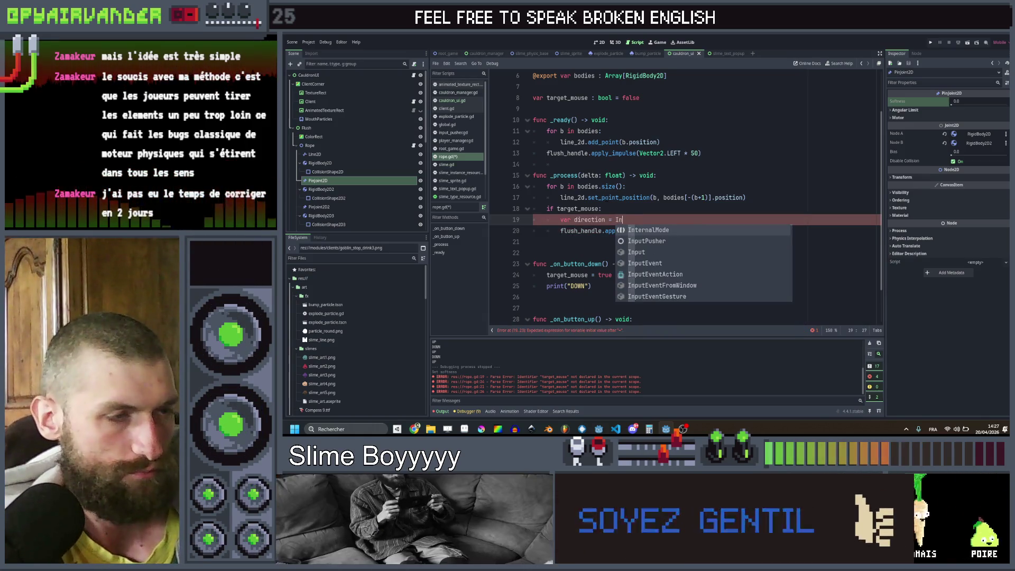
text(get_)
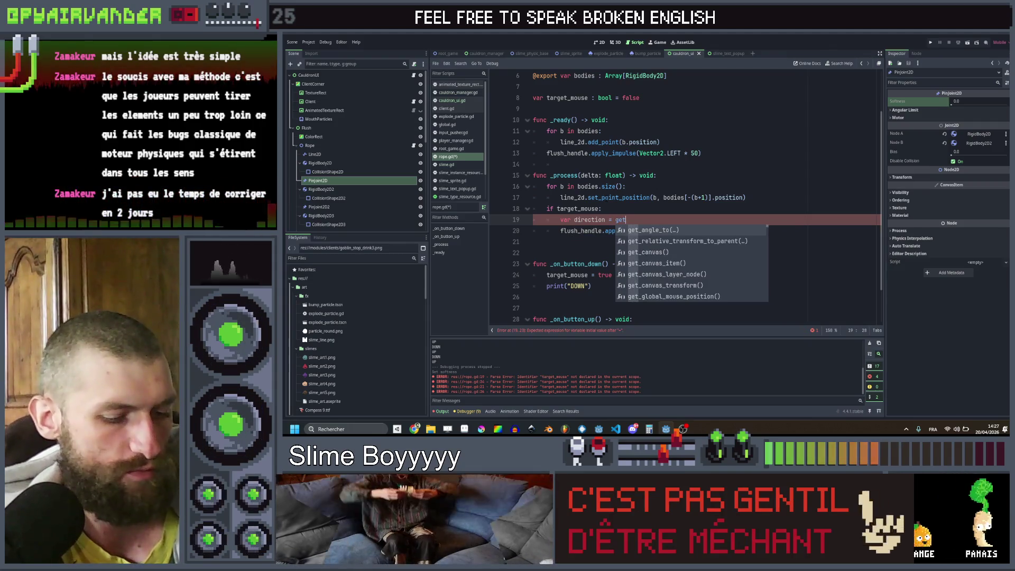
text(v)
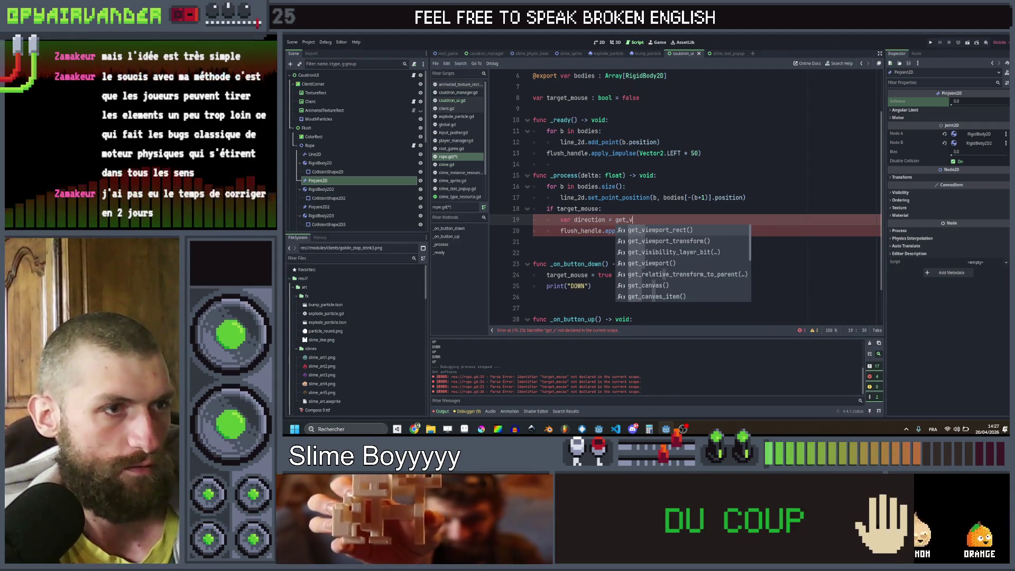
key(Down)
key(Down)
key(Down)
key(Return)
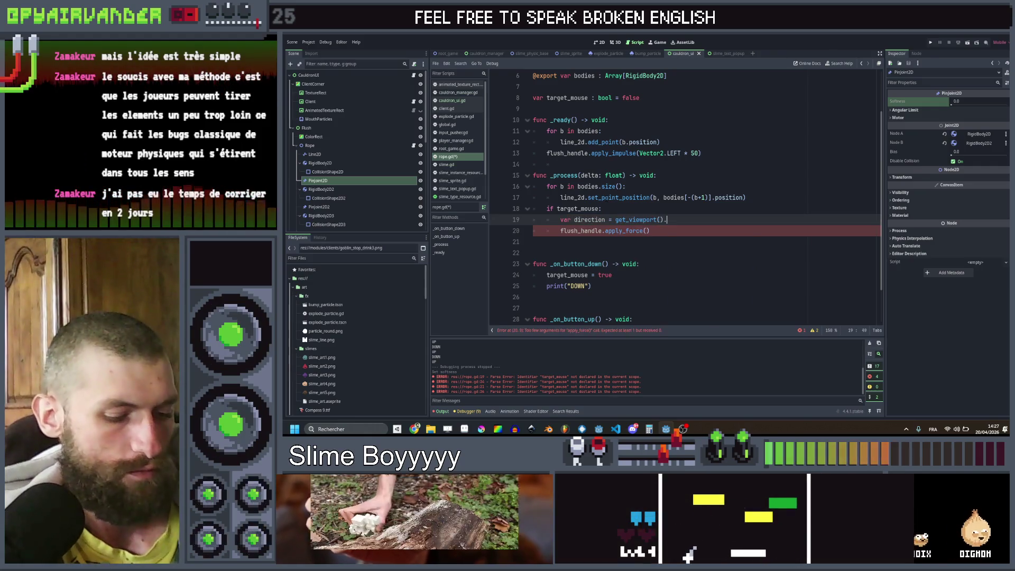
text(.getmo)
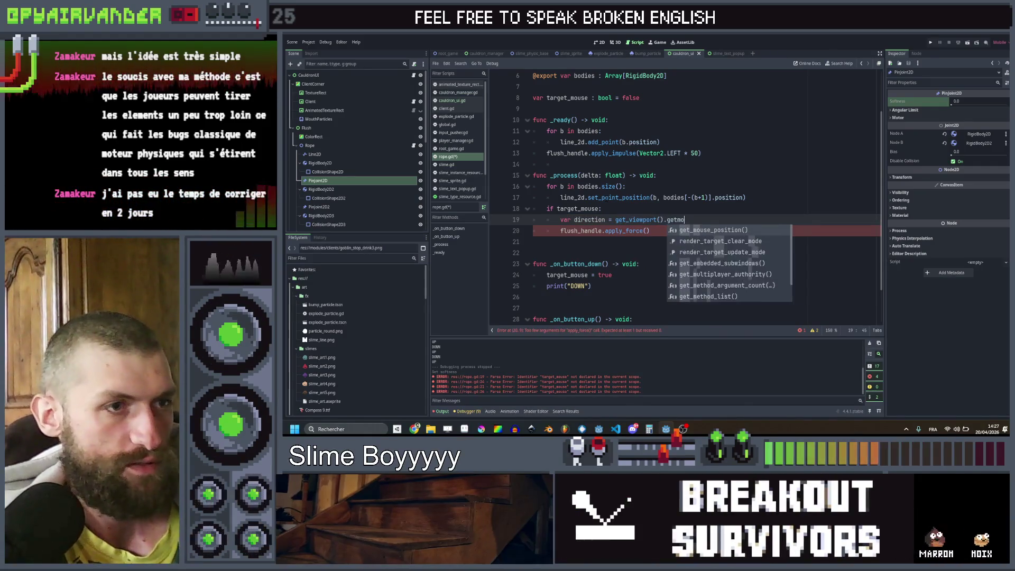
key(Return)
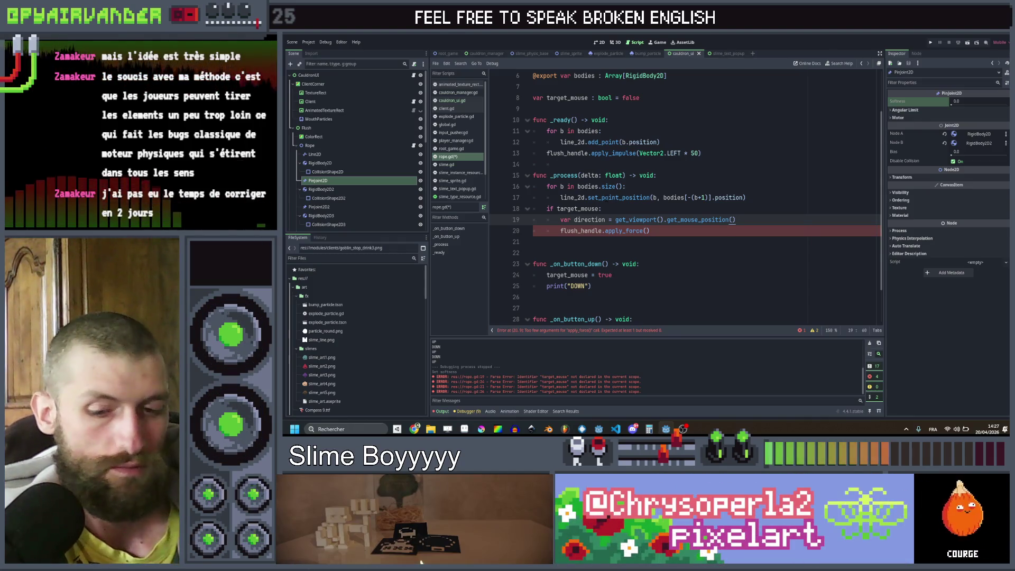
text(- flus)
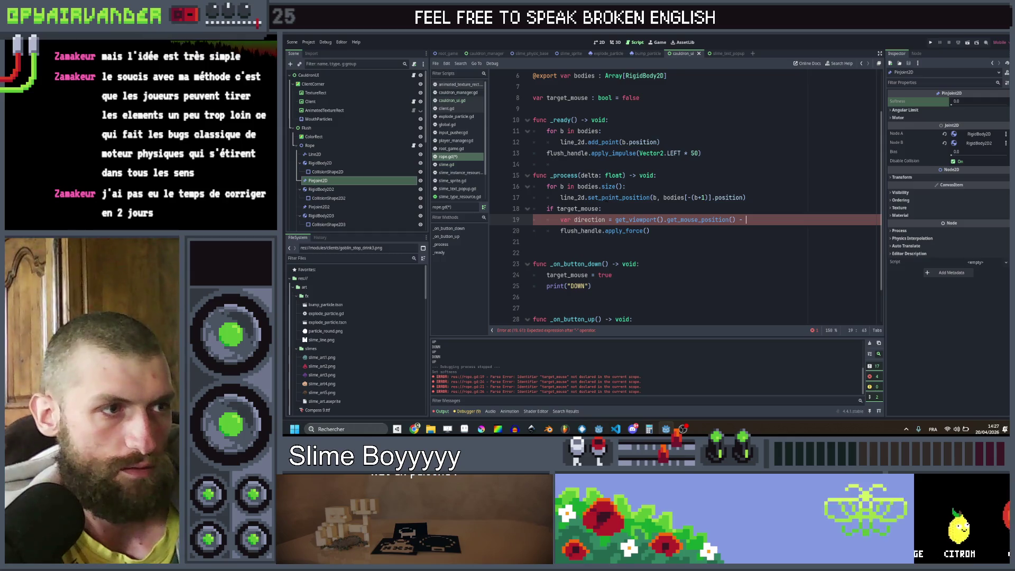
text(h_handle.glo)
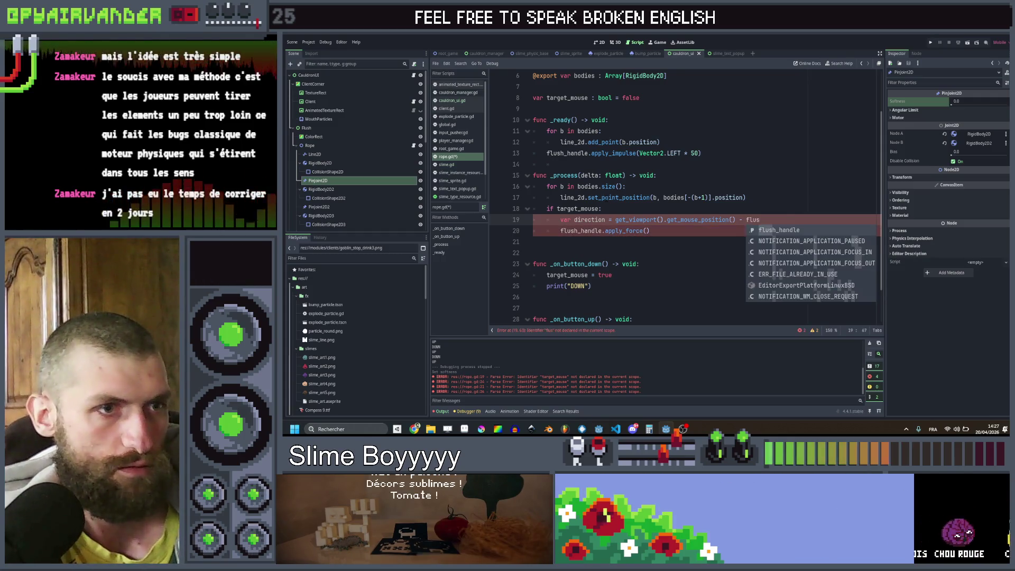
key(Return)
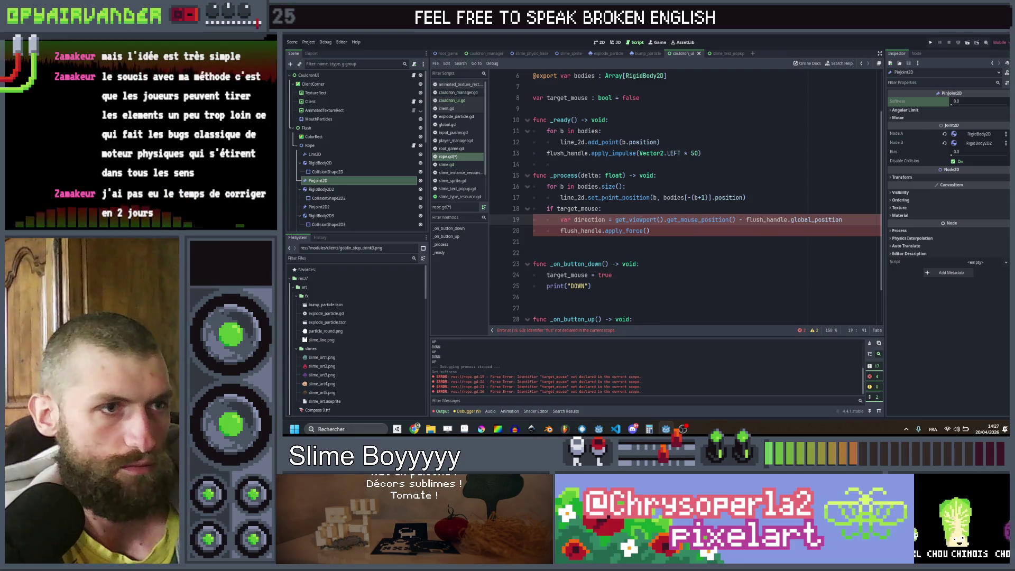
Pass direction * delta to apply_force and save rope.gd
key(Down)
text(direc)
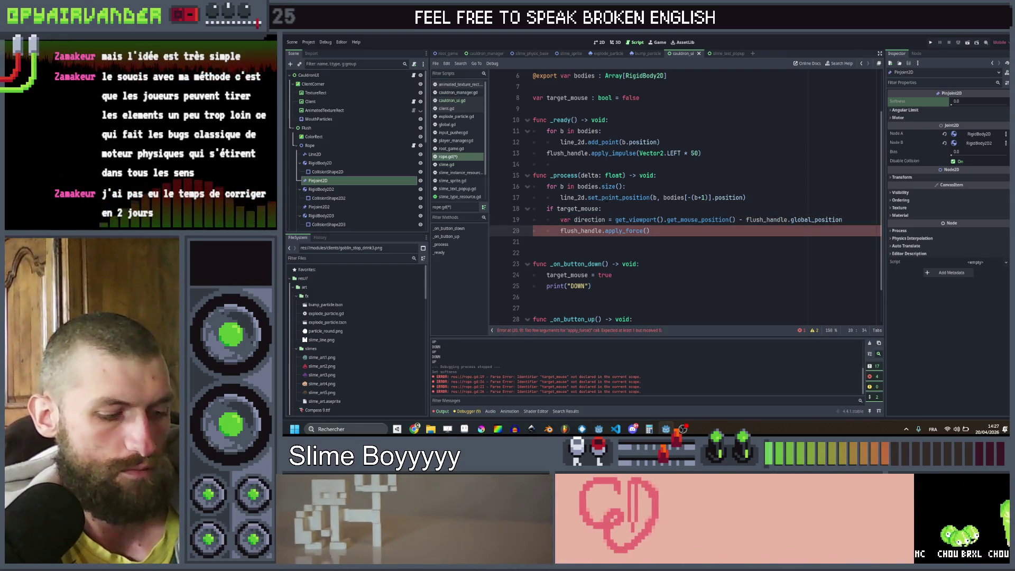
text(tion)
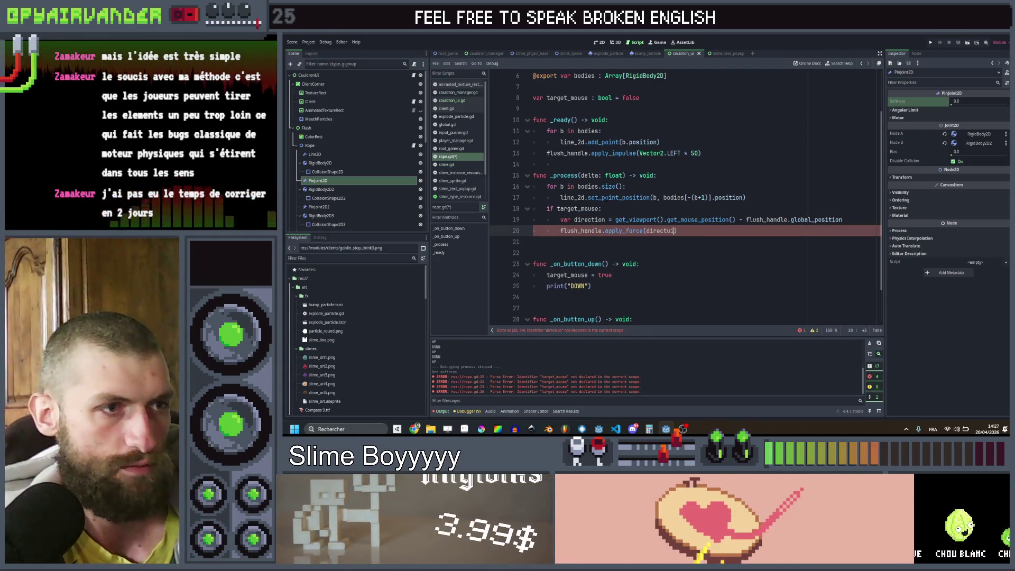
key(BackSpace)
key(BackSpace)
text(* delta)
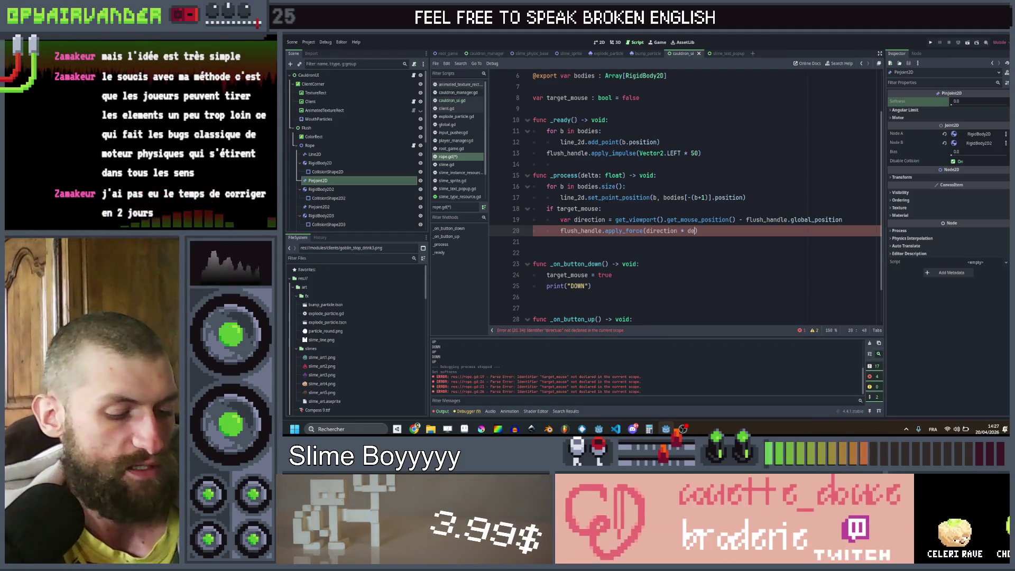
text())
key(ctrl+s)
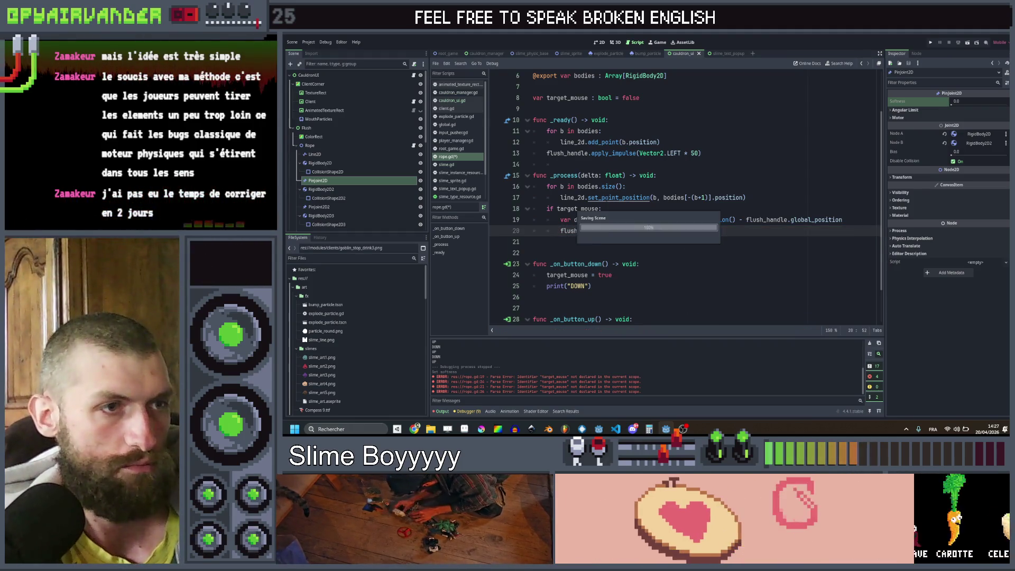
Test the rope handle in the running game, then start adding a multiplier to the force on line 20
click(930, 42)
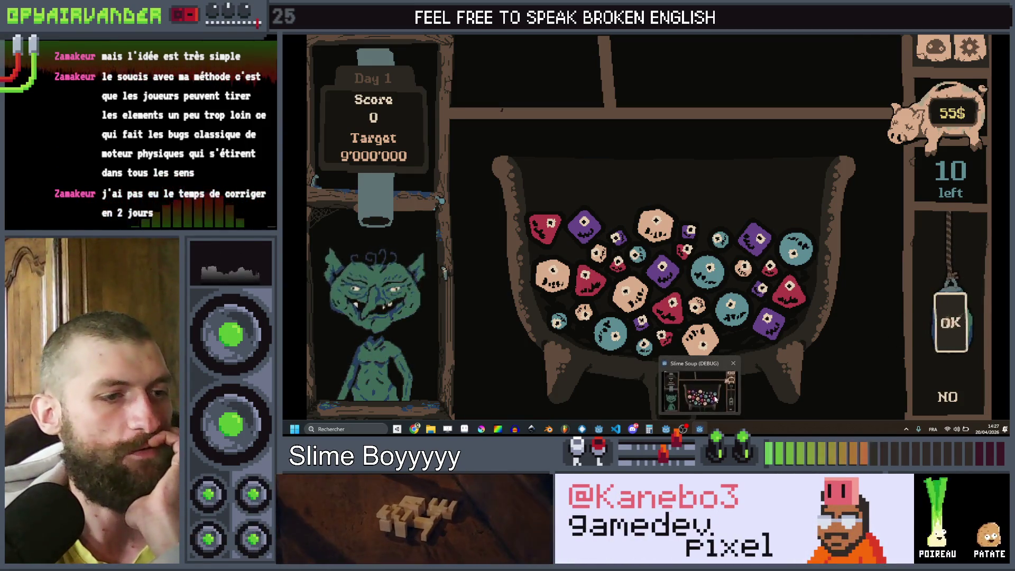
key(F8)
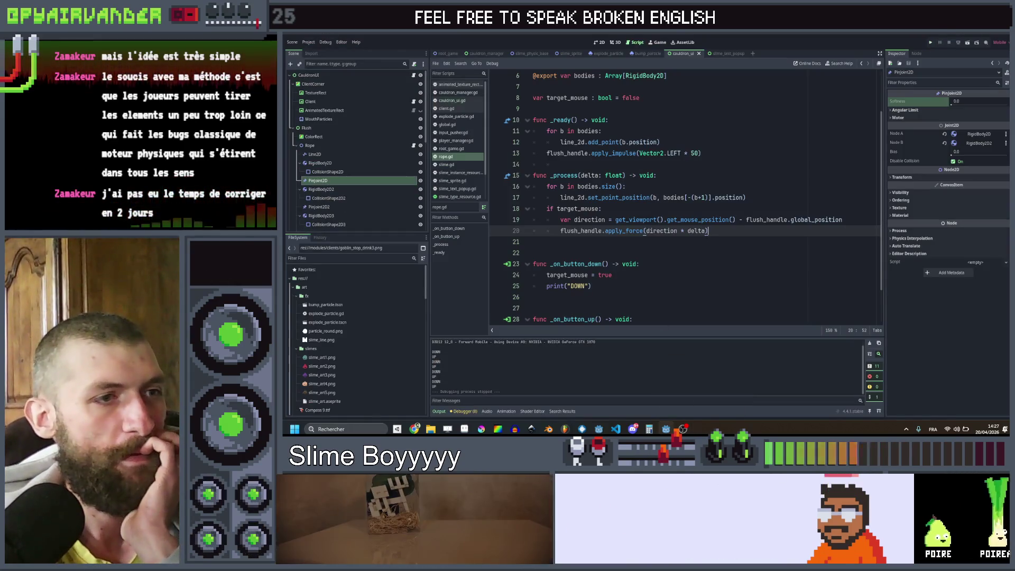
click(706, 231)
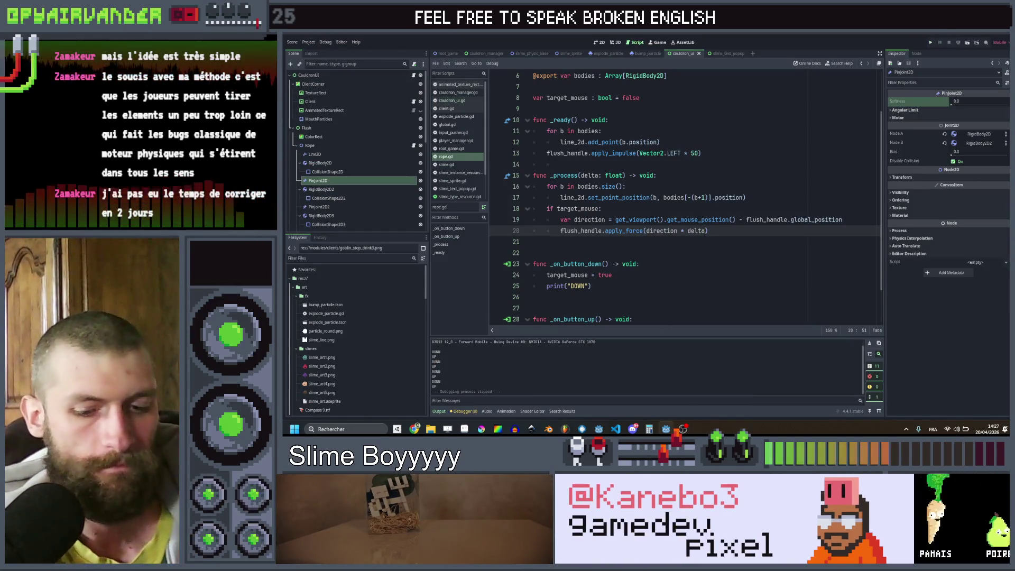
text(*)
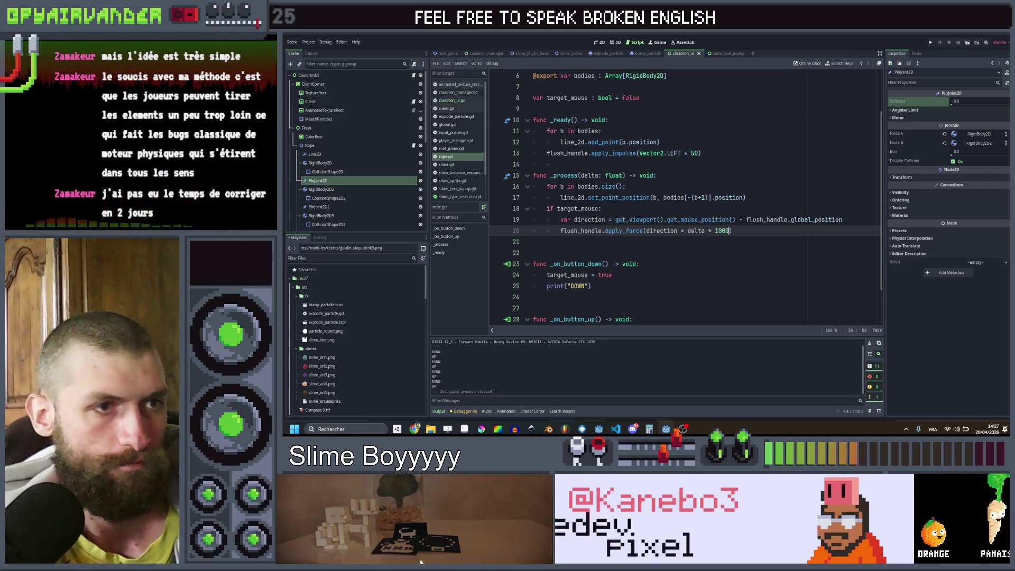
text(.0)
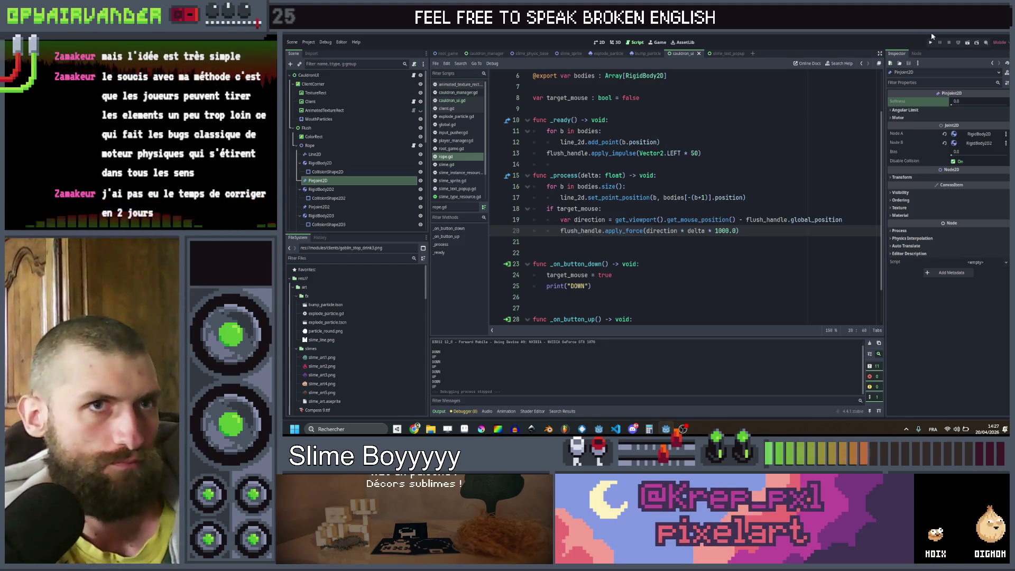
Run the game to try the flush rope with the 1000.0 force multiplier, then close it
click(929, 44)
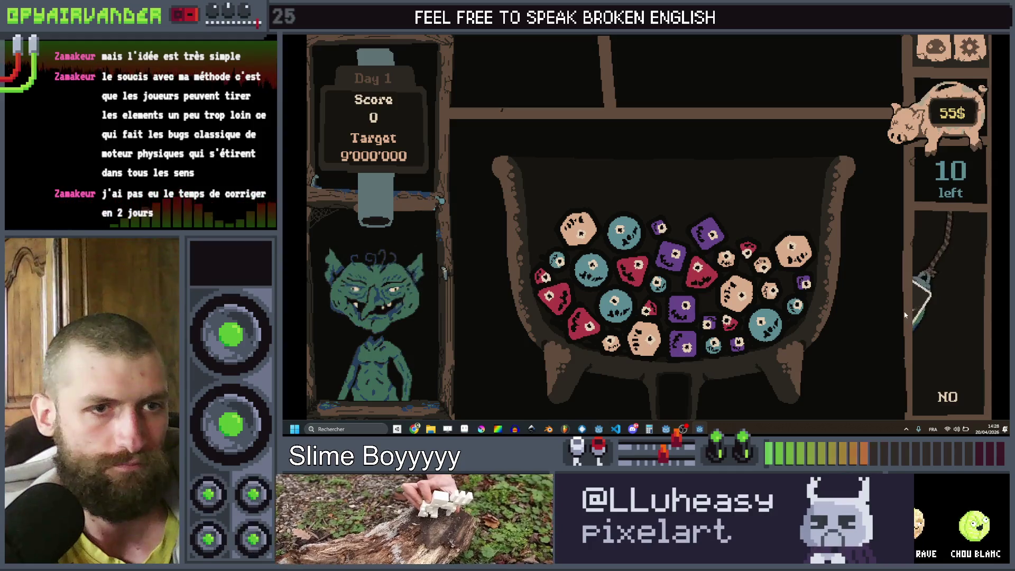
key(alt+F4)
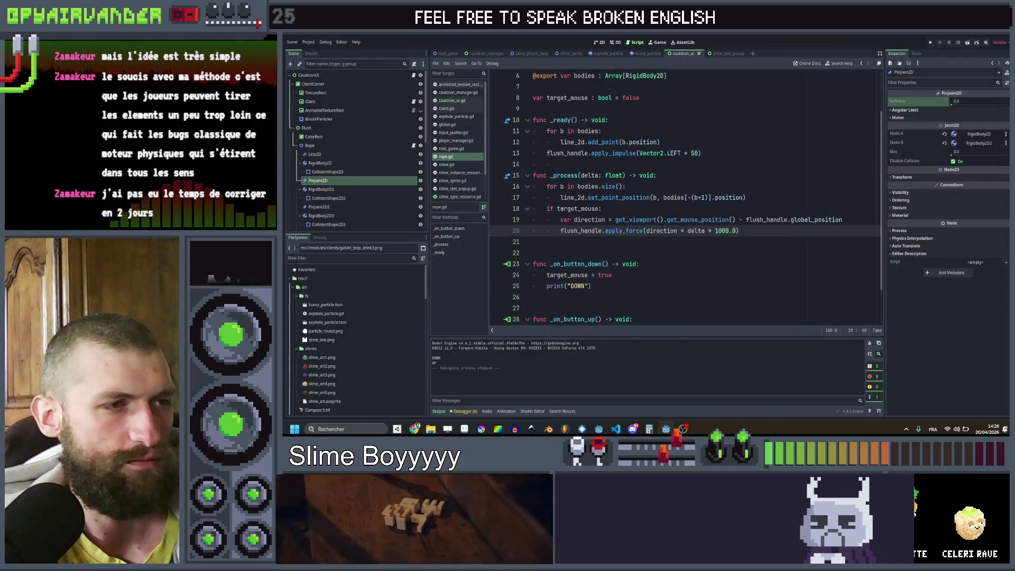
key(Right)
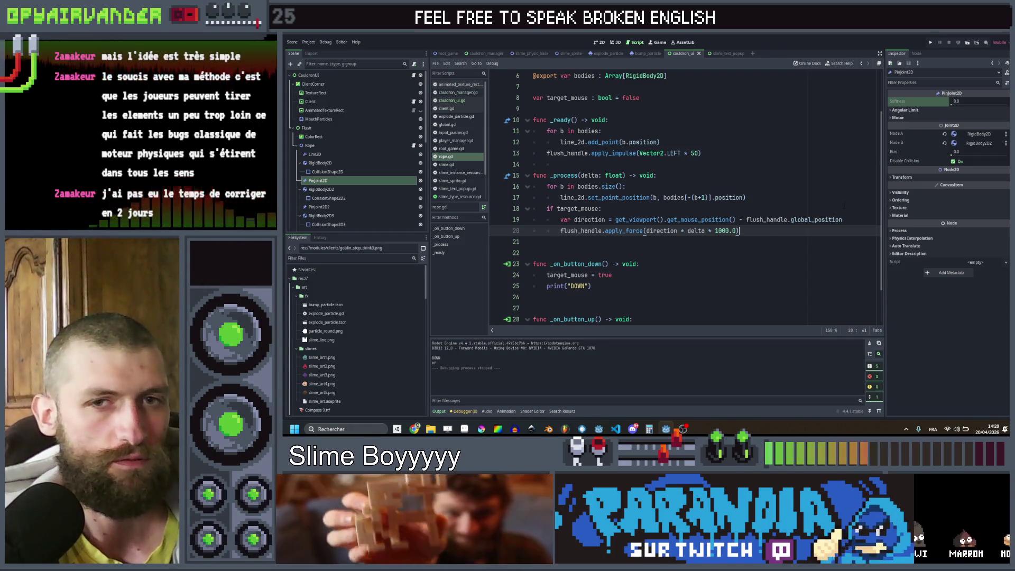
Scroll the Scene dock down and select the FlushHandle node
mouse_move(814, 219)
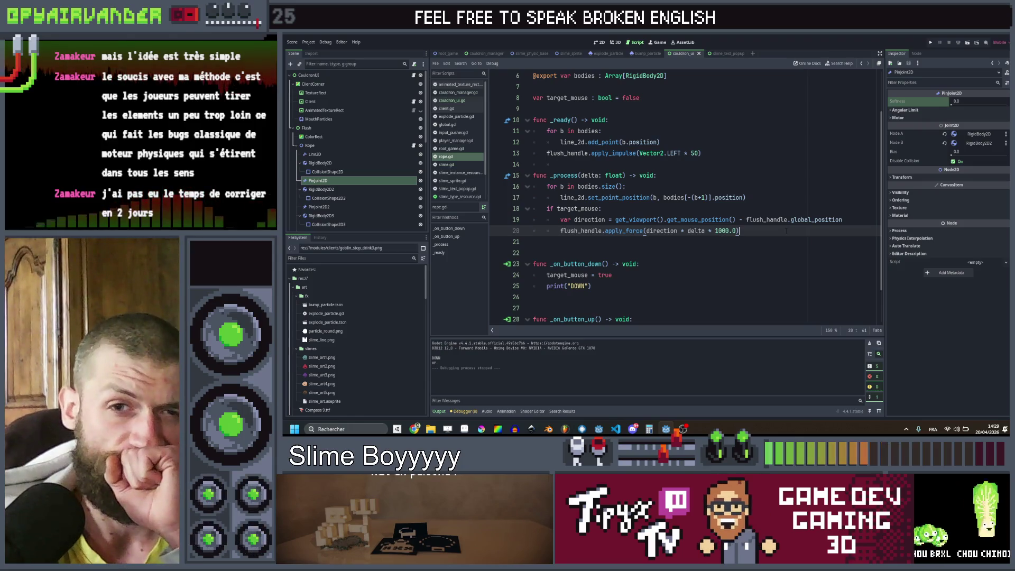
scroll(315, 201, down, 5)
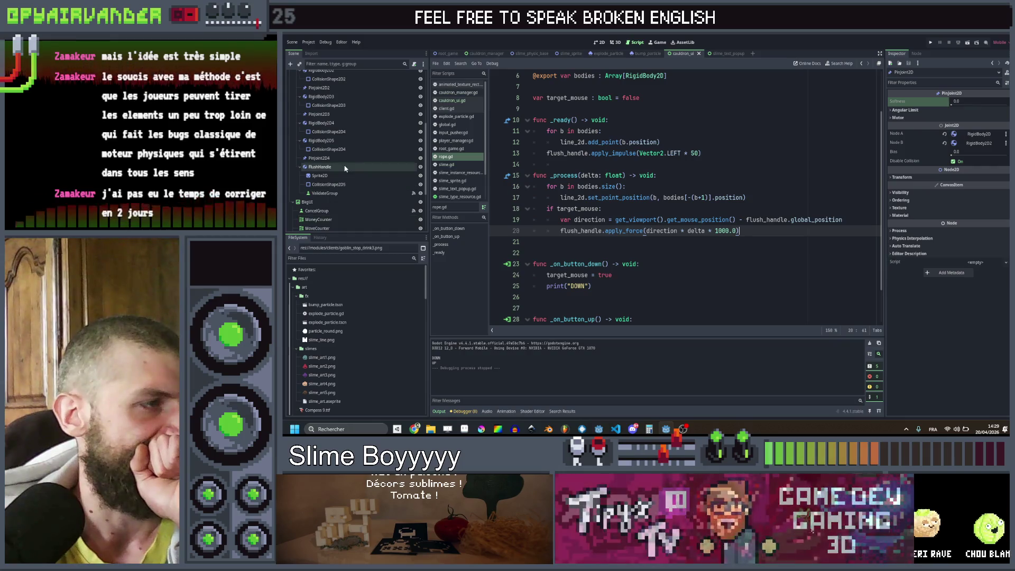
click(343, 168)
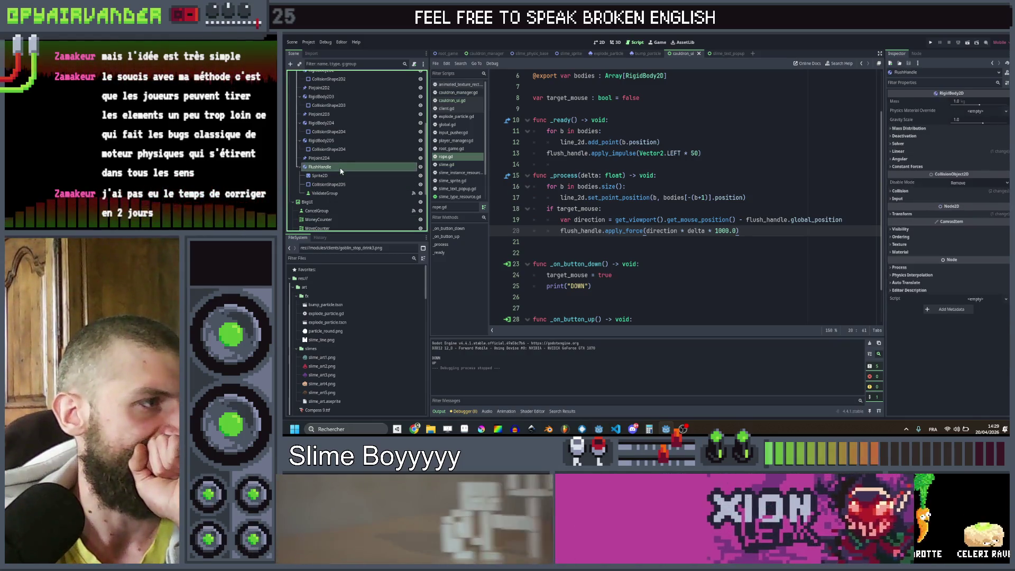
Change the flush handle's apply_force multiplier on line 20 to 10000.0
key(Down)
key(Down)
click(336, 169)
click(721, 231)
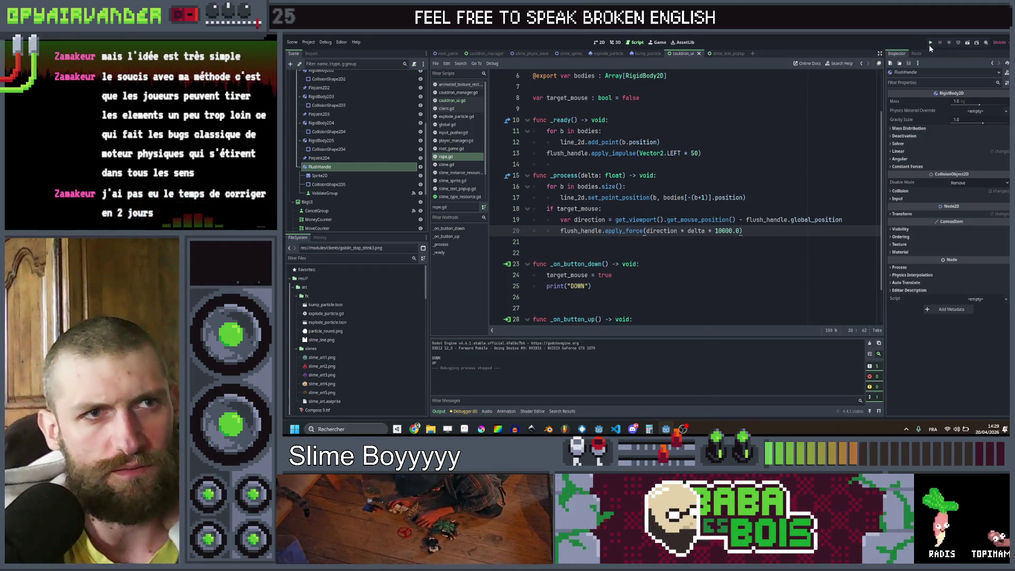
Run the game, tug the hanging OK tag to test the flush, then stop the game
click(929, 43)
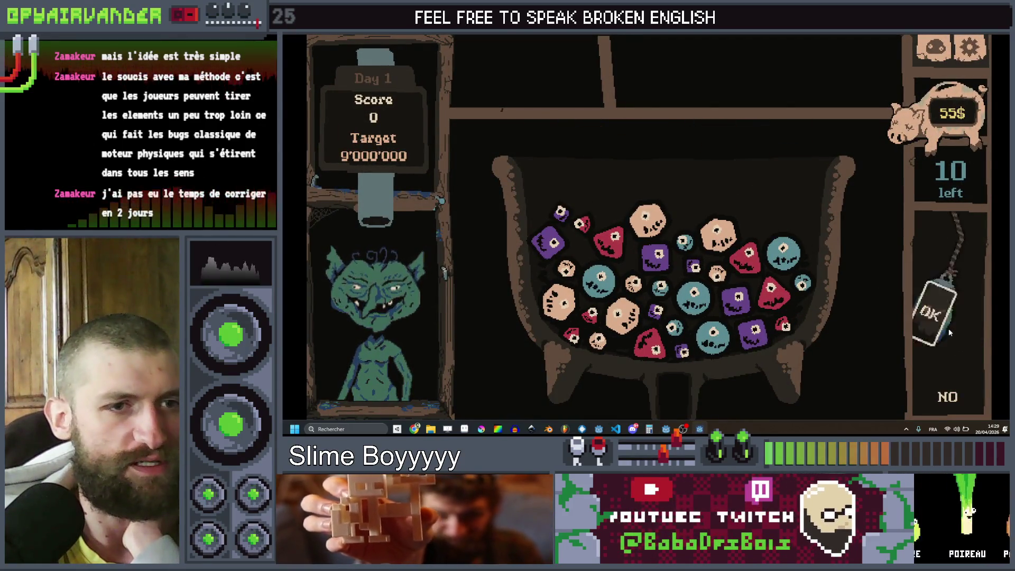
click(930, 317)
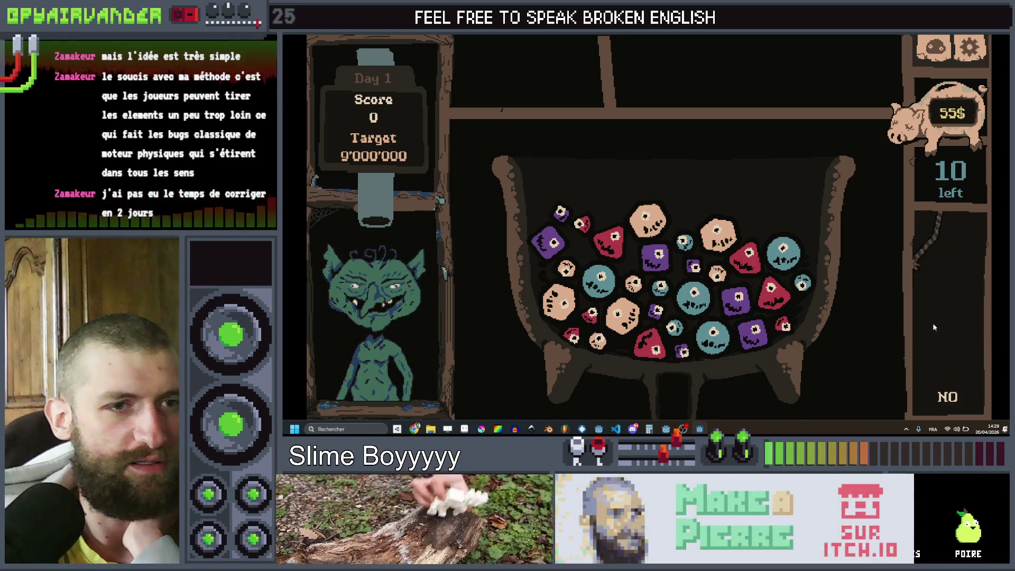
click(965, 332)
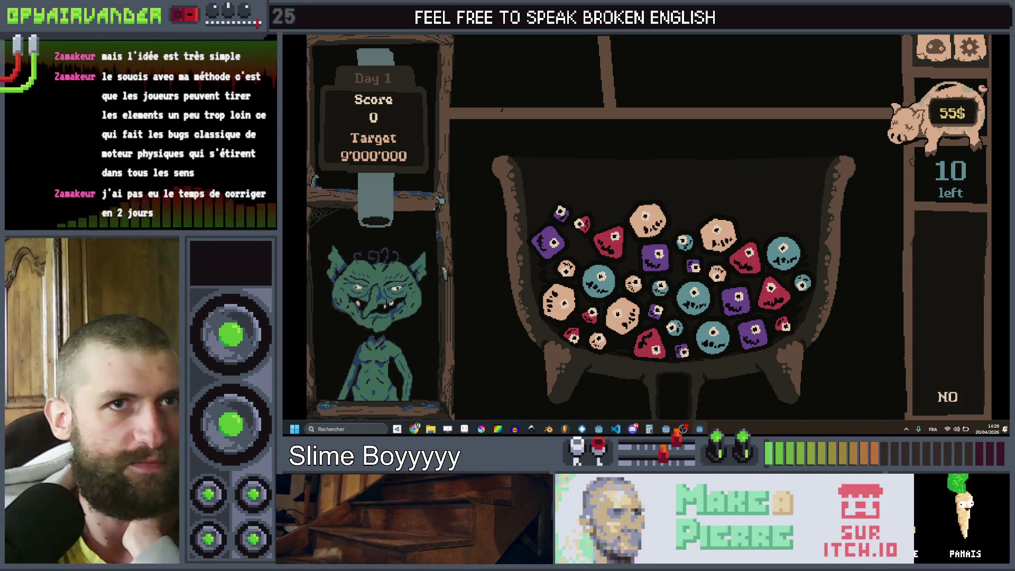
key(alt+F4)
On line 20, start a lerp from flush_handle.global_position and comment out the apply_force call
drag(697, 231, 624, 231)
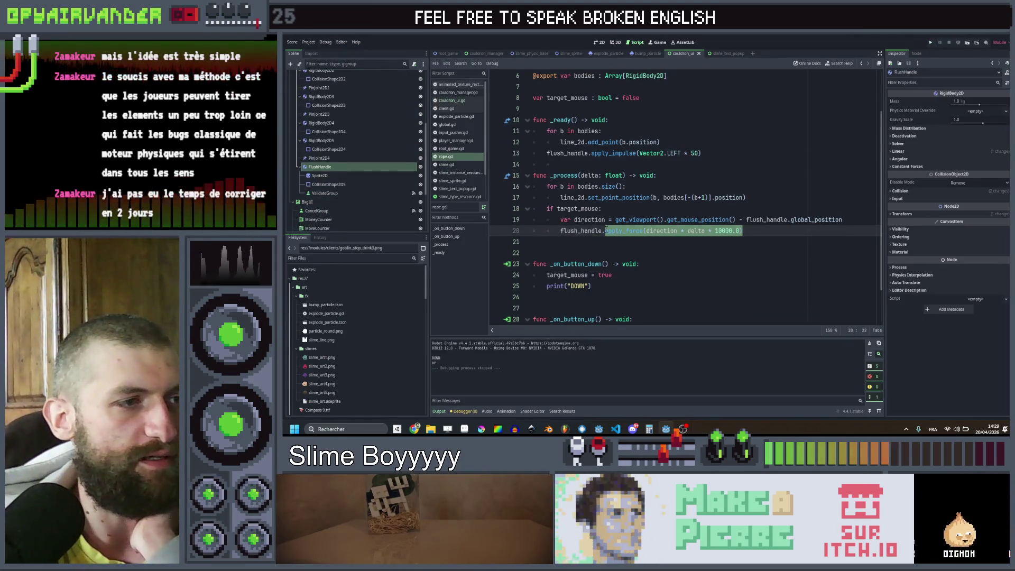
click(606, 230)
double_click(621, 231)
click(605, 231)
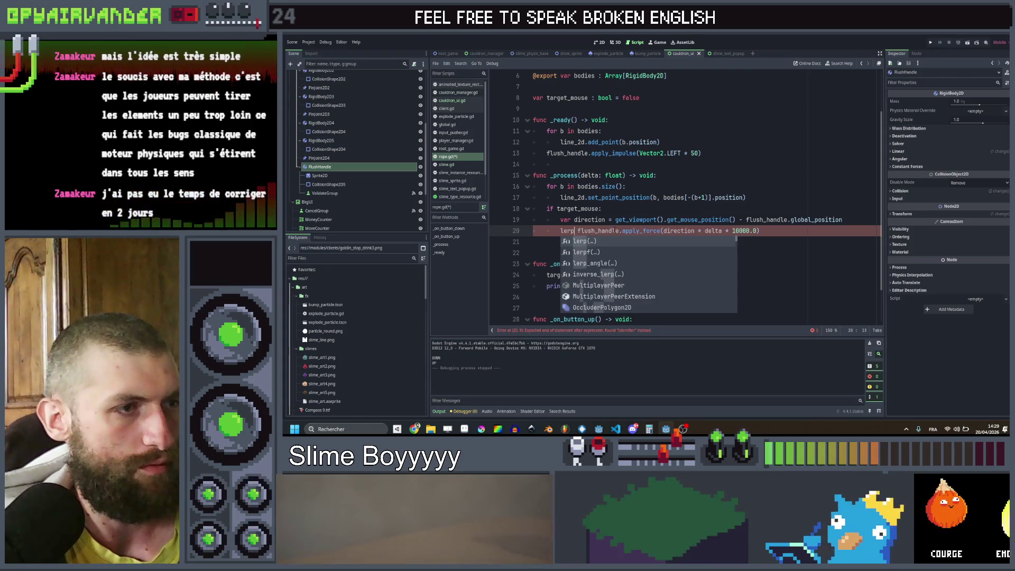
key(BackSpace)
key(BackSpace)
key(BackSpace)
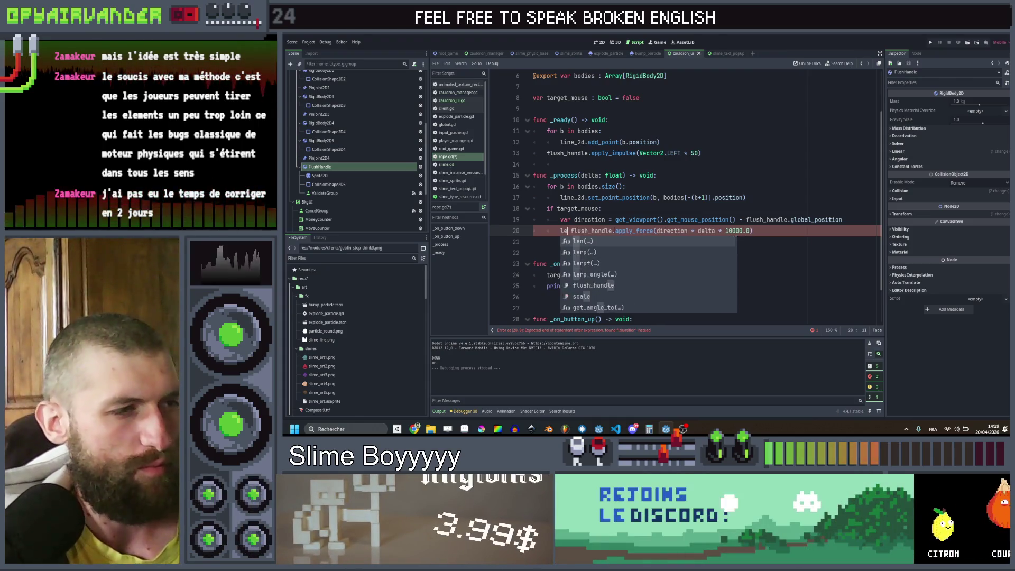
text(eco)
key(Return)
text(.a)
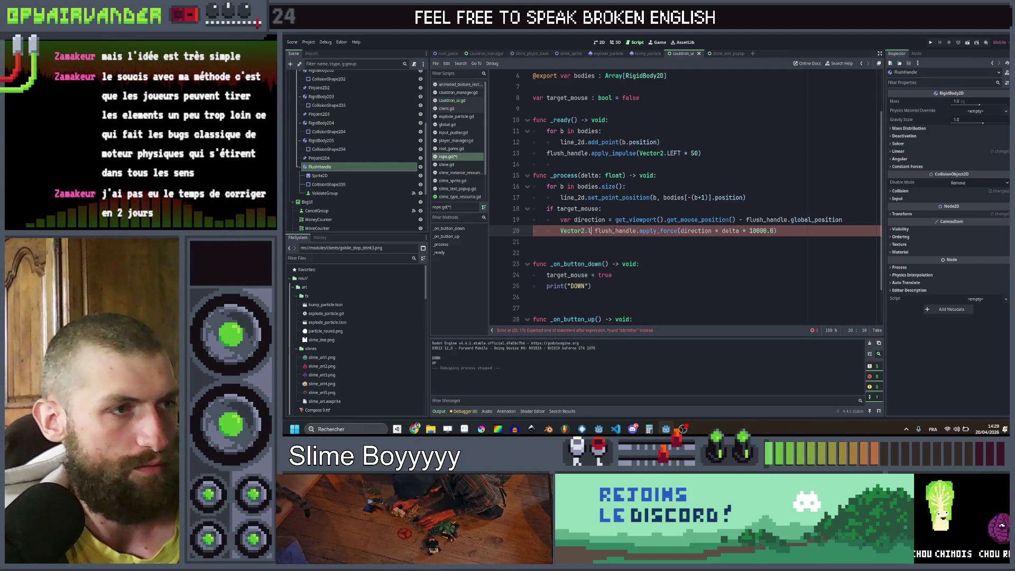
text(p)
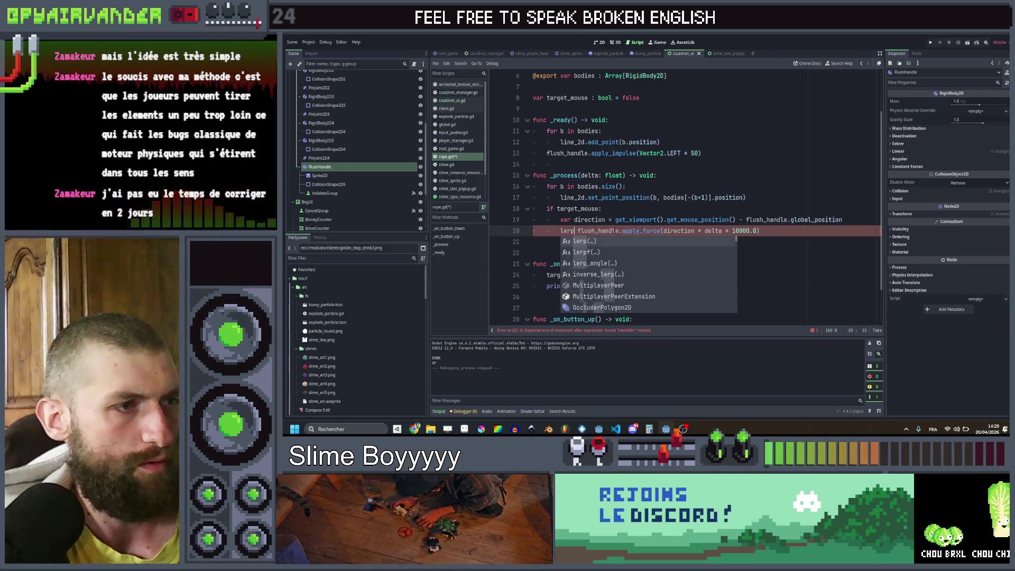
key(Return)
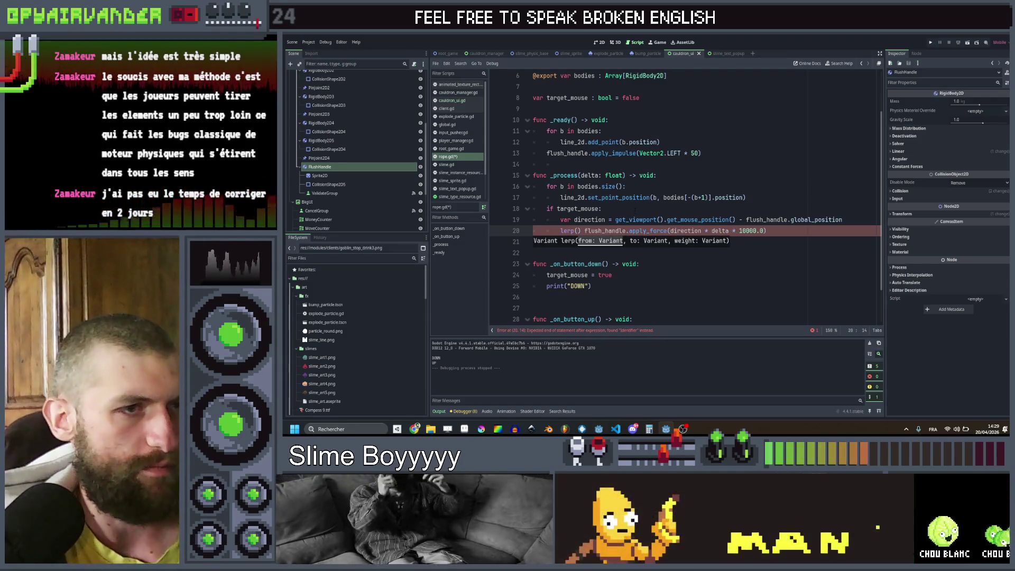
drag(842, 219, 735, 220)
key(ctrl+c)
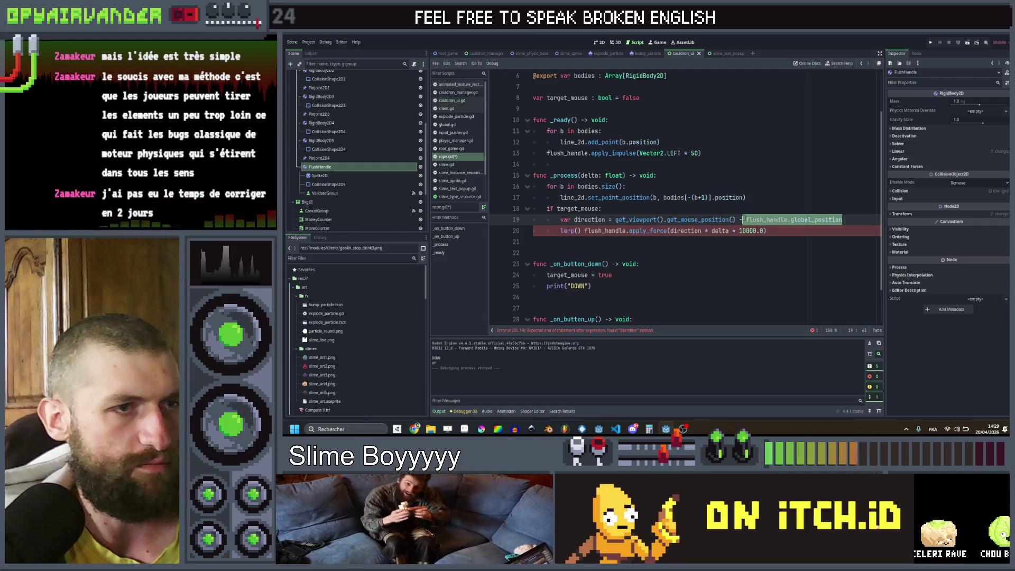
click(575, 231)
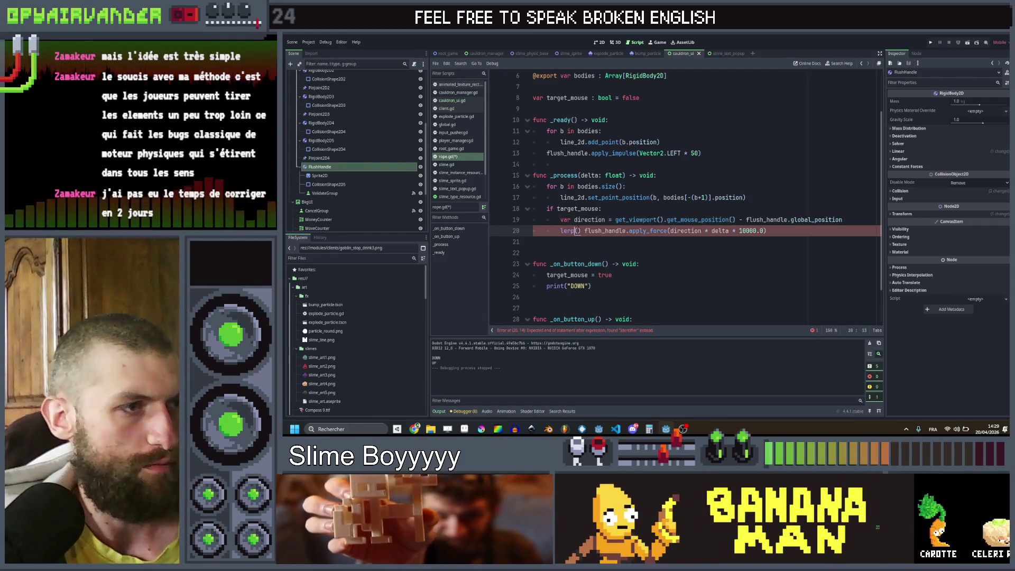
key(ctrl+v)
key(Return)
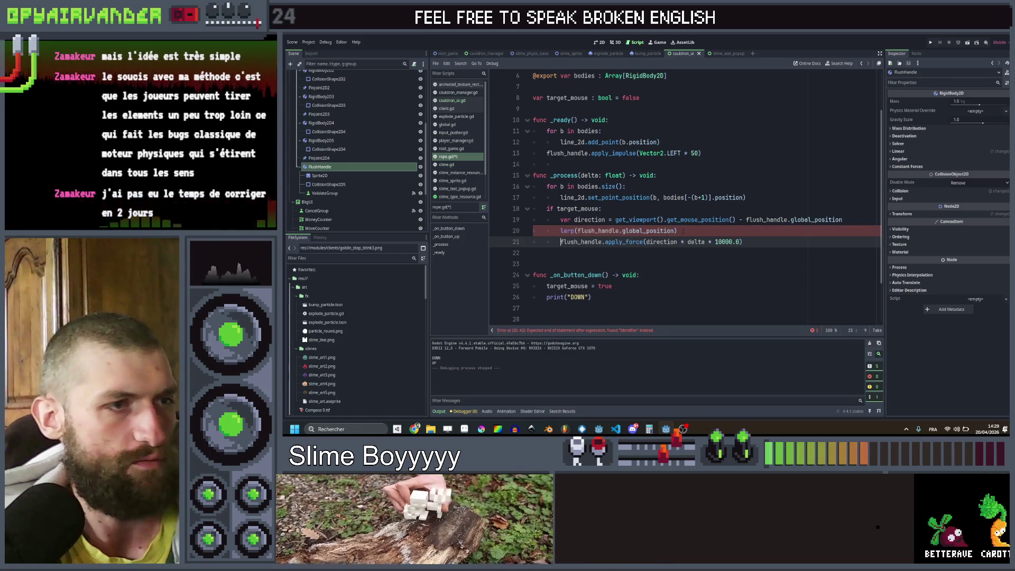
text(#)
Finish it as flush_handle.global_position = lerp(..., get_viewport().get_mouse_position(), 0.5) and save
click(677, 231)
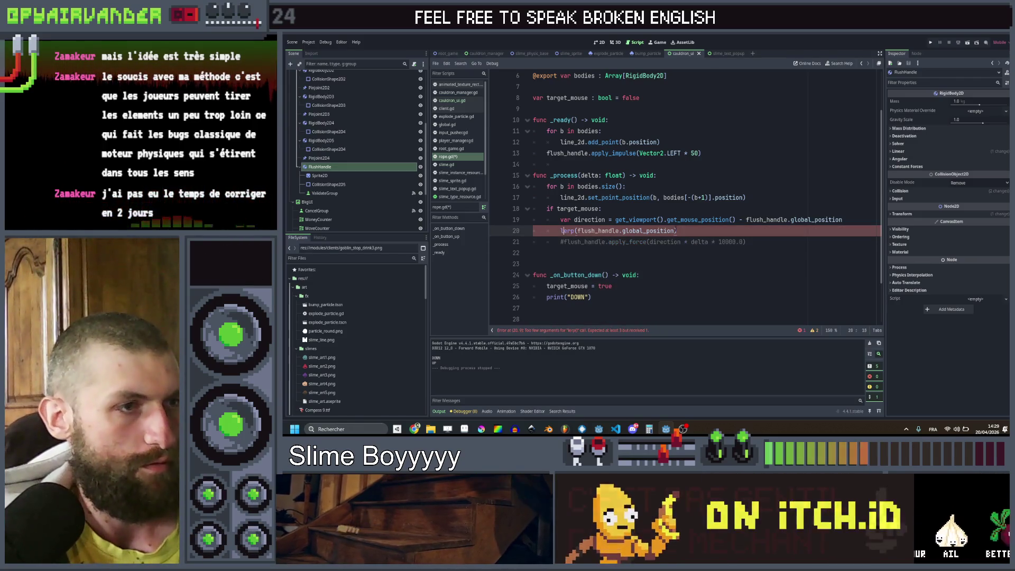
text(,)
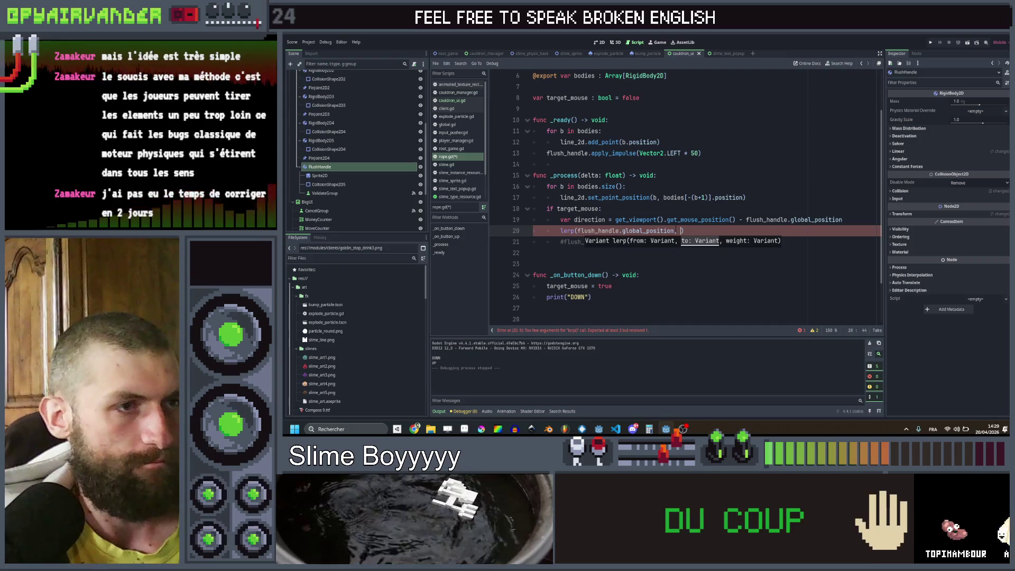
click(680, 219)
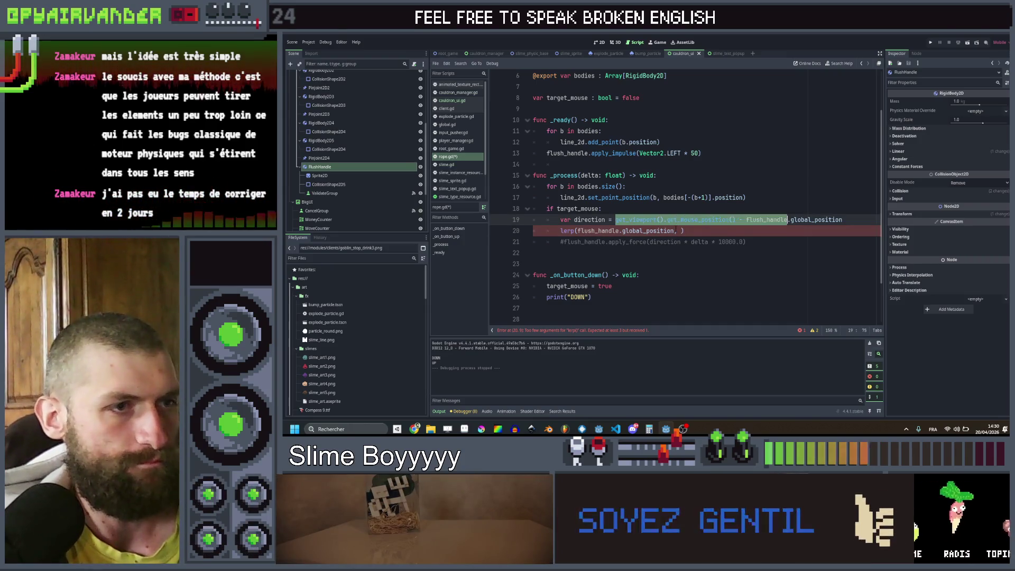
key(Down)
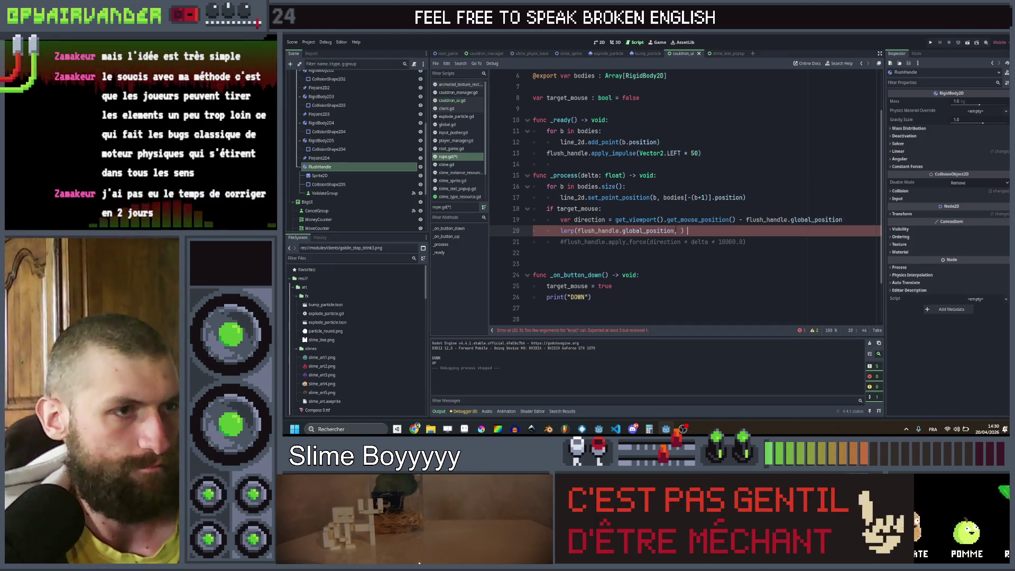
text(get_viewport().get_mouse_position())
key(Up)
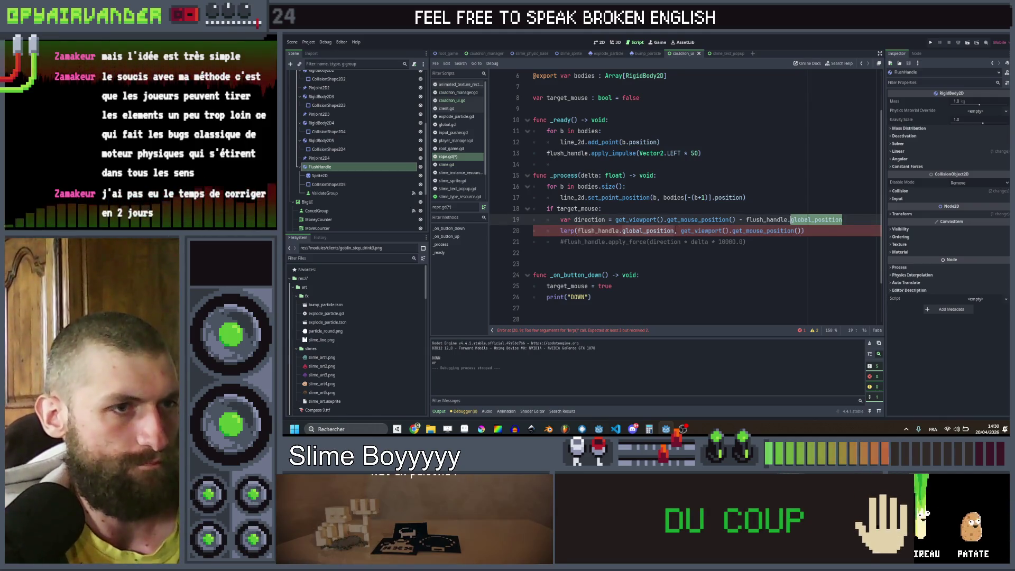
click(680, 230)
key(Home)
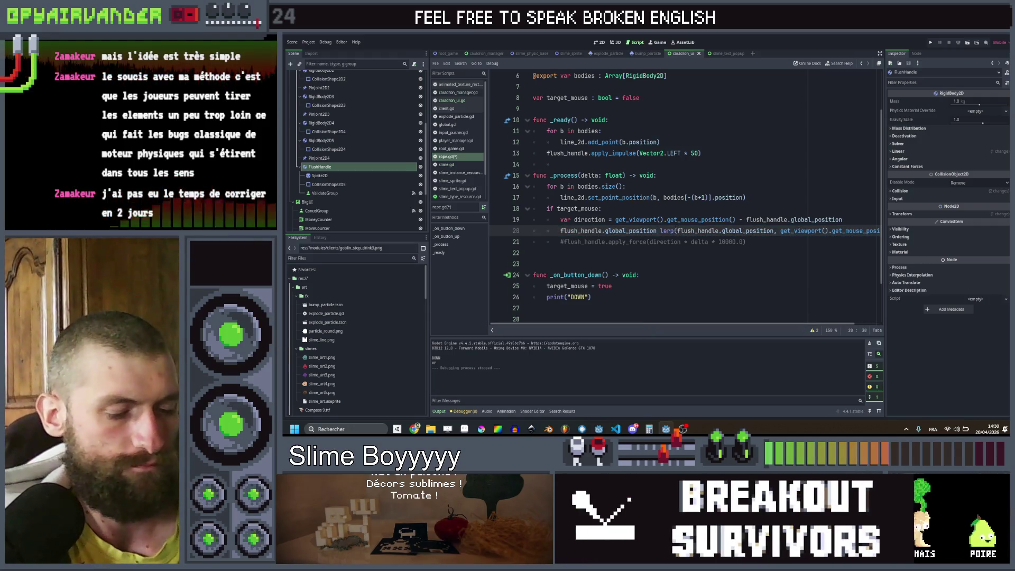
text(=)
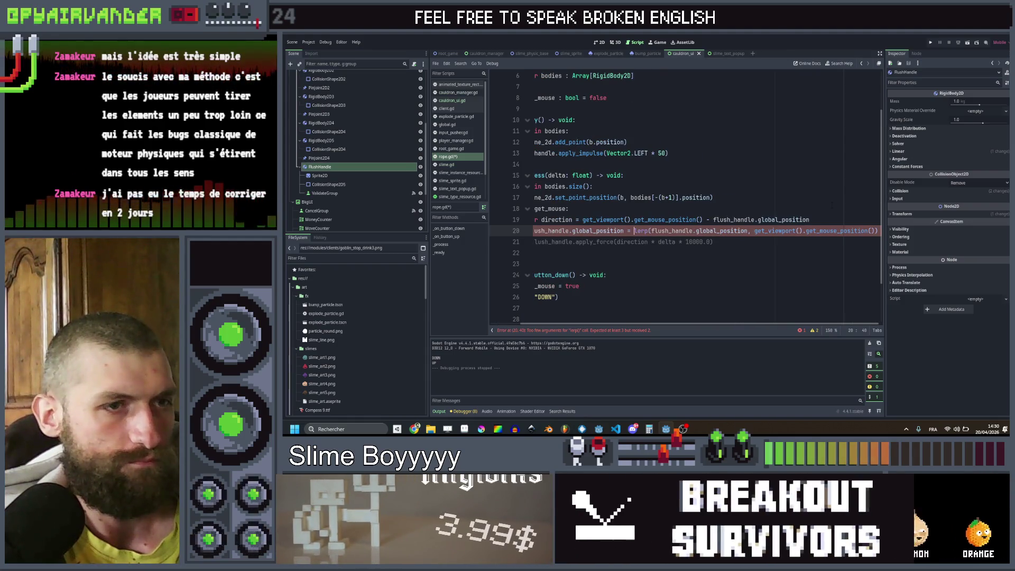
click(876, 231)
text(, 0)
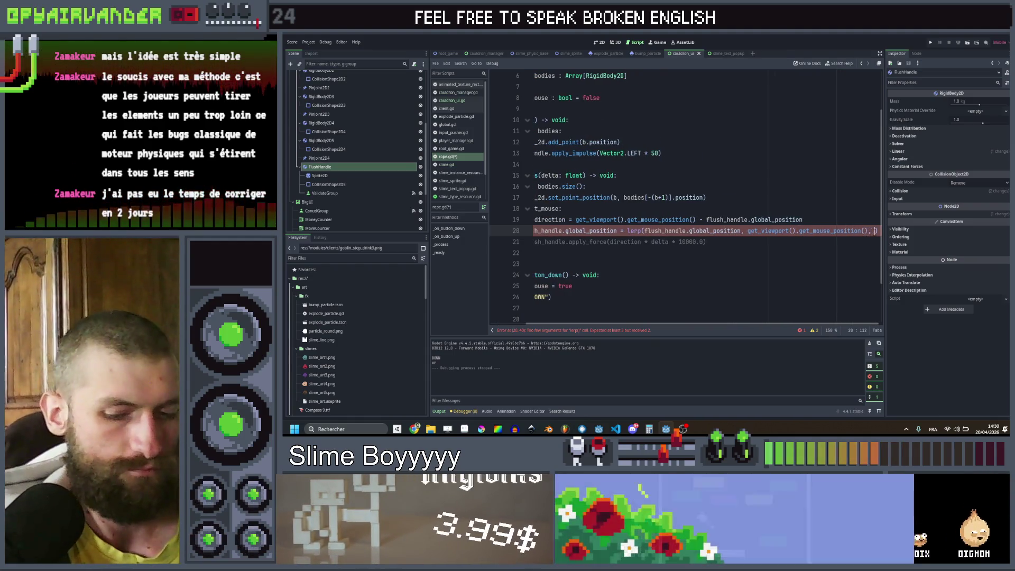
text(.5)
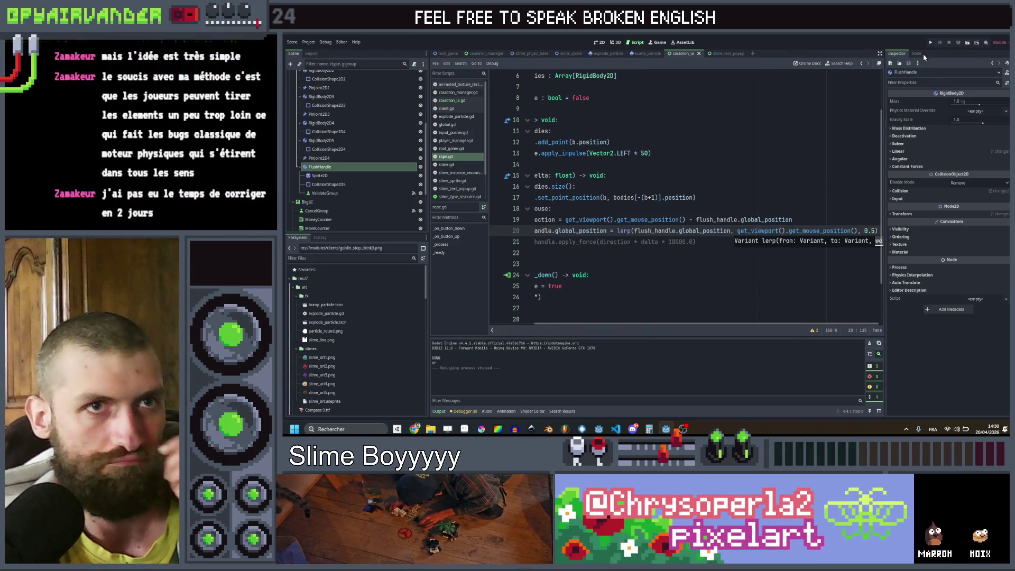
key(ctrl+s)
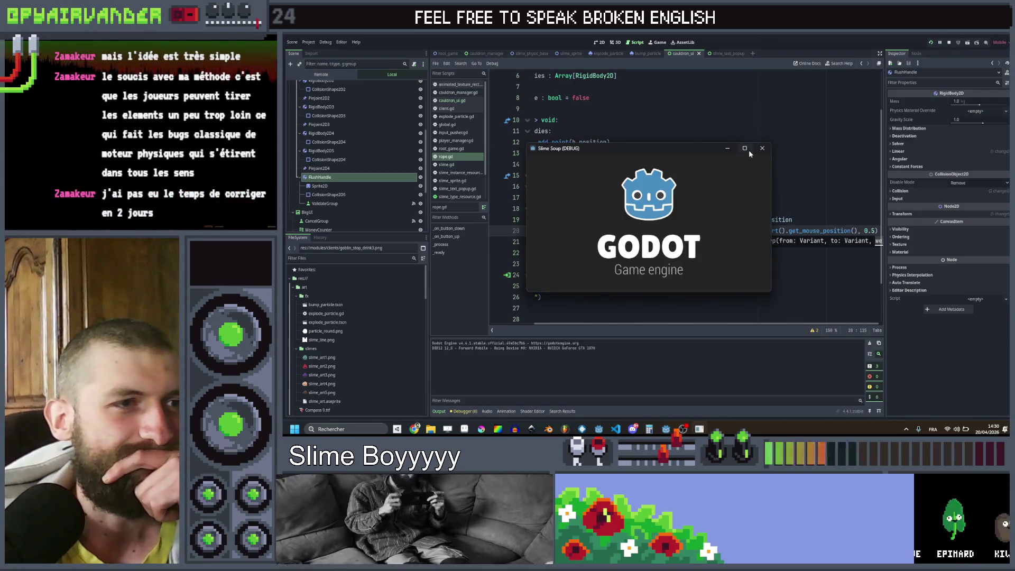
Maximize the game window, drag the hanging OK sign left on its rope, then close the game
click(744, 148)
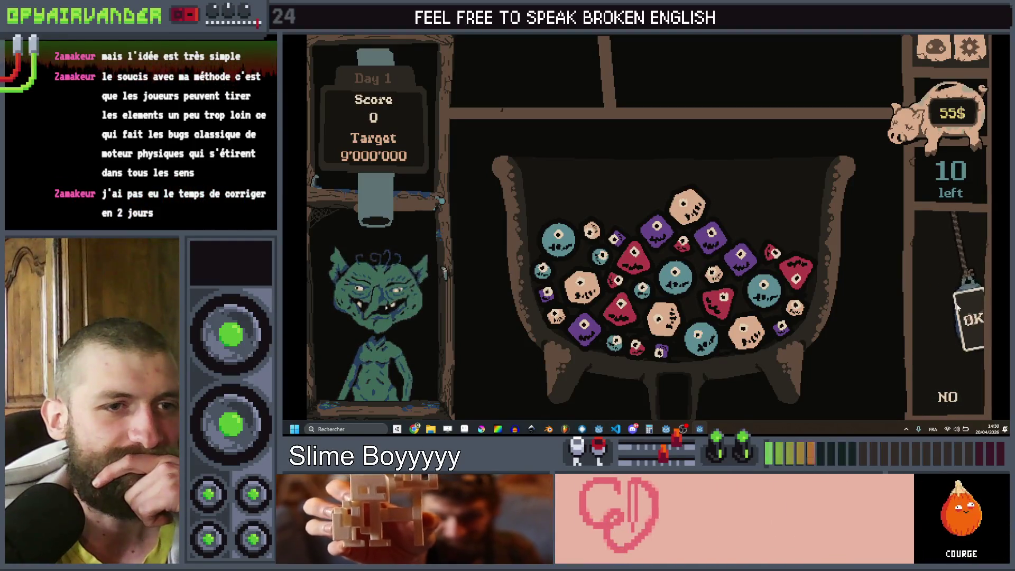
click(956, 307)
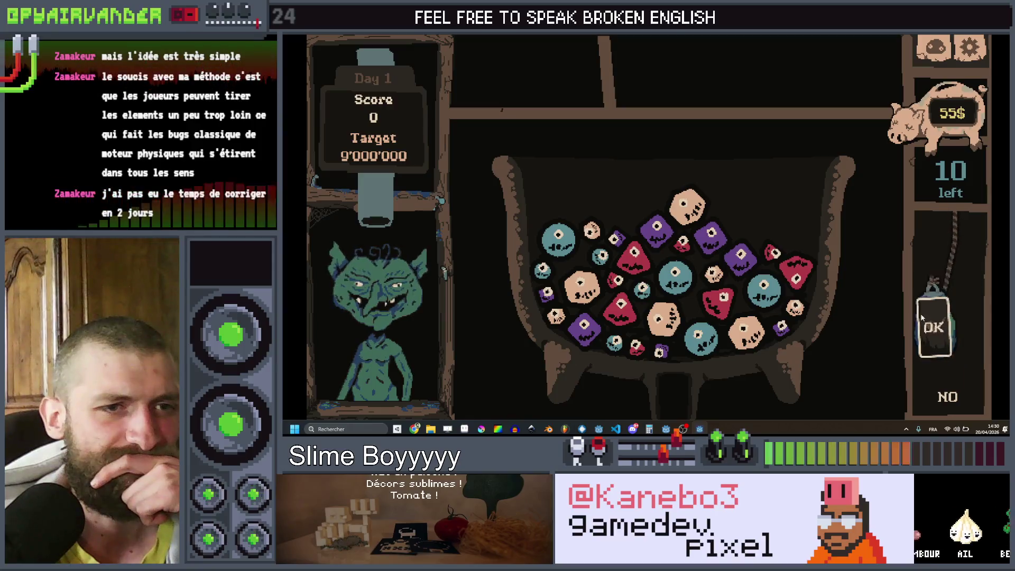
mouse_move(975, 316)
mouse_down()
mouse_move(920, 320)
mouse_move(971, 318)
mouse_move(924, 318)
mouse_move(954, 342)
mouse_move(961, 330)
mouse_move(949, 362)
mouse_up()
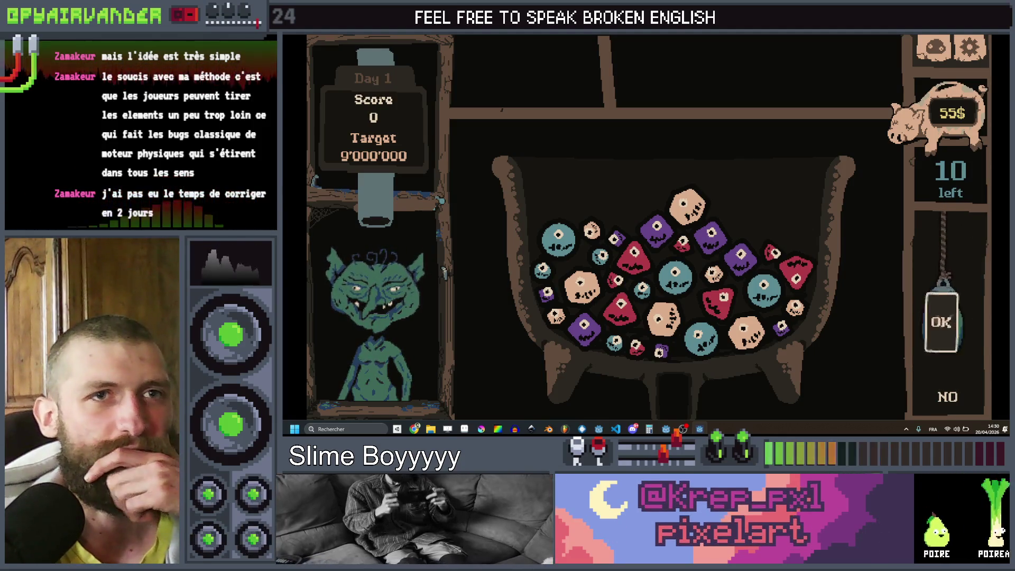
key(alt+F4)
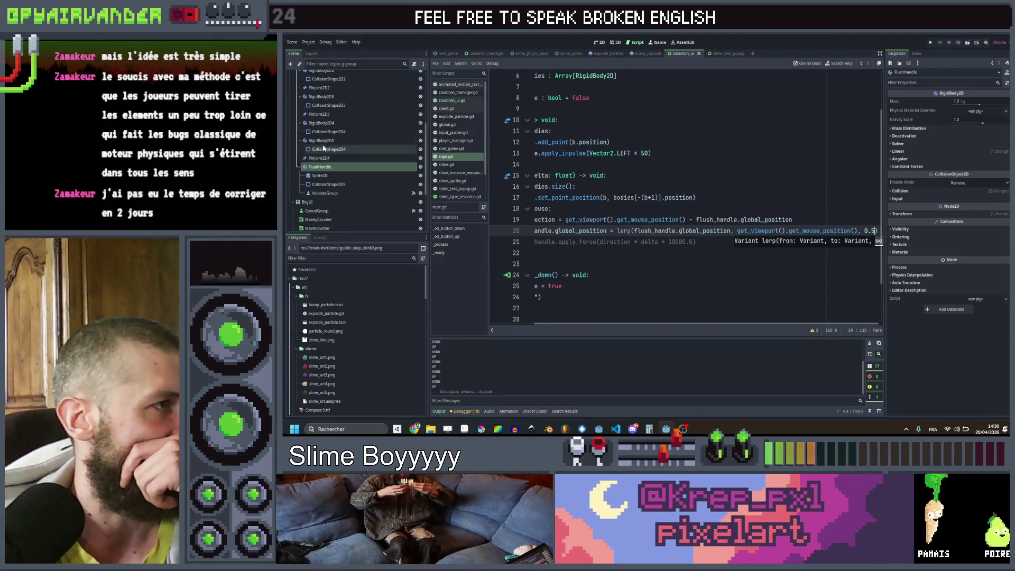
Duplicate PinJoint2D3 as PinJoint2D5, place it below RigidBody2D5, and order it after RigidBody2D5
click(321, 141)
click(601, 44)
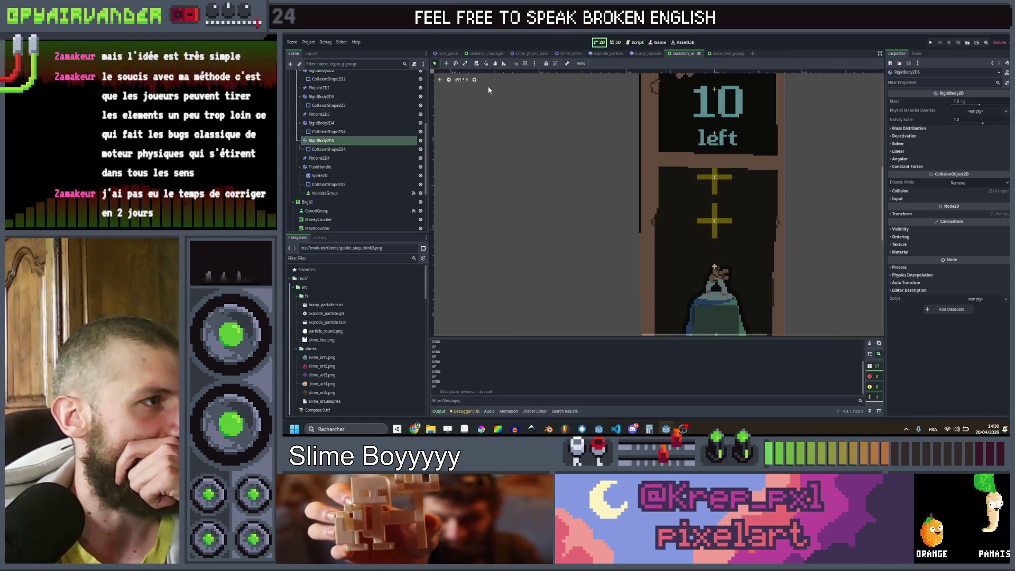
click(321, 116)
key(ctrl+d)
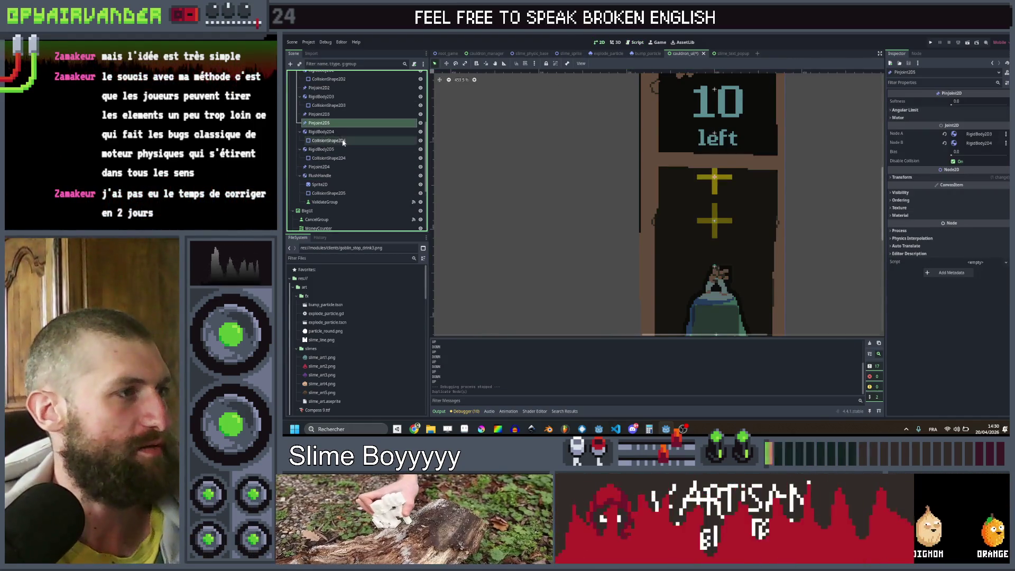
drag(326, 149, 329, 154)
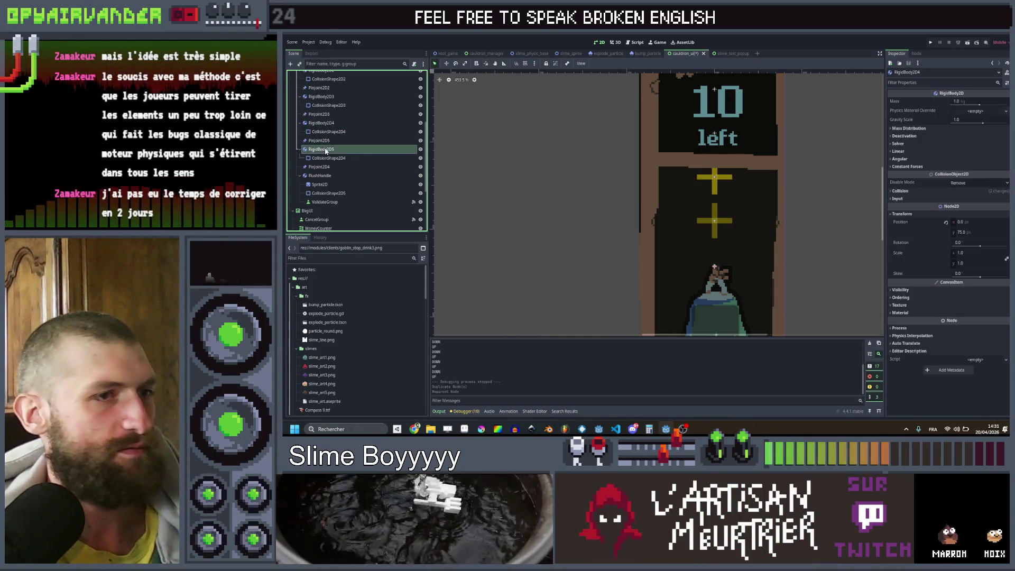
drag(694, 259, 687, 230)
click(311, 140)
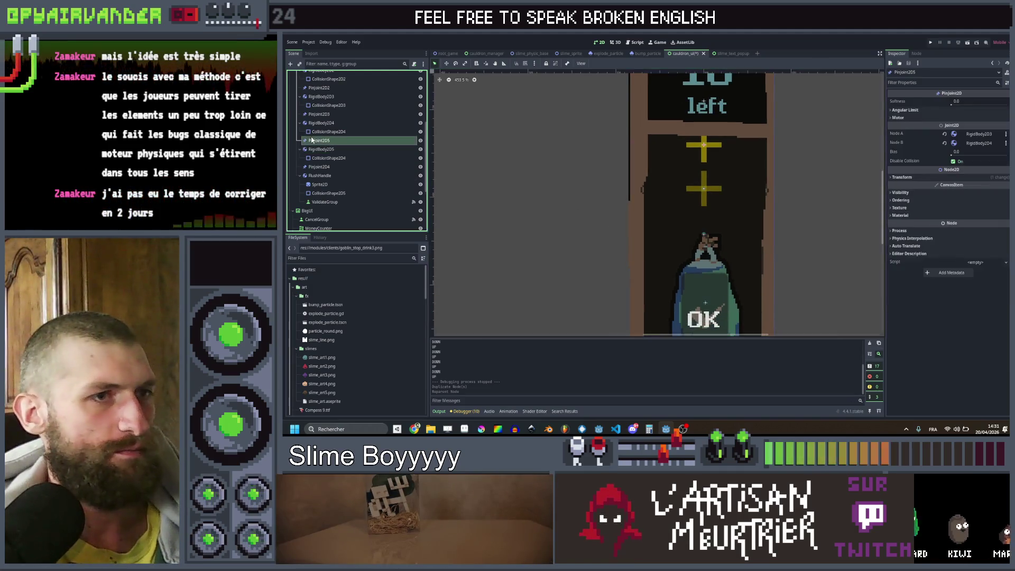
click(319, 167)
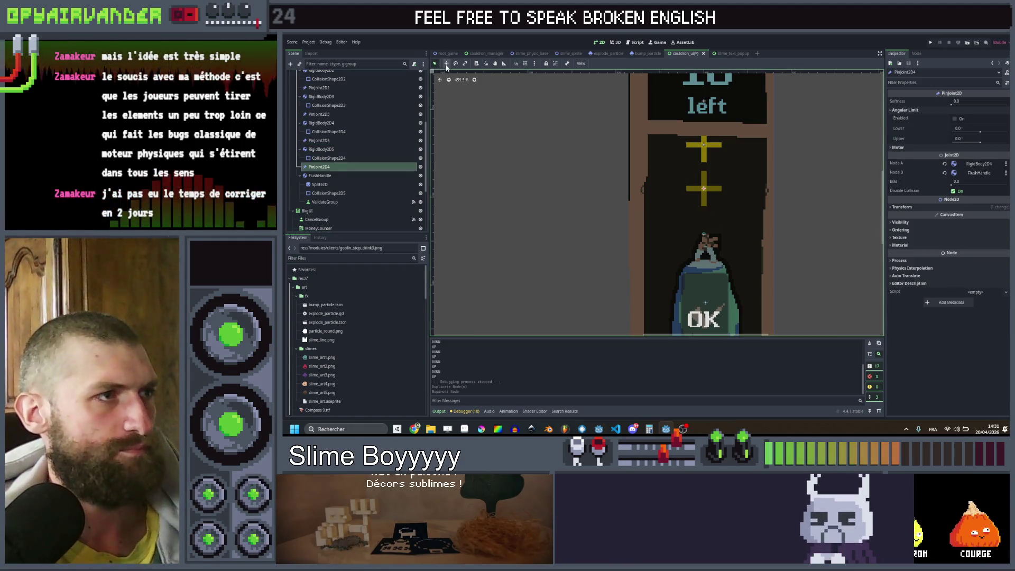
click(334, 140)
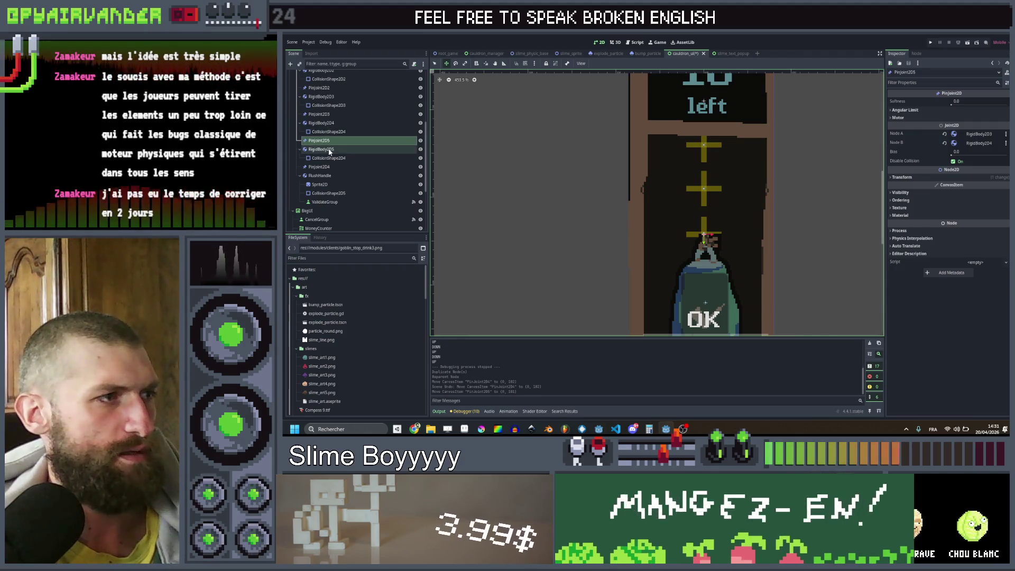
mouse_move(320, 140)
mouse_down()
mouse_move(326, 172)
mouse_move(325, 141)
mouse_up()
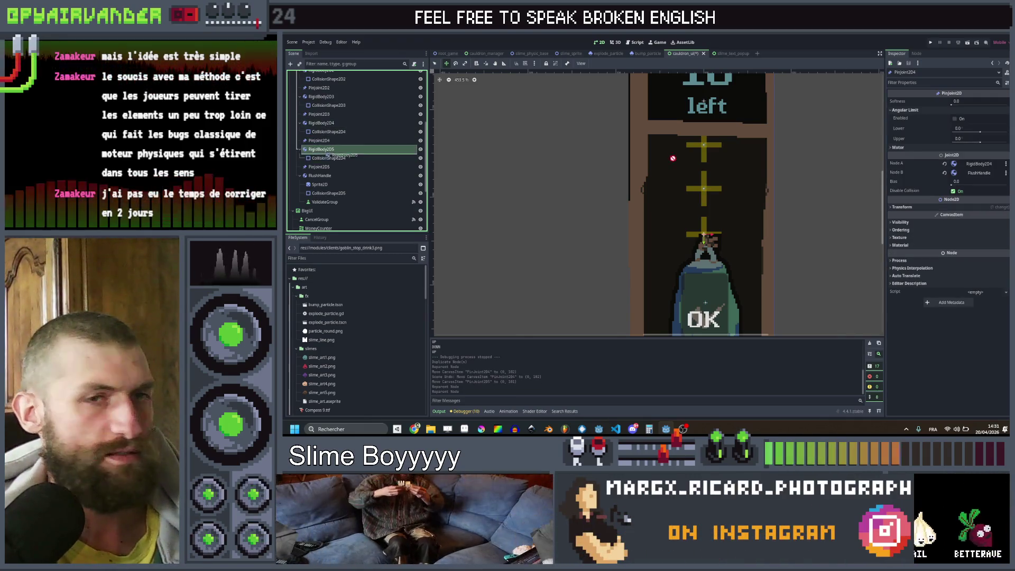
Link PinJoint2D4 to RigidBody2D5, and PinJoint2D5 from RigidBody2D5 (Node A) to FlushHandle (Node B)
drag(986, 175, 986, 175)
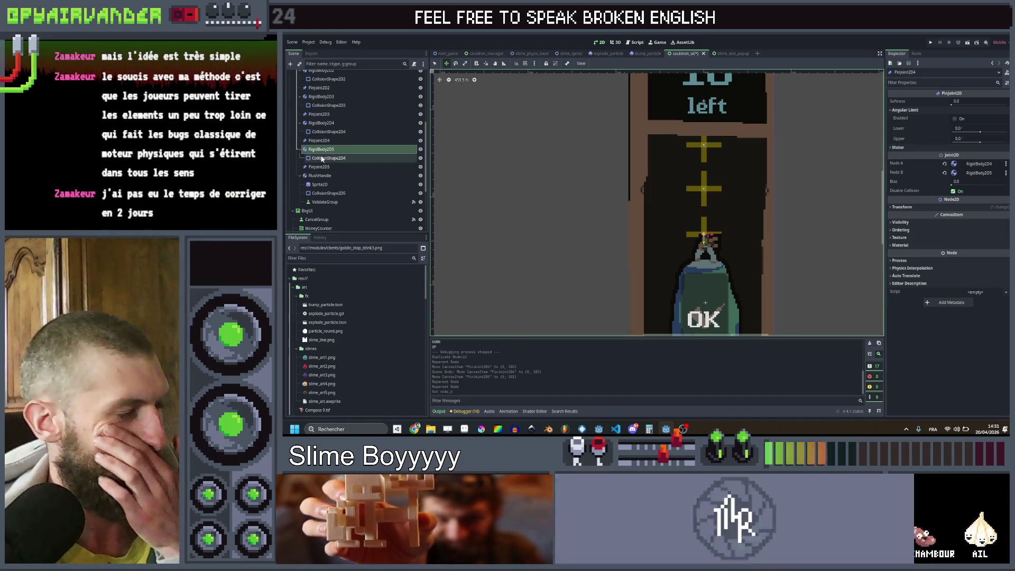
click(319, 166)
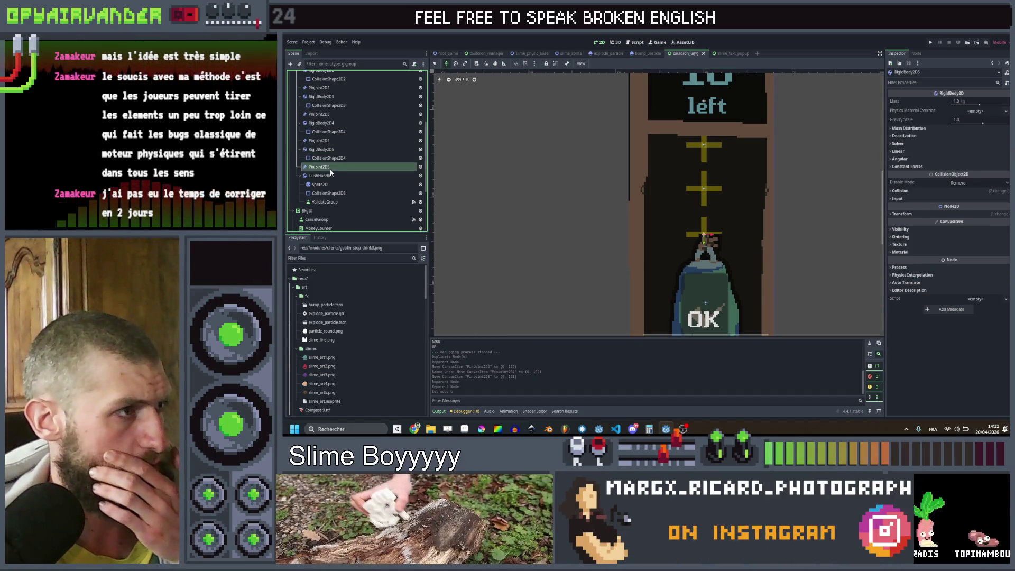
drag(321, 149, 973, 137)
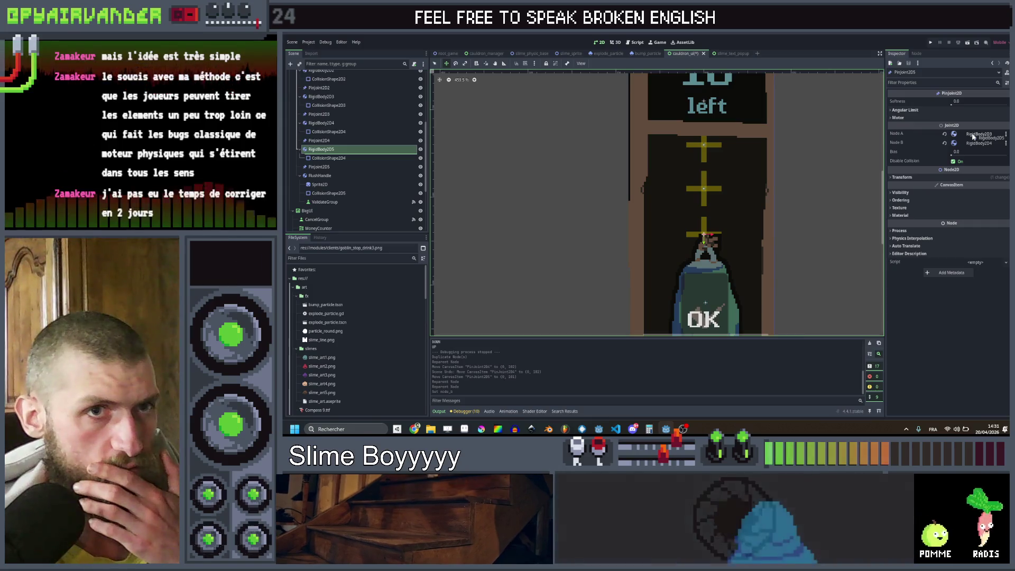
click(319, 167)
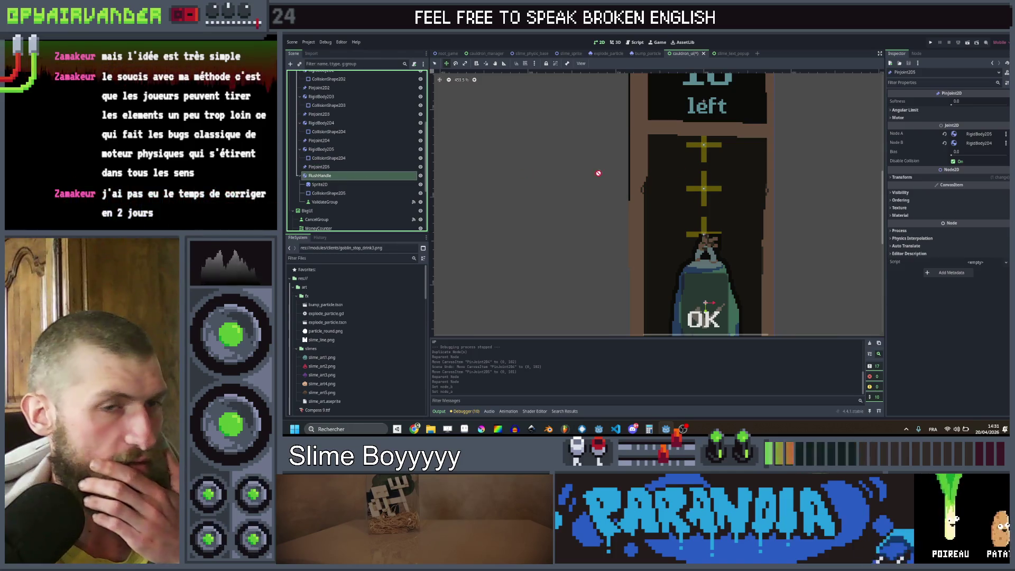
drag(524, 173, 979, 151)
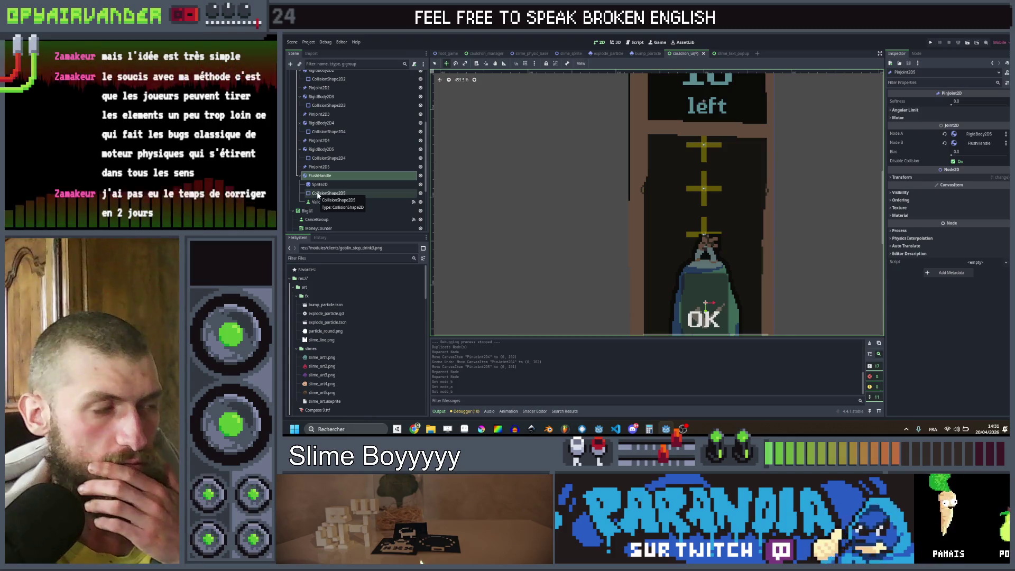
Insert RigidBody2D5 before FlushHandle in the Rope's Bodies array, save, and run the game
click(321, 150)
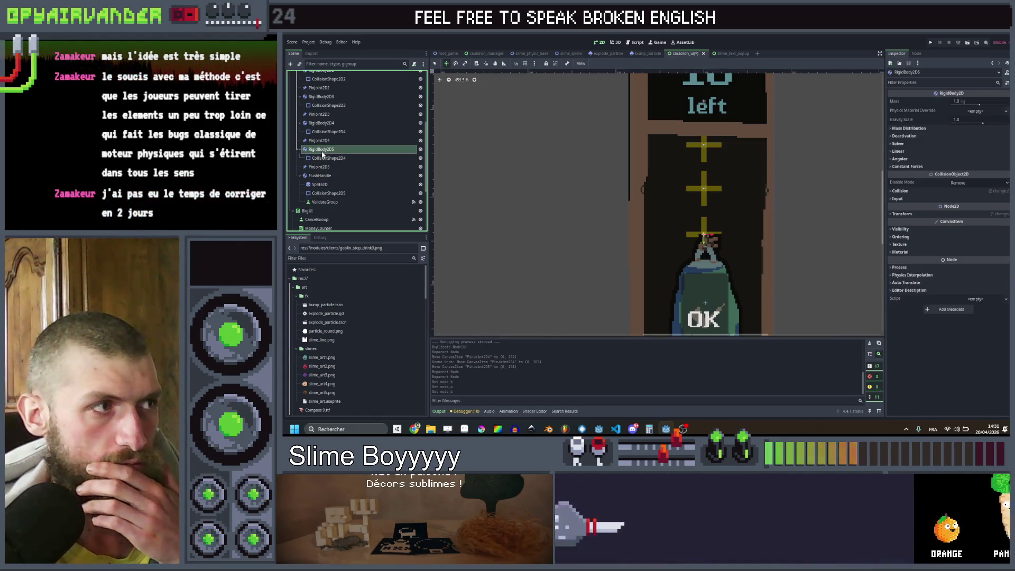
scroll(321, 153, up, 3)
click(335, 86)
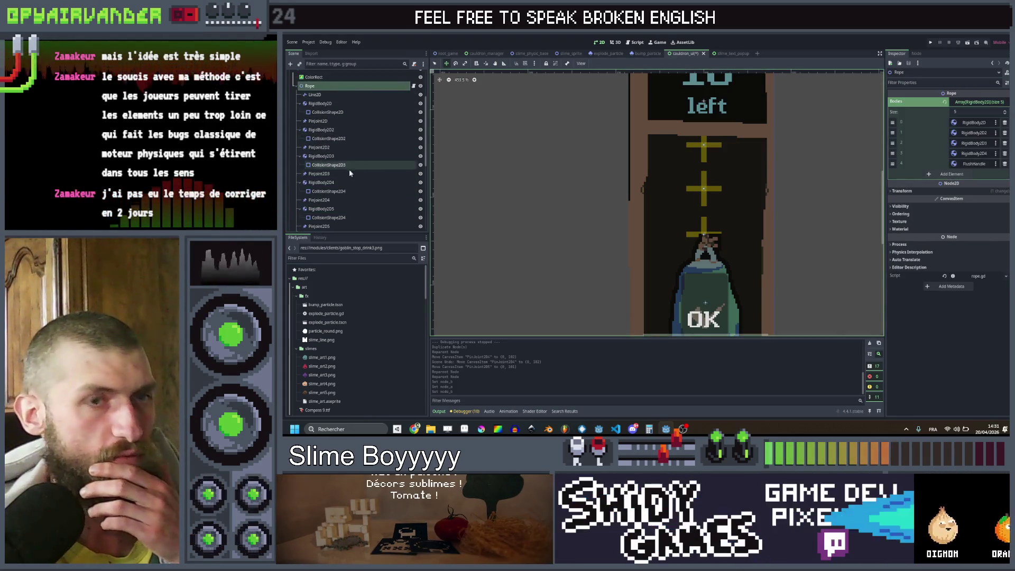
click(948, 174)
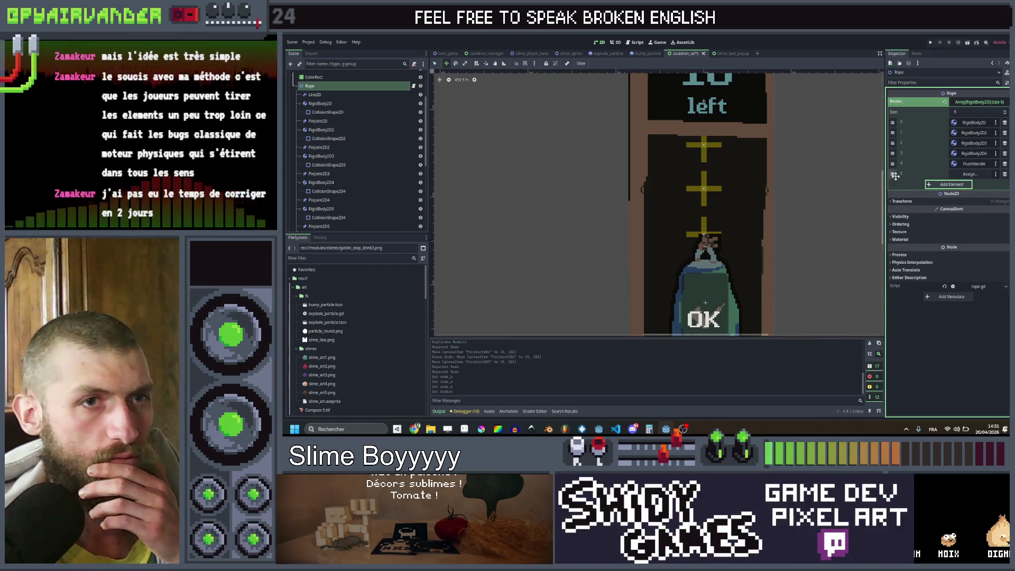
drag(895, 176, 896, 165)
mouse_move(322, 209)
mouse_down()
mouse_move(575, 180)
mouse_move(957, 167)
mouse_up()
key(ctrl+s)
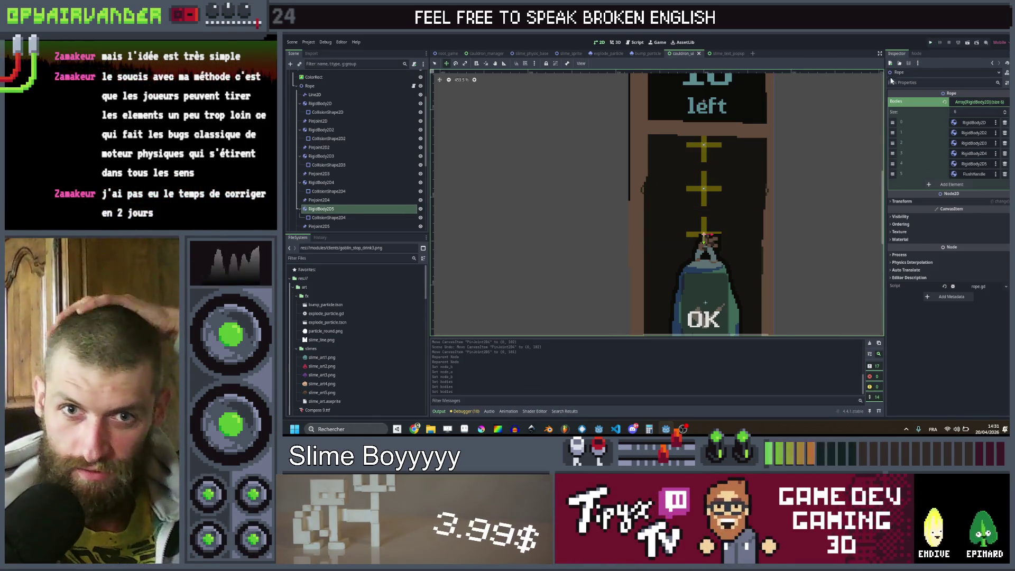
key(F5)
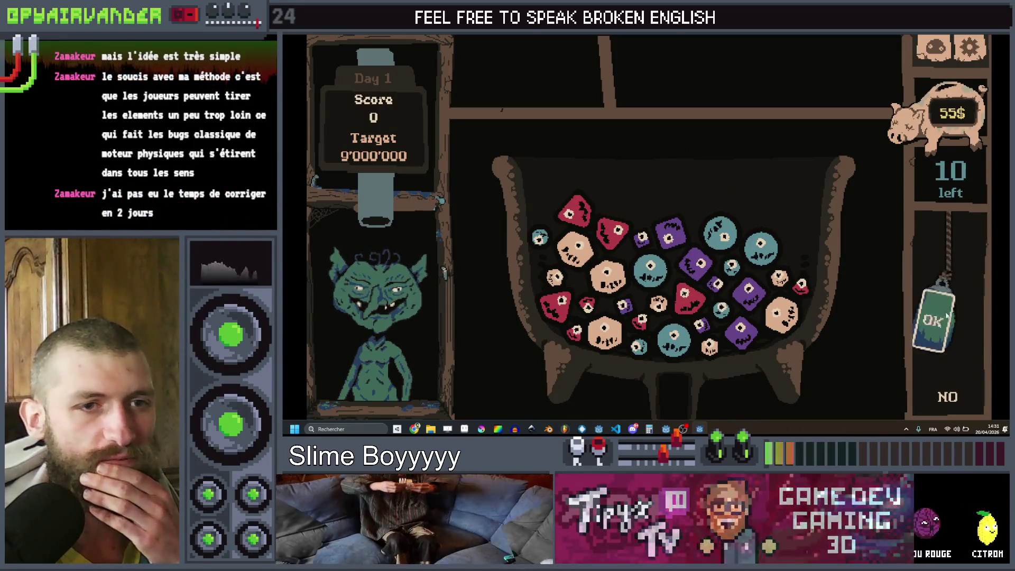
Drag the OK flush bag upward on the longer rope, then stop the game with F8
click(946, 316)
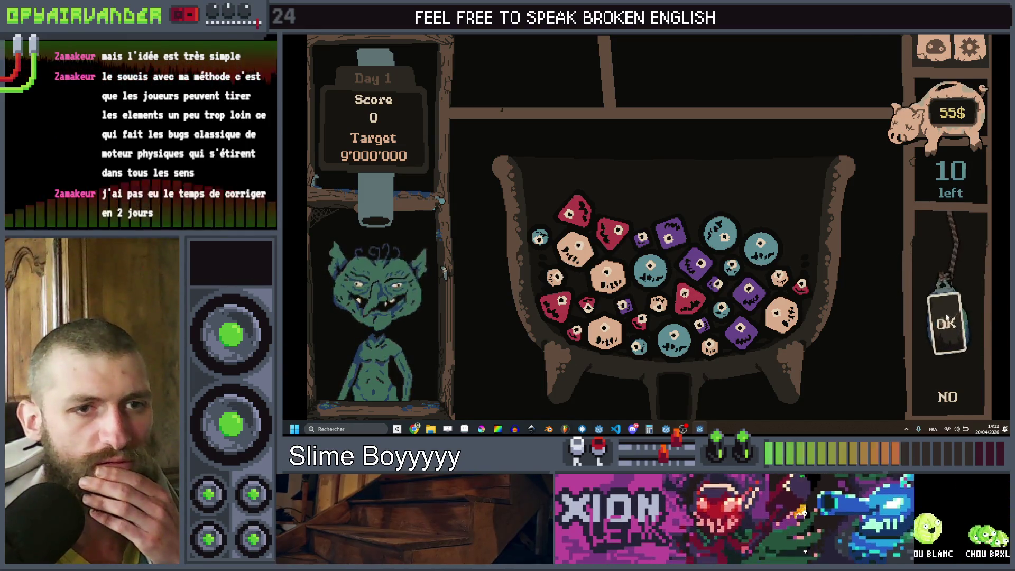
mouse_move(946, 320)
mouse_down()
mouse_move(941, 257)
mouse_move(940, 270)
mouse_up()
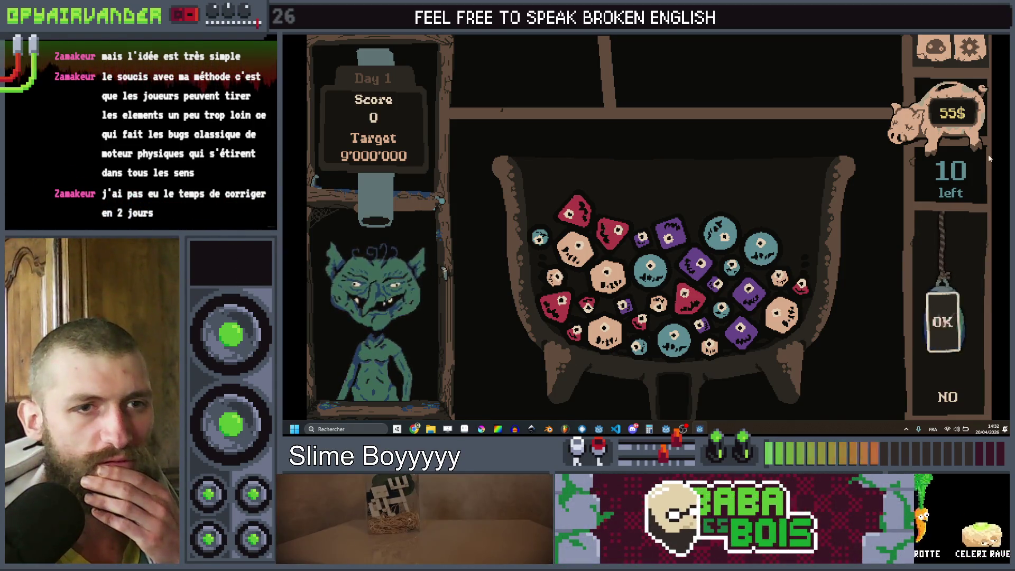
key(F8)
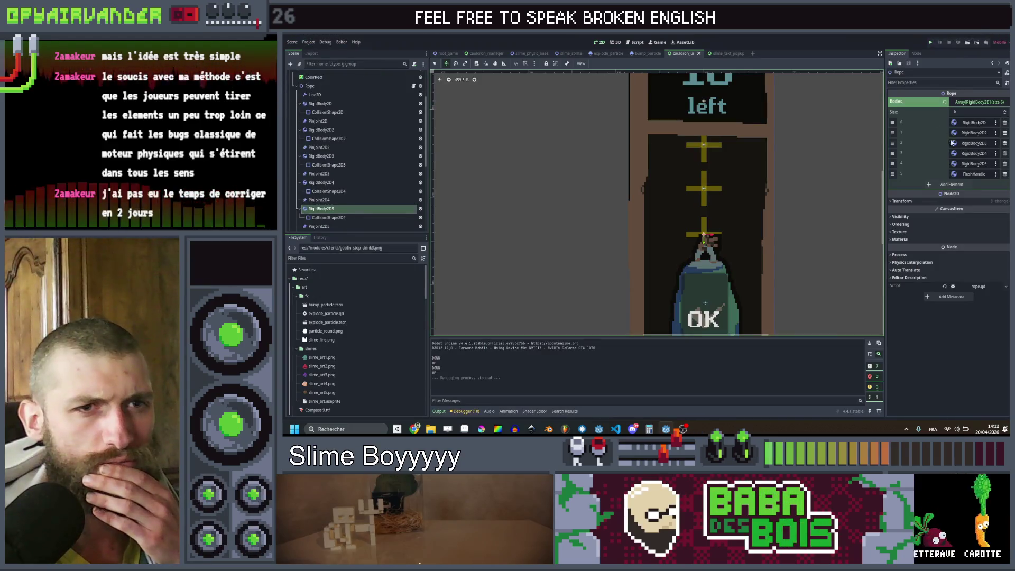
click(342, 185)
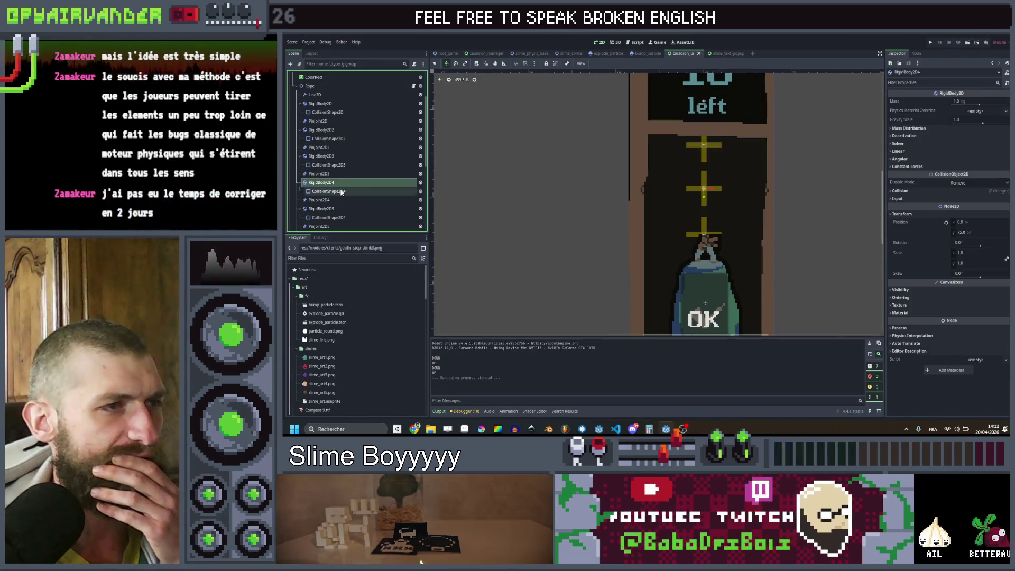
click(333, 211)
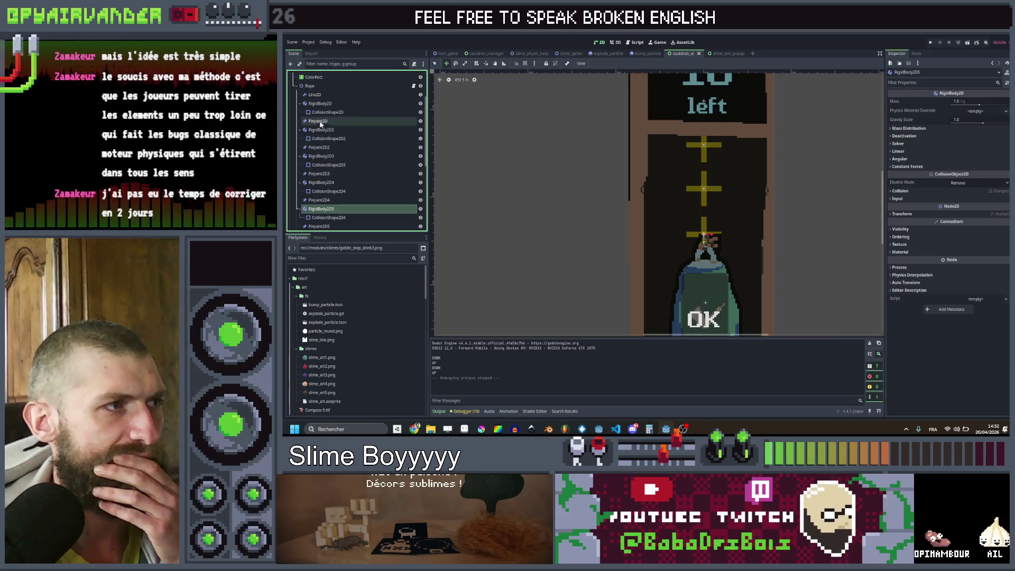
click(320, 104)
scroll(679, 187, up, 2)
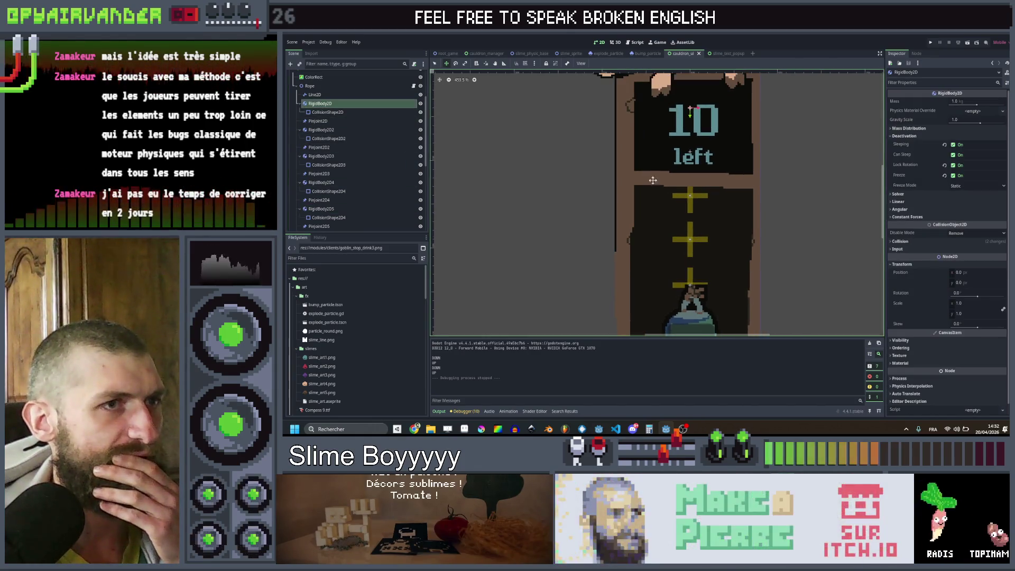
click(327, 131)
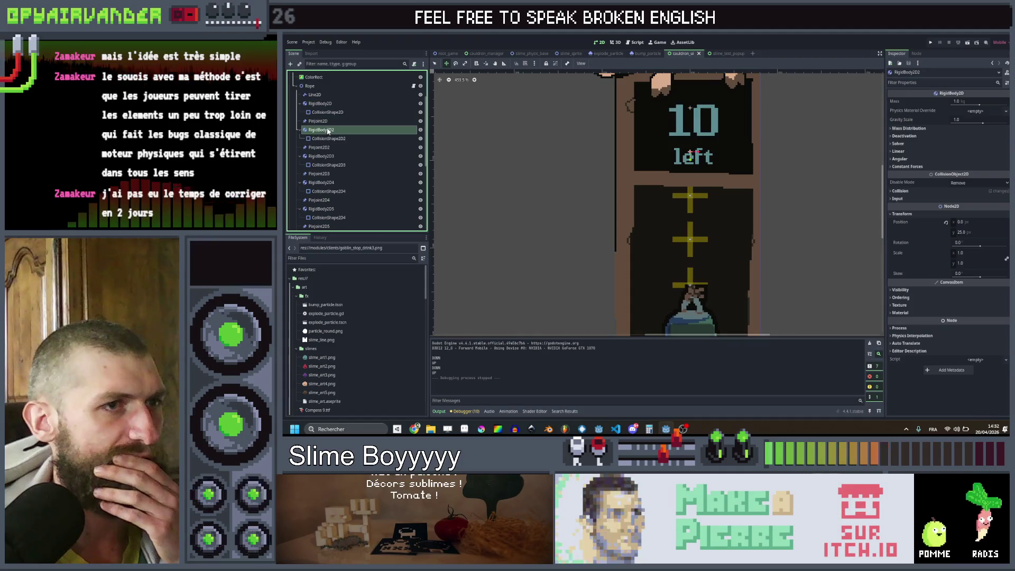
scroll(325, 159, down, 1)
click(324, 163)
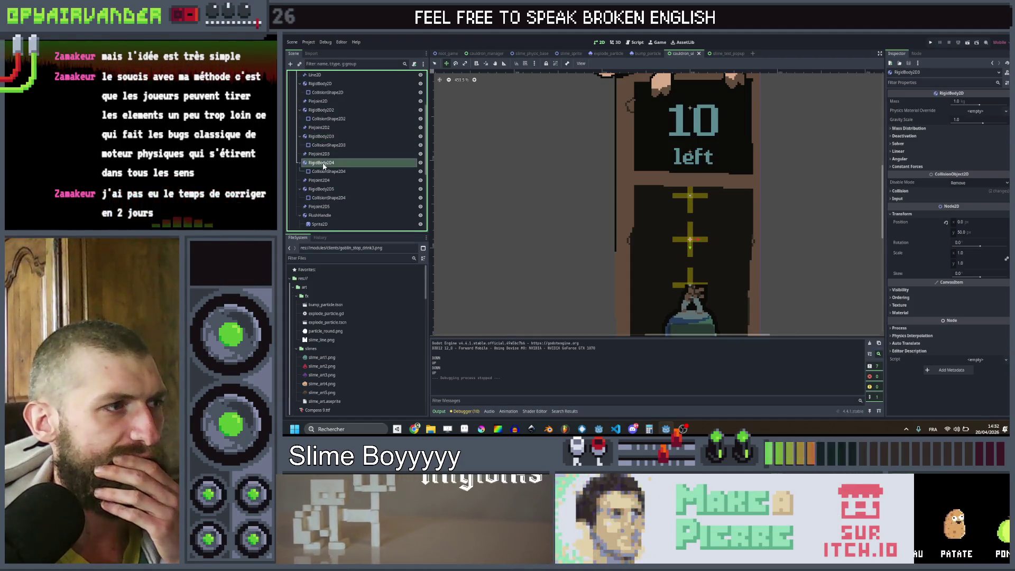
click(325, 190)
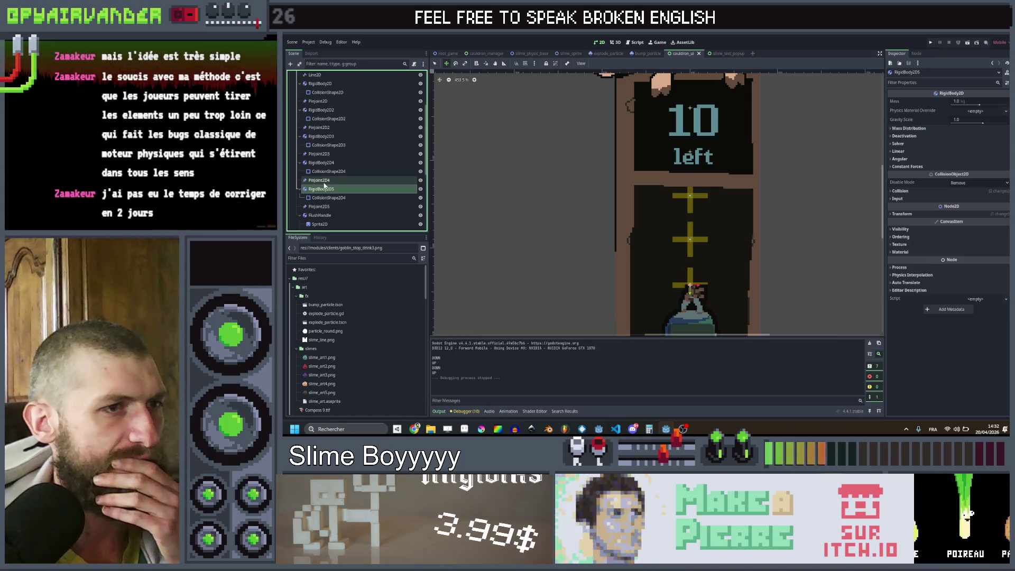
click(332, 217)
scroll(353, 169, down, 2)
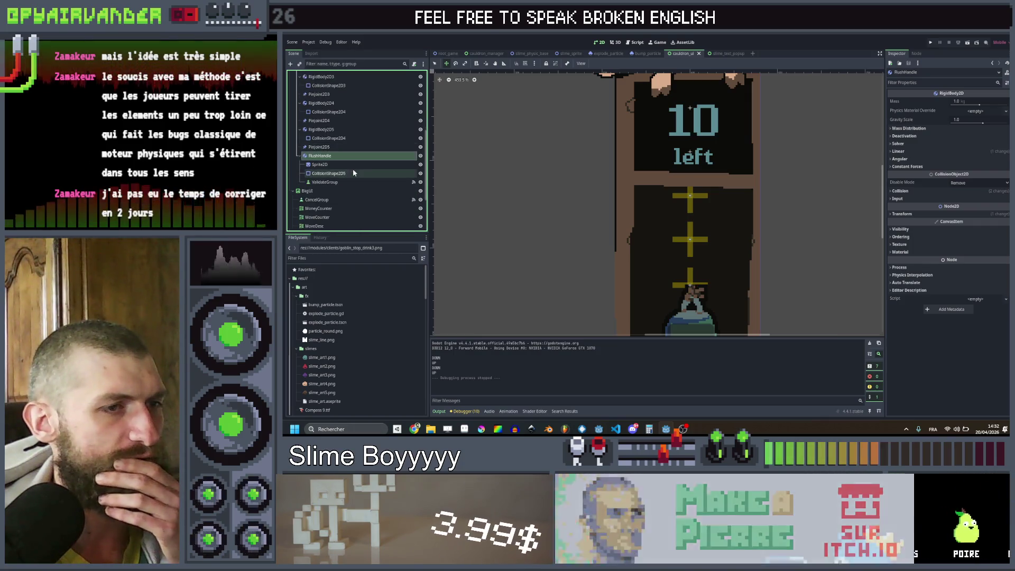
scroll(649, 159, down, 1)
scroll(649, 158, up, 1)
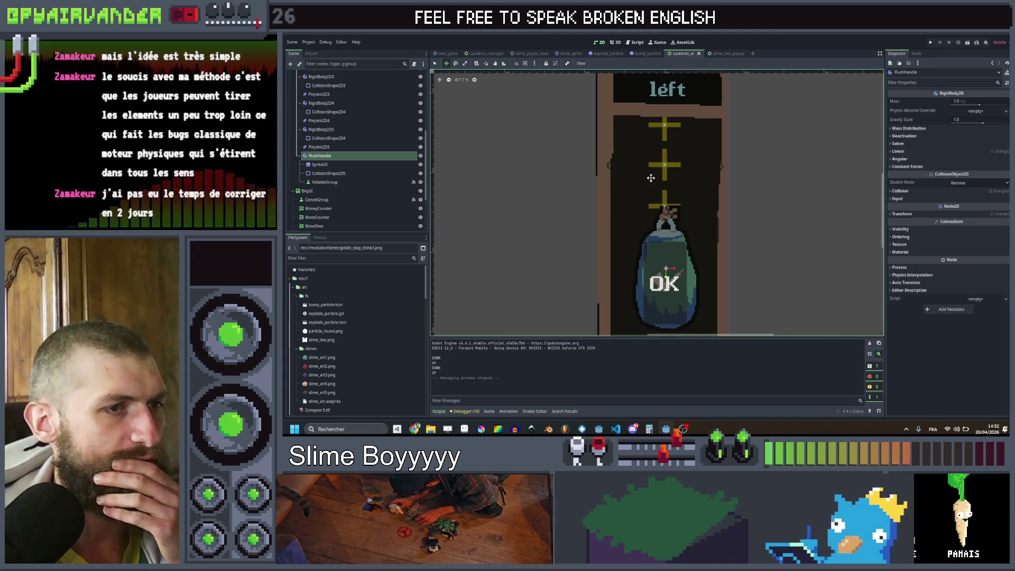
scroll(324, 105, up, 5)
click(317, 114)
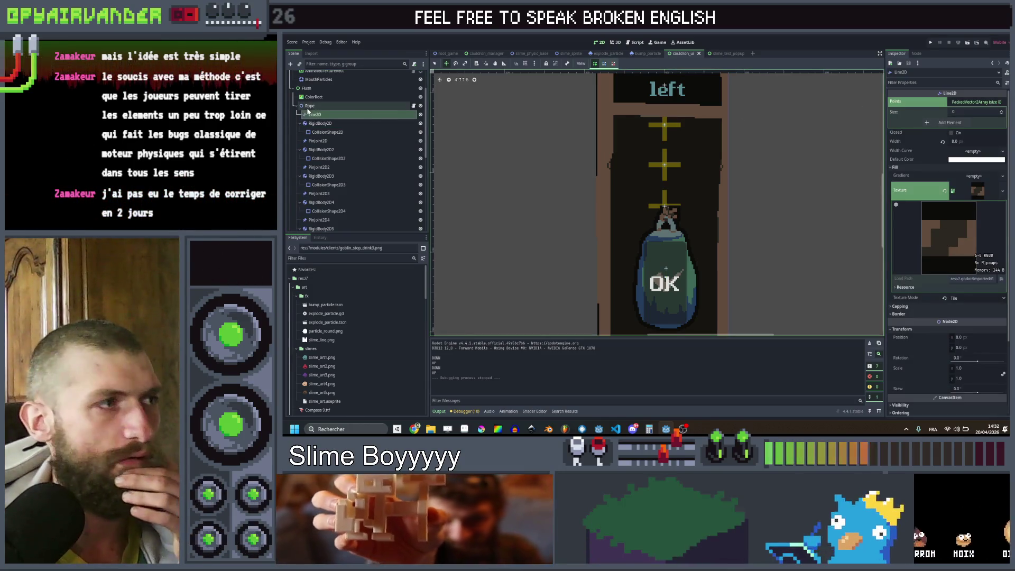
Remove FlushHandle from the Rope node's Bodies array
click(310, 105)
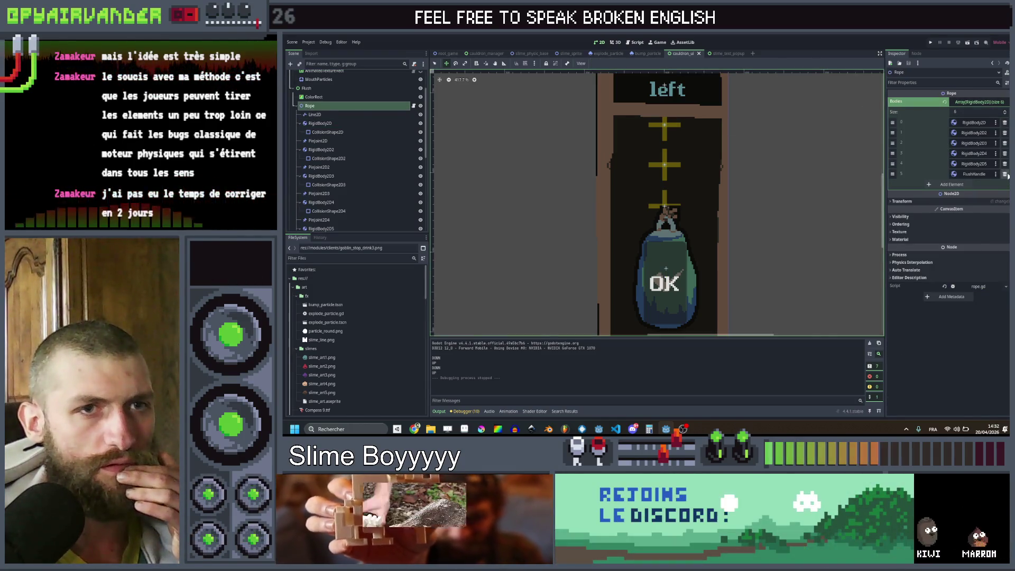
click(1004, 175)
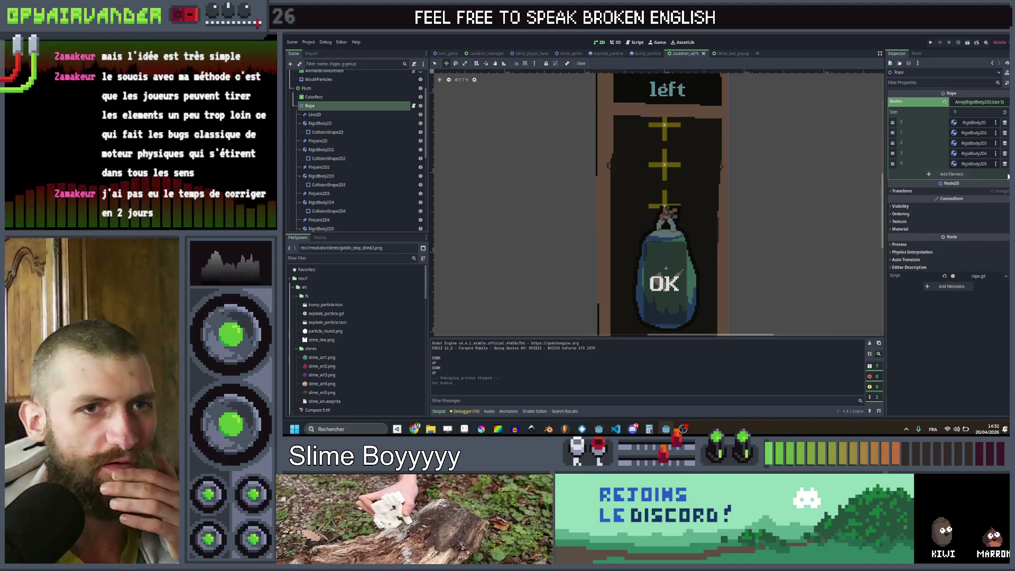
click(333, 114)
Set the rope Line2D's joint mode, begin cap and end cap to Round, and save the scene
scroll(934, 165, down, 3)
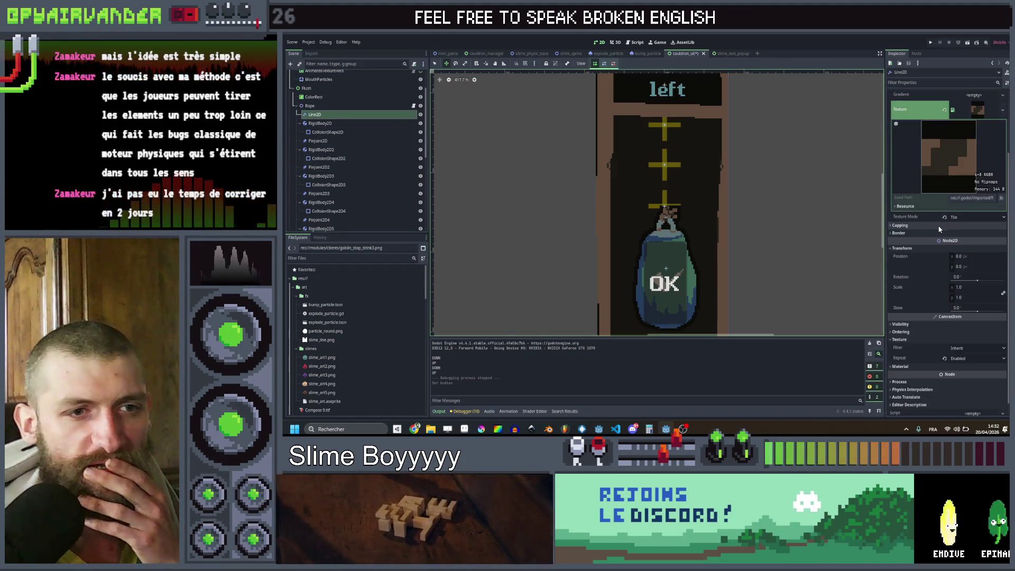
click(924, 232)
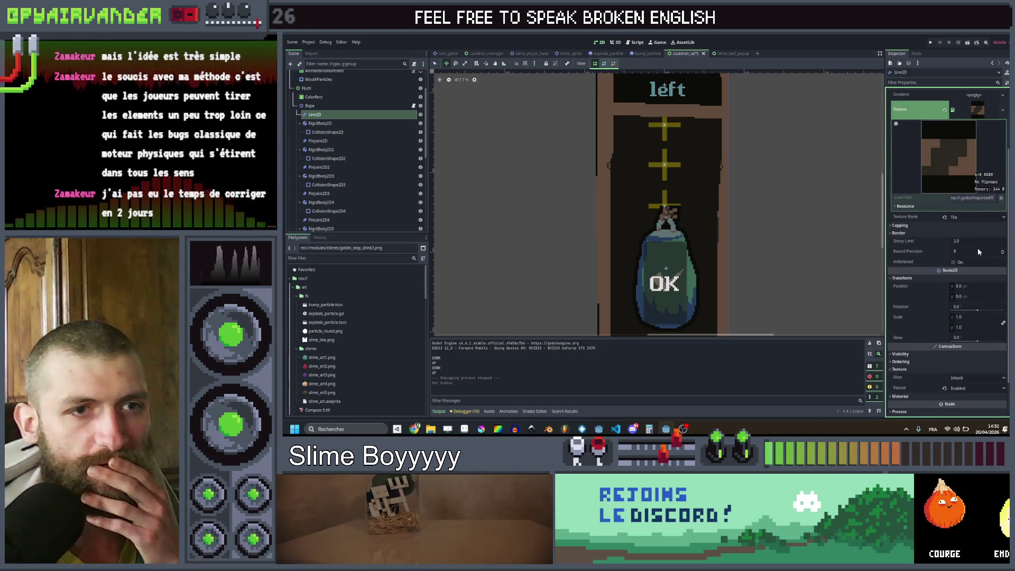
click(936, 231)
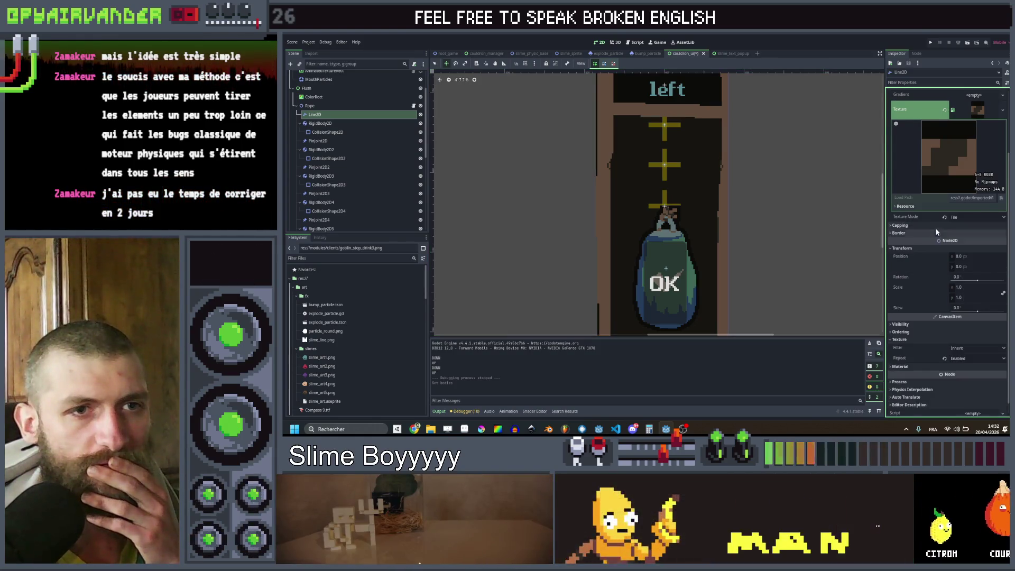
scroll(935, 229, up, 3)
scroll(935, 167, down, 2)
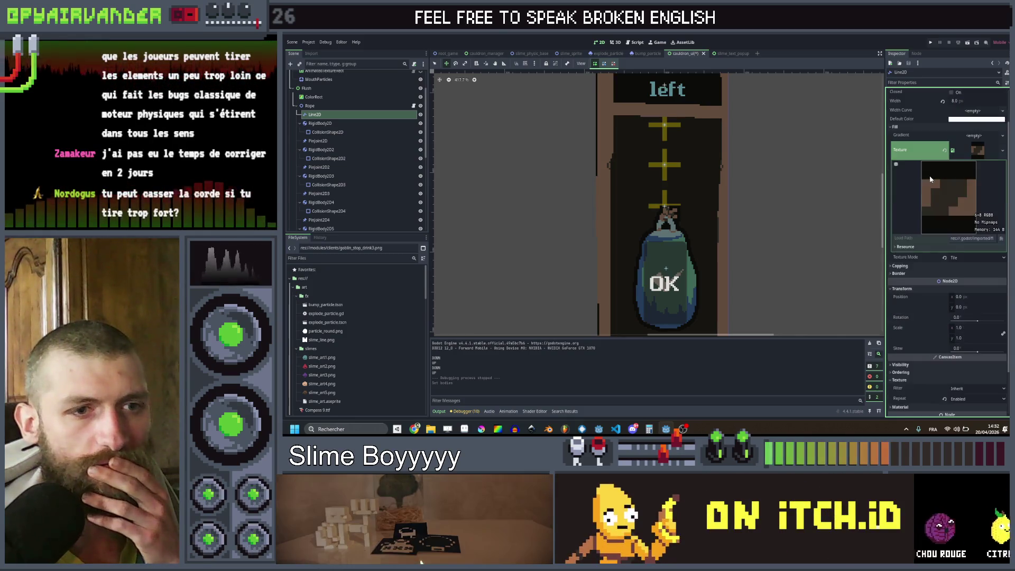
click(915, 264)
click(968, 274)
click(966, 299)
click(951, 294)
click(966, 320)
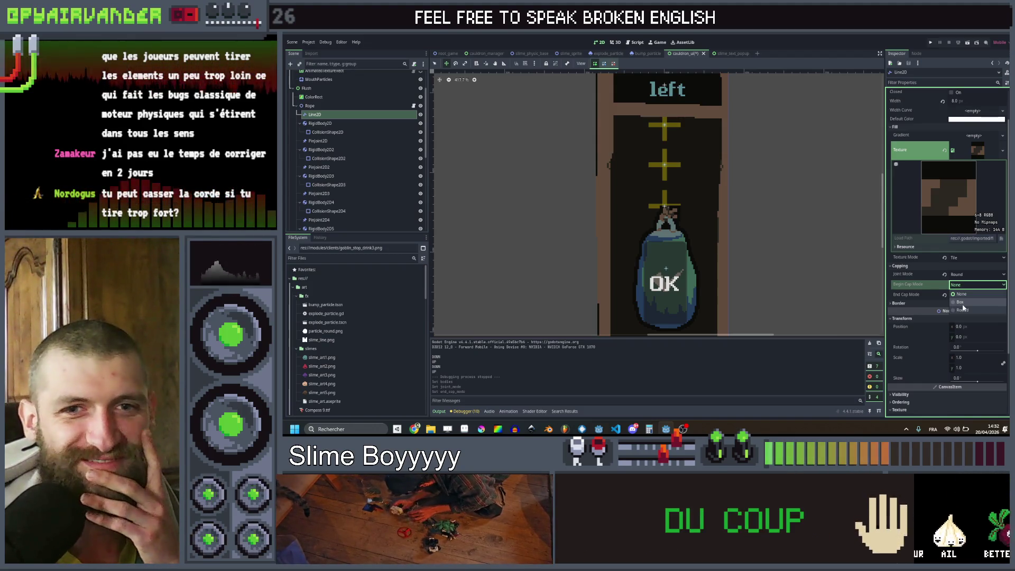
click(961, 309)
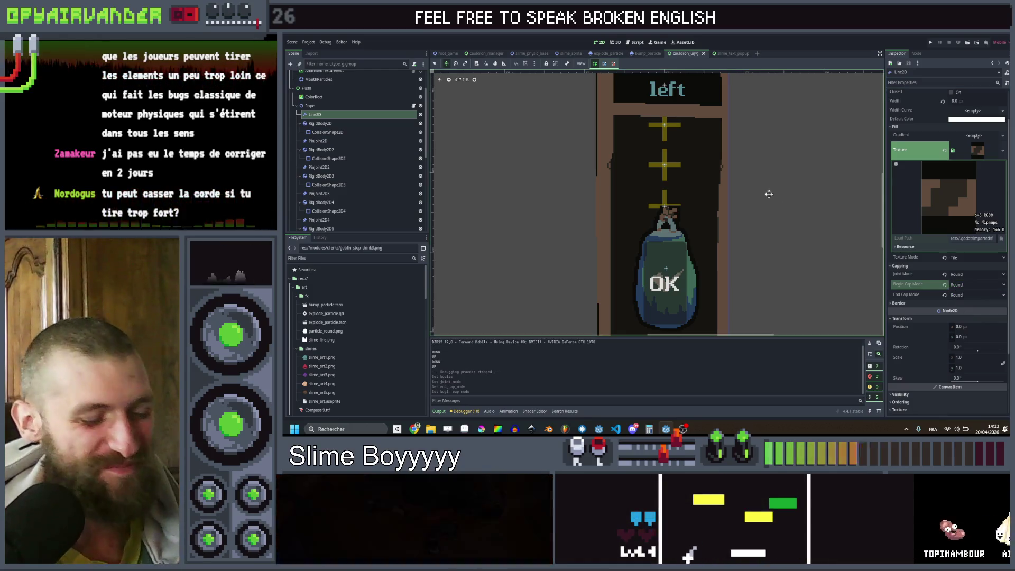
click(930, 42)
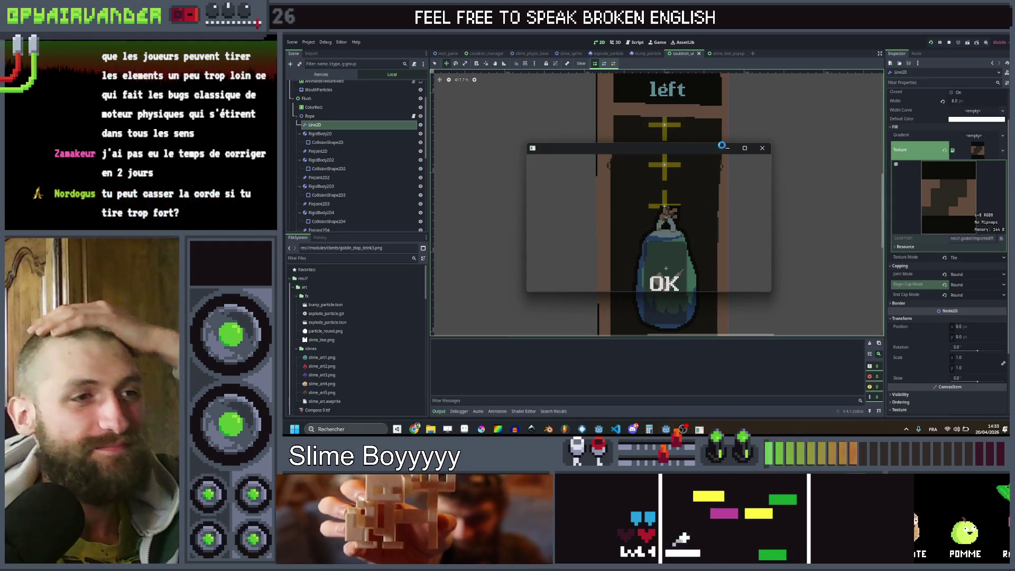
Maximize the game, pull the OK flush bag down on its round-capped rope, then stop with F8
click(744, 148)
mouse_move(954, 313)
mouse_down()
mouse_move(943, 341)
mouse_move(931, 307)
mouse_move(939, 354)
mouse_move(950, 310)
mouse_move(935, 370)
mouse_move(941, 327)
mouse_move(959, 317)
mouse_move(943, 316)
mouse_move(941, 378)
mouse_move(954, 328)
mouse_move(931, 316)
mouse_move(951, 325)
mouse_move(949, 334)
mouse_up()
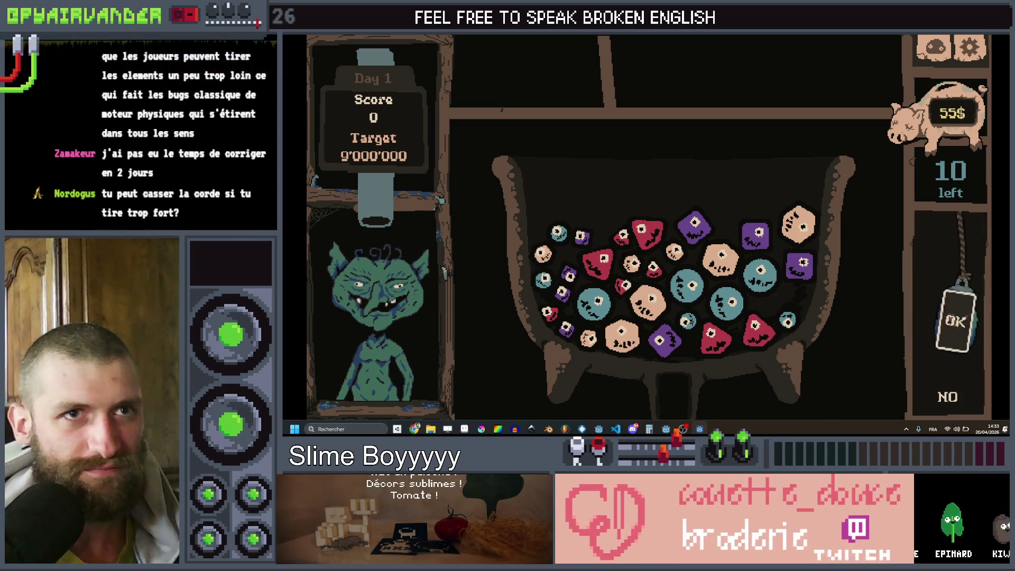
key(F8)
scroll(387, 169, down, 5)
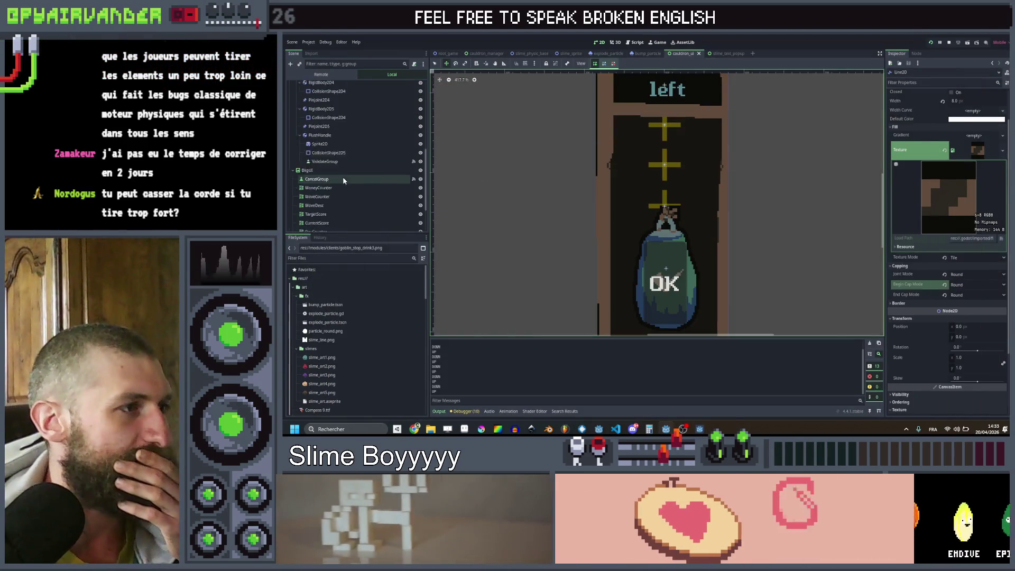
Move the flush bag sprite down about 37 px, raise FlushHandle about 39 px, and save
click(325, 156)
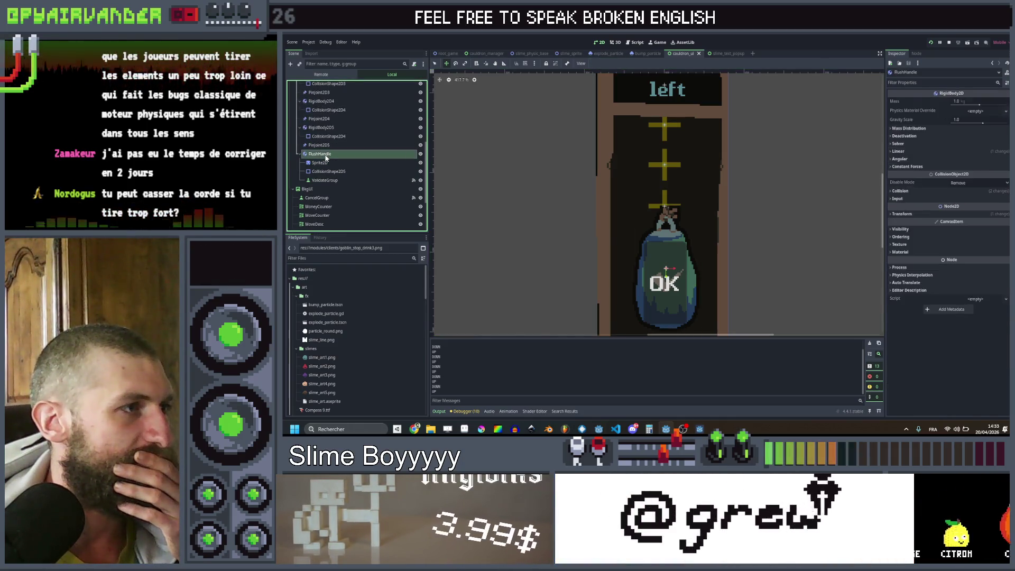
click(322, 163)
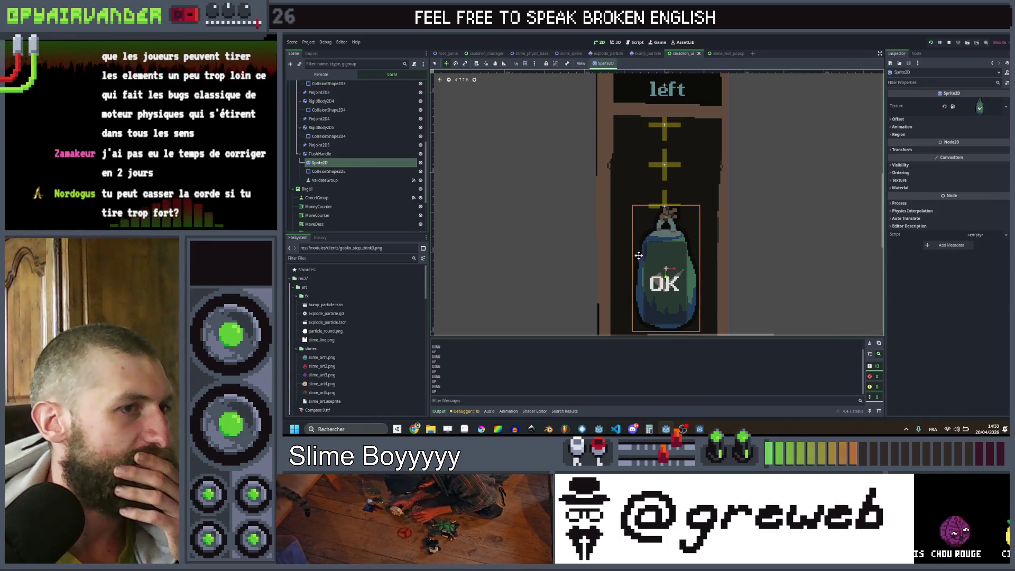
drag(667, 276, 665, 333)
click(672, 276)
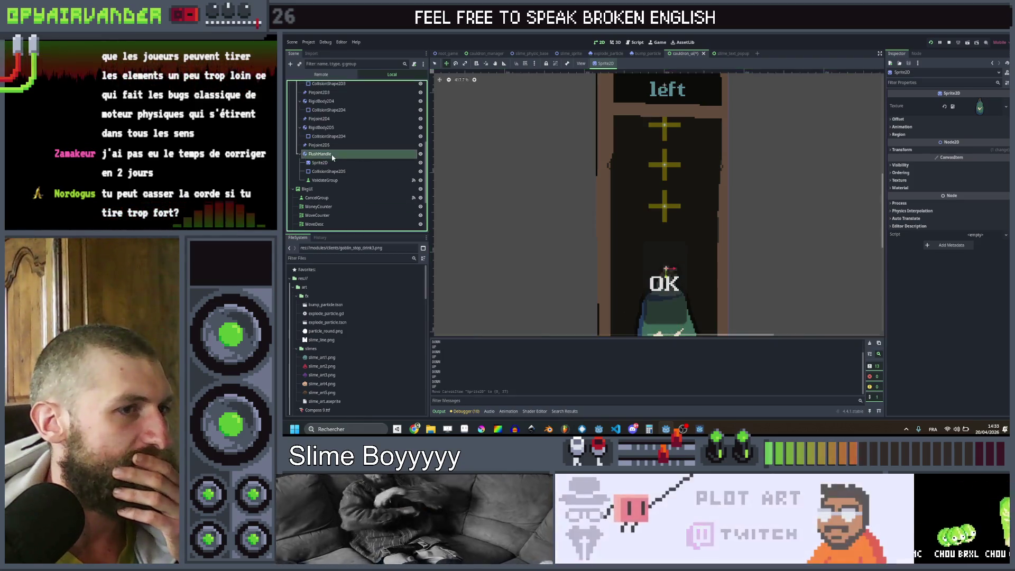
drag(667, 268, 664, 203)
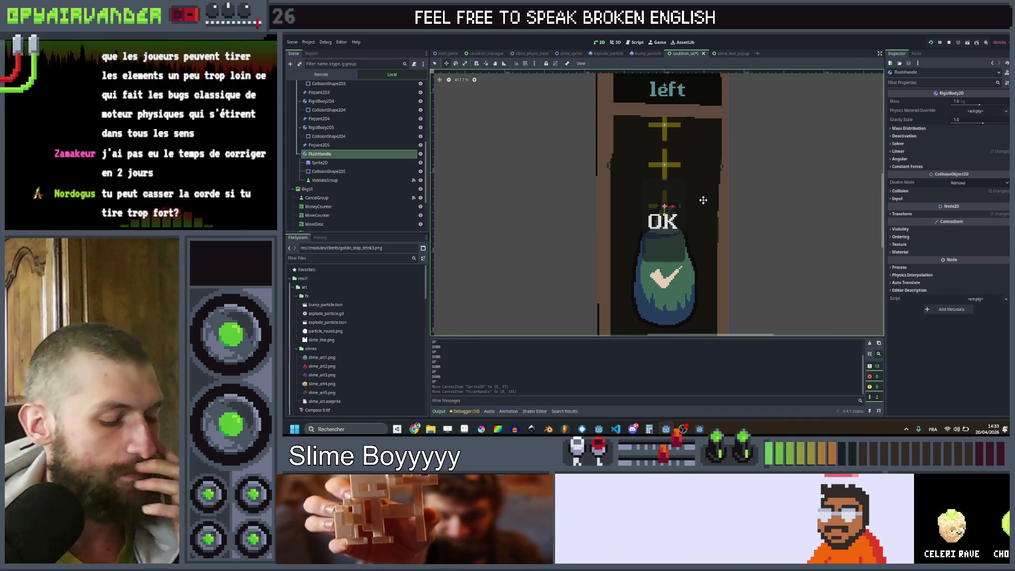
click(930, 42)
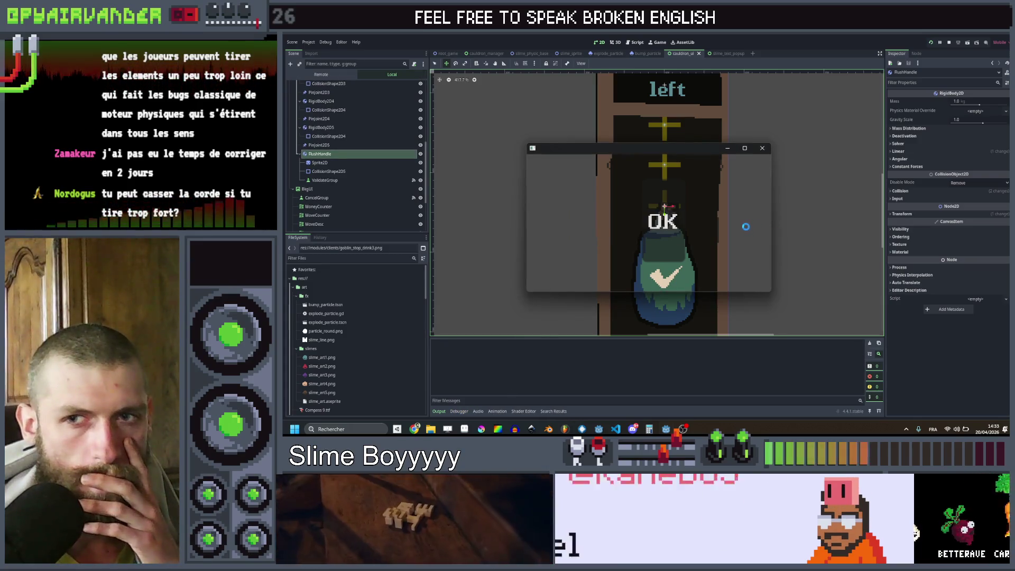
Maximize the game, tug the repositioned OK handle on its rope, then close the game
click(746, 148)
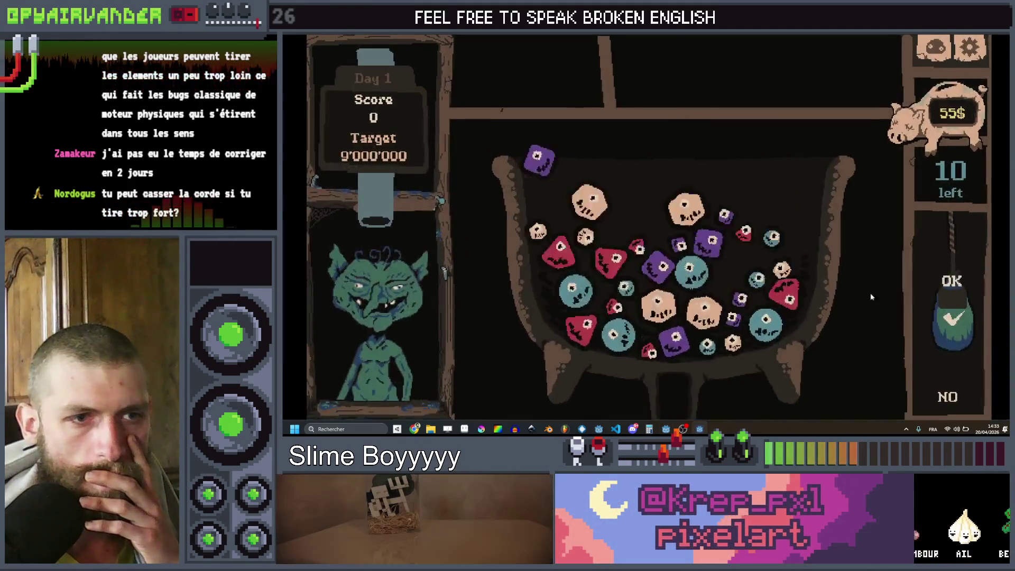
mouse_move(938, 344)
mouse_down()
mouse_move(949, 277)
mouse_move(954, 353)
mouse_move(960, 299)
mouse_move(988, 292)
mouse_move(906, 284)
mouse_move(973, 287)
mouse_move(925, 288)
mouse_move(957, 288)
mouse_up()
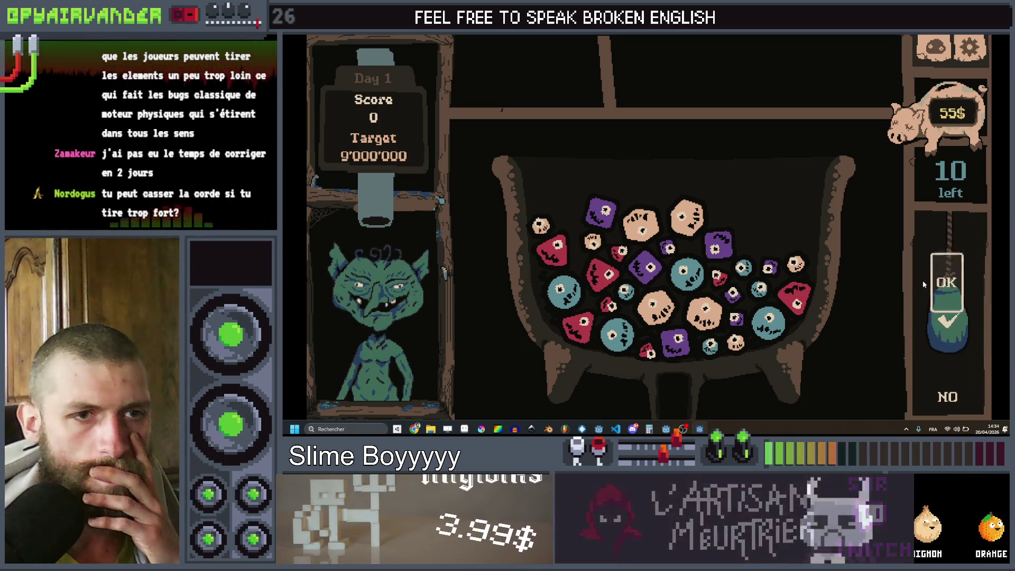
click(1001, 35)
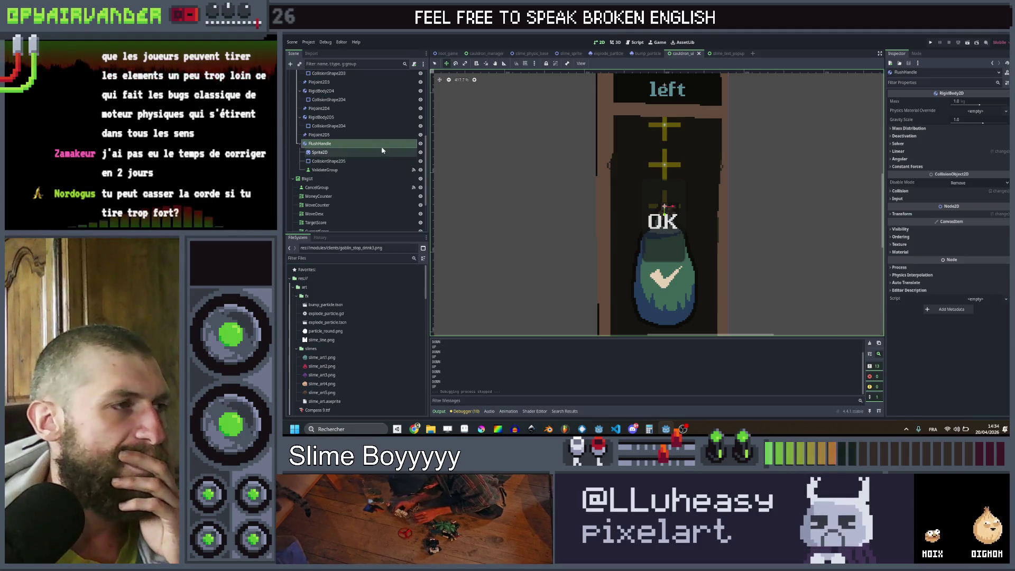
Add a sixth slot to the Rope node's Bodies array and assign FlushHandle to it
scroll(379, 121, up, 4)
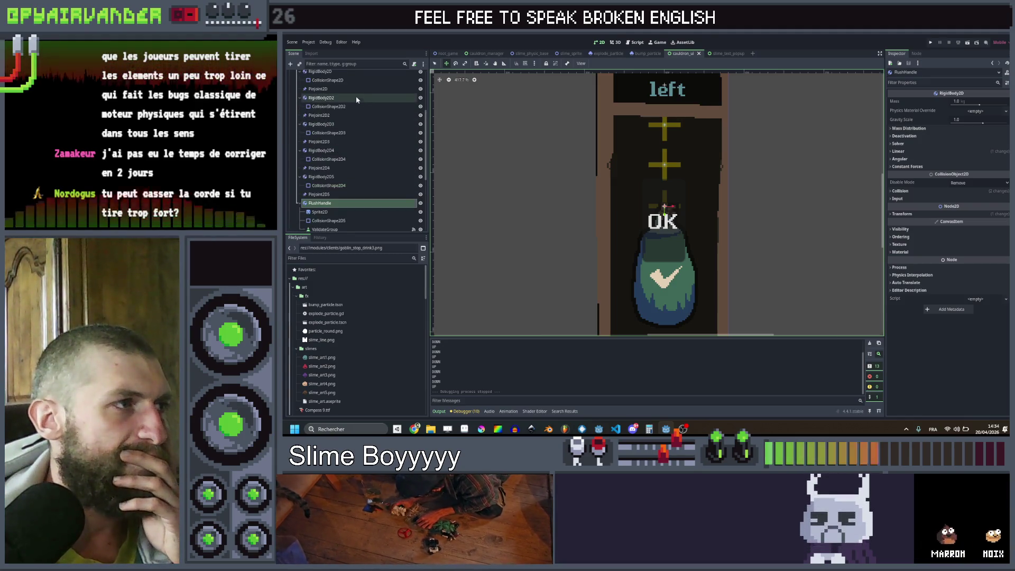
click(350, 93)
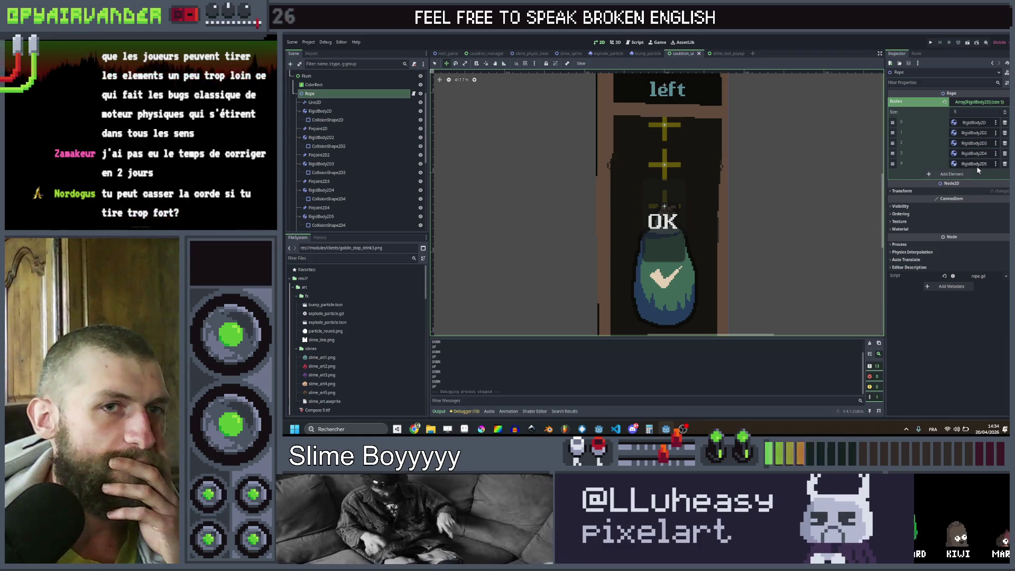
click(955, 175)
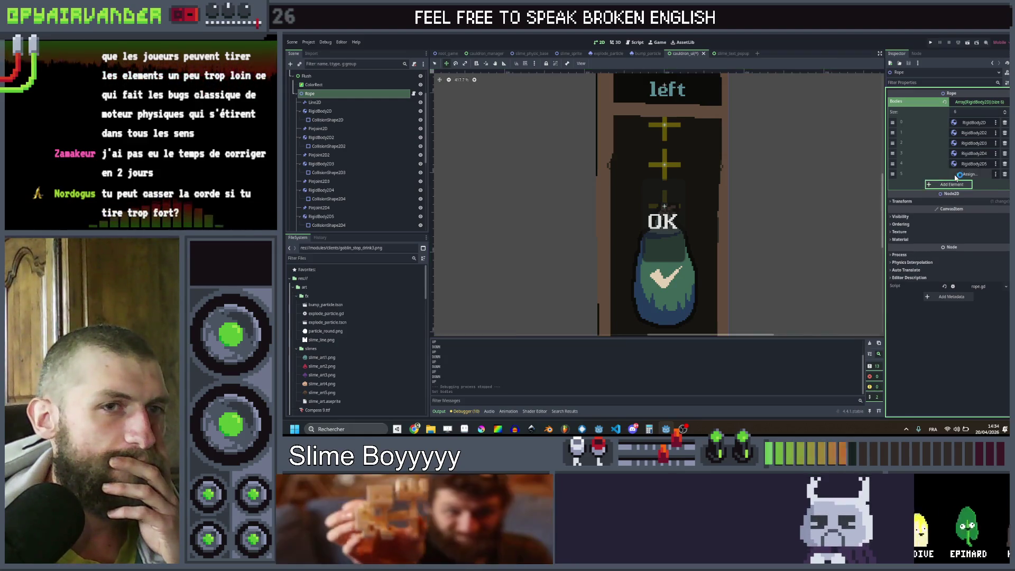
scroll(334, 205, down, 3)
drag(334, 205, 969, 173)
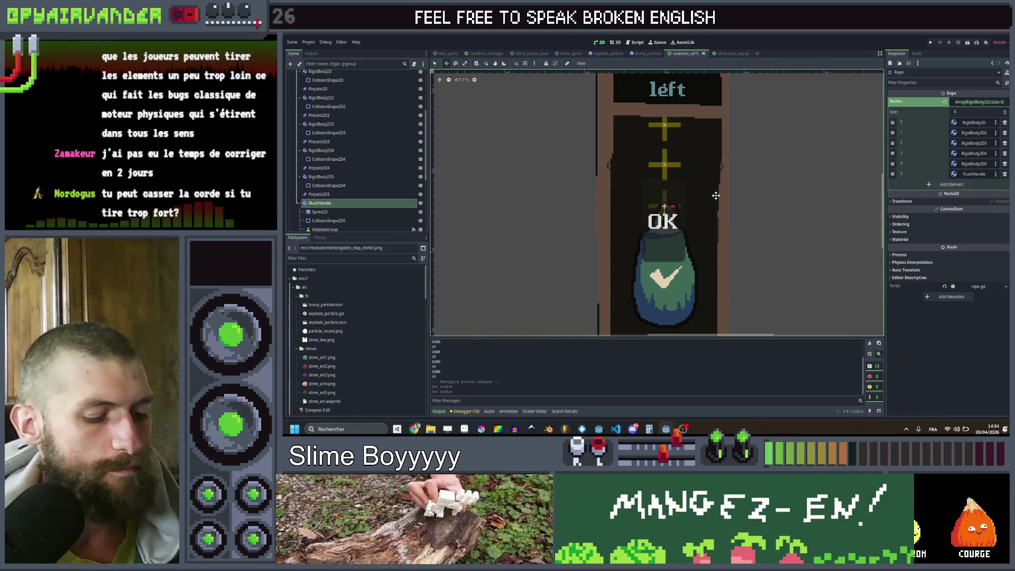
Save cauldron_ui, move the ValidateGroup OK button 32 px down onto the bag, and save again
key(ctrl+s)
scroll(331, 180, down, 1)
scroll(331, 180, down, 1)
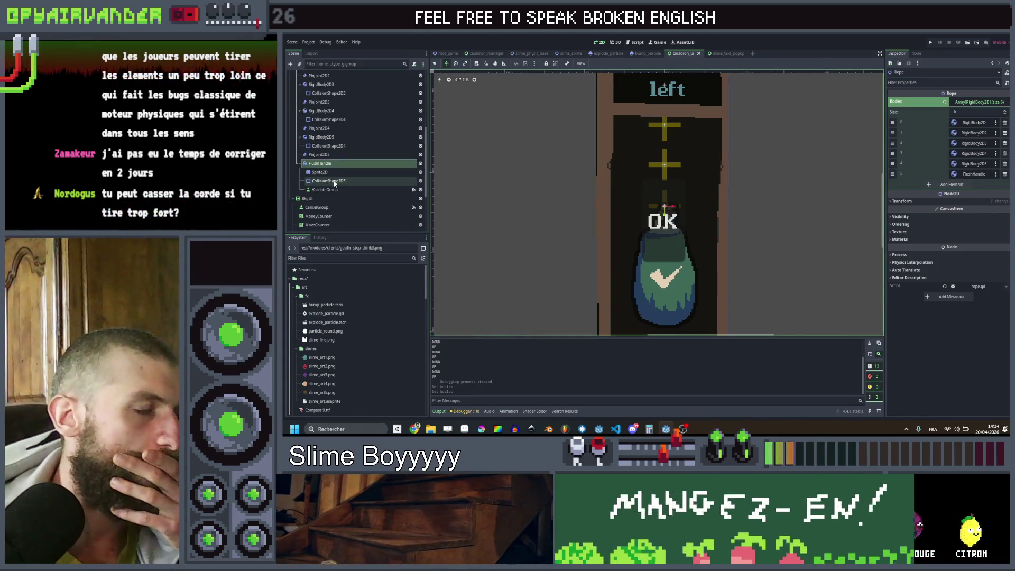
click(351, 193)
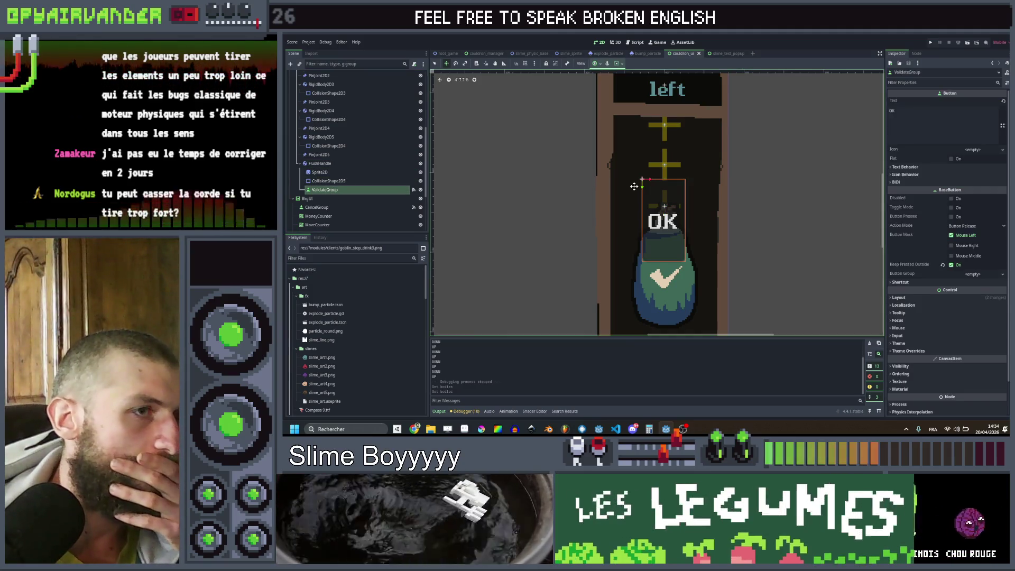
drag(641, 186, 644, 239)
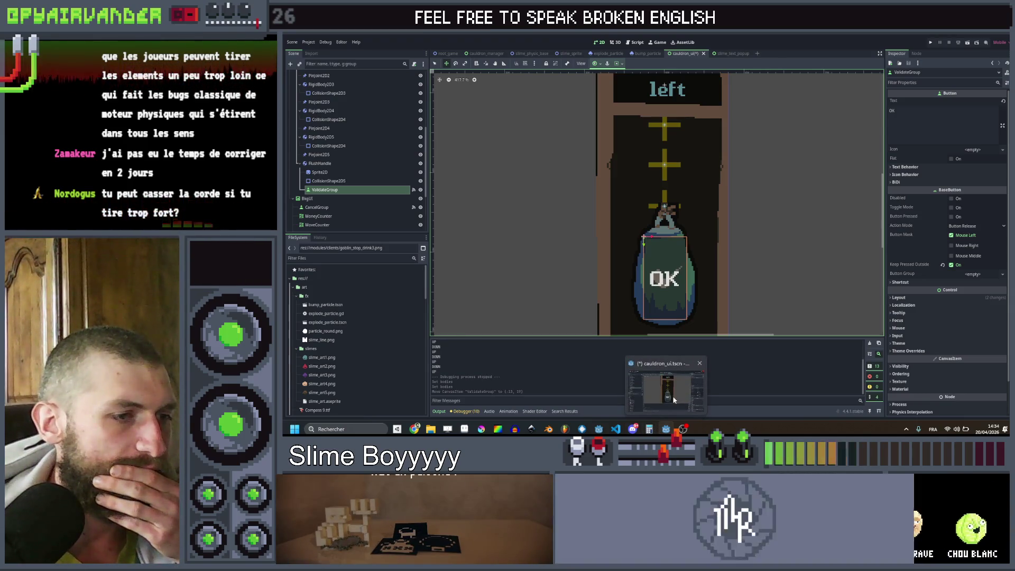
mouse_move(619, 431)
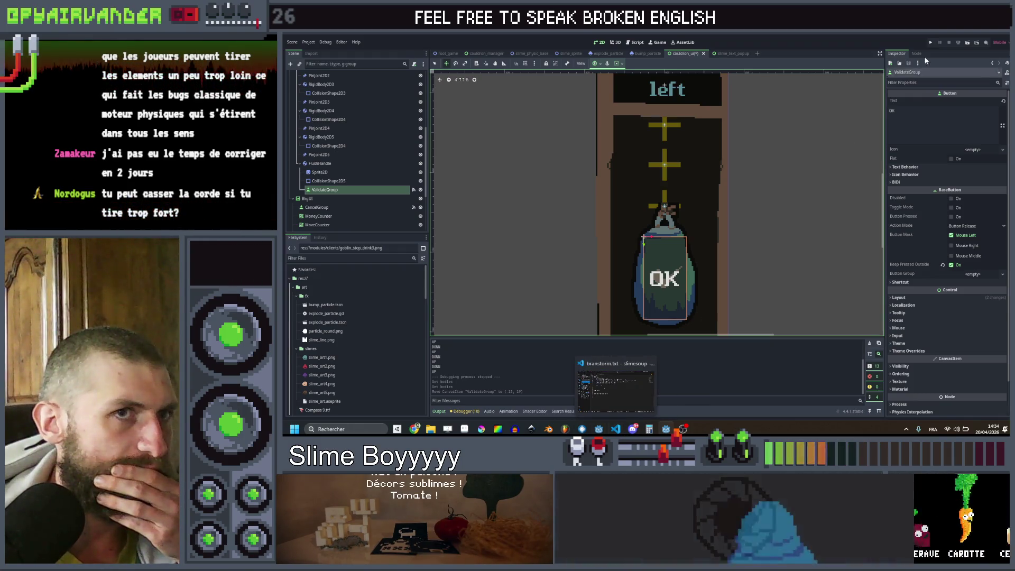
key(ctrl+s)
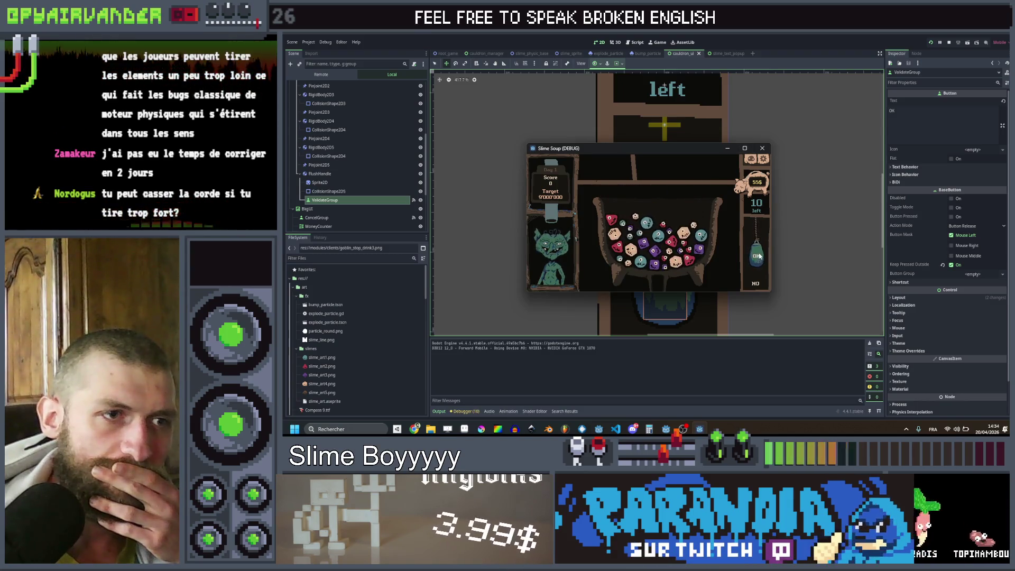
Swing the OK rope handle in the running game, then close the game window
mouse_move(767, 253)
mouse_down()
mouse_move(757, 245)
mouse_move(754, 258)
mouse_up()
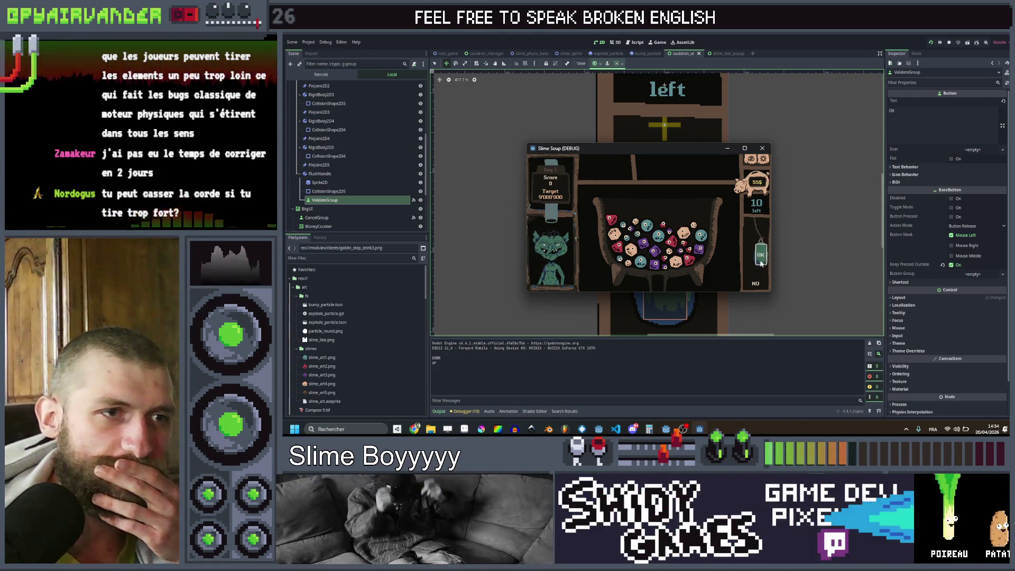
click(767, 150)
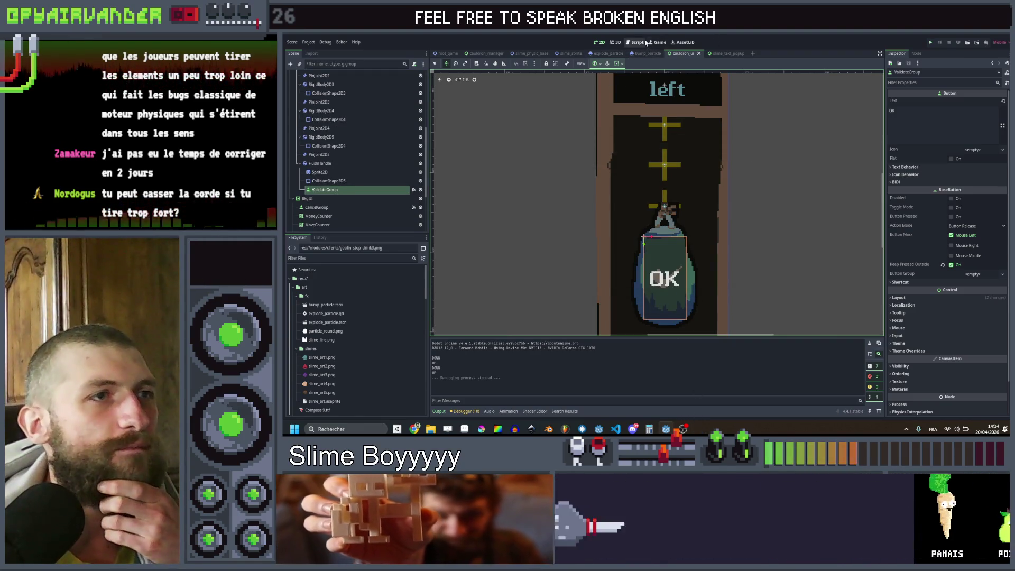
In Rope.gd, duplicate the target_mouse line into a new 'var target_mouse_offset : Vector2' declaration
click(635, 42)
scroll(661, 152, up, 2)
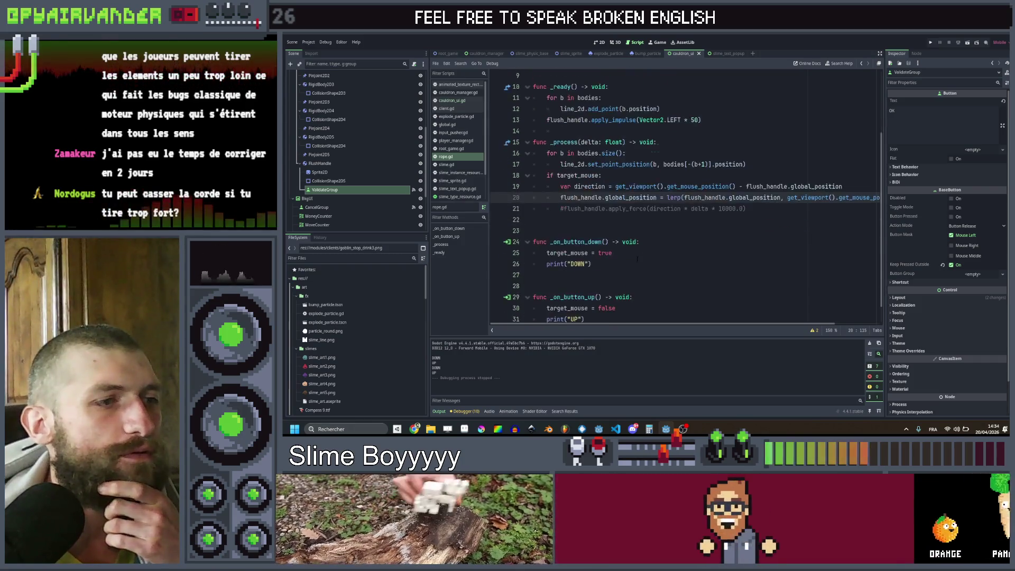
click(661, 153)
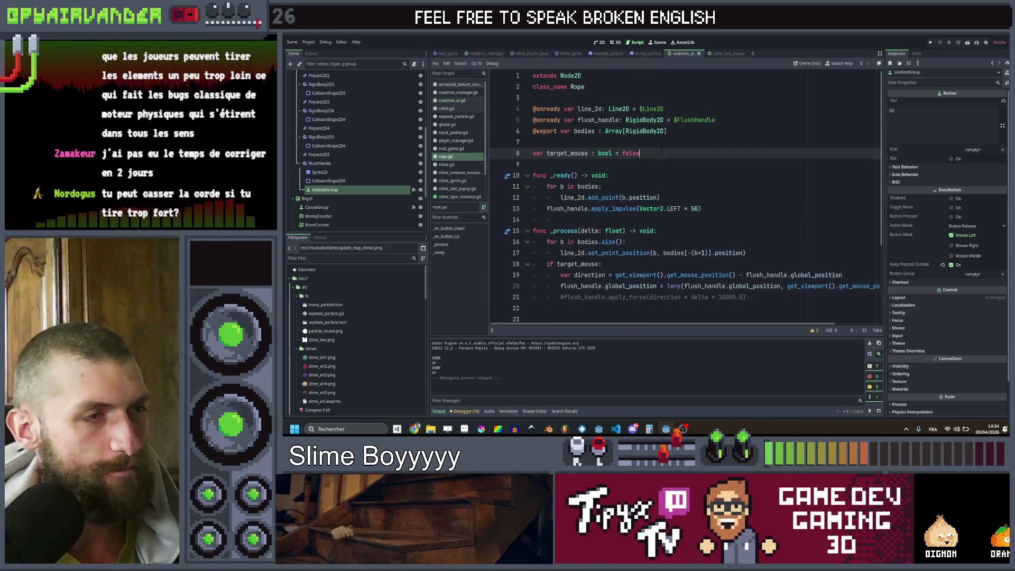
key(ctrl+shift+d)
key(ctrl+Left)
text(_)
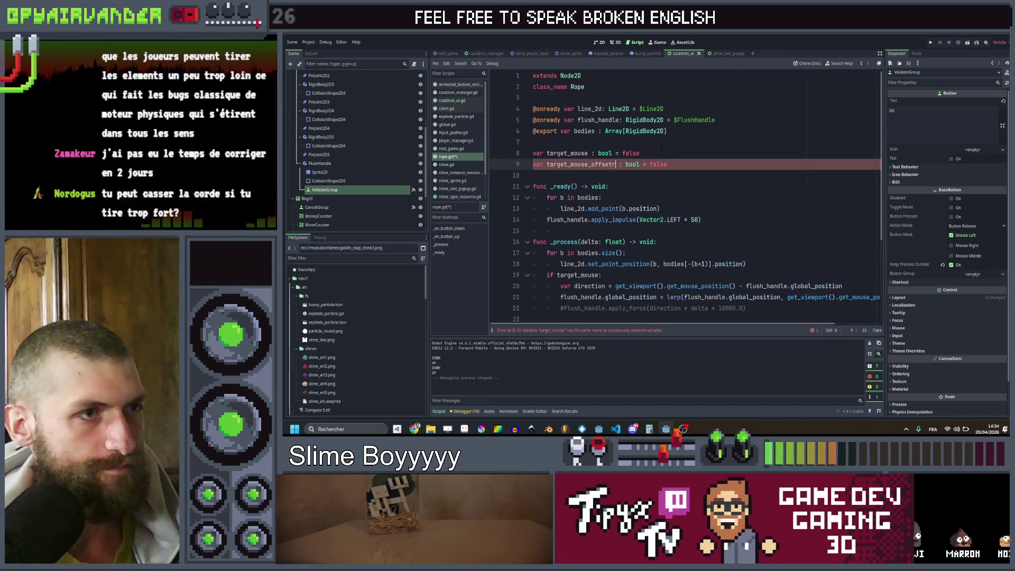
key(BackSpace)
key(ctrl+BackSpace)
key(ctrl+BackSpace)
key(ctrl+BackSpace)
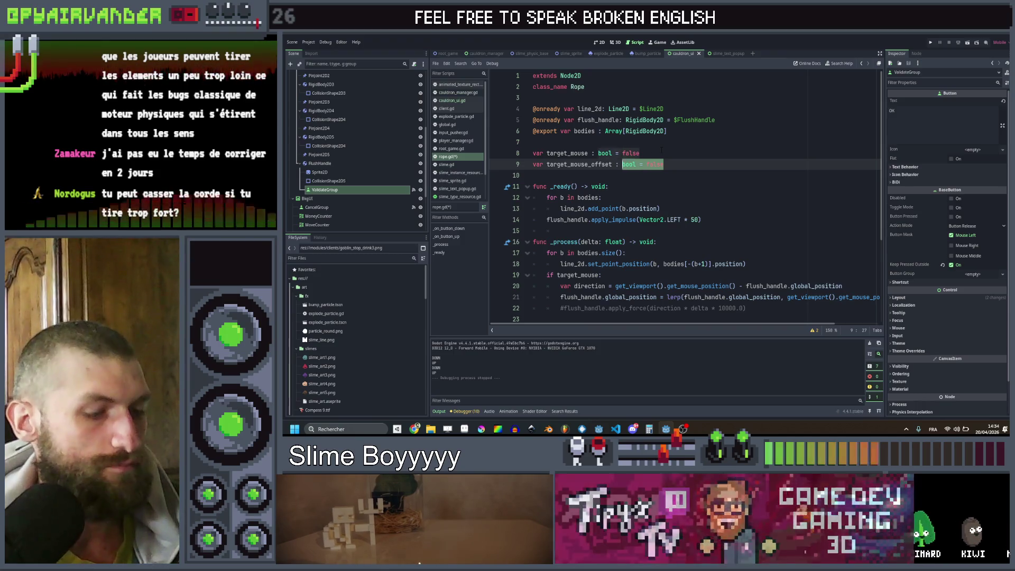
text(Vector2)
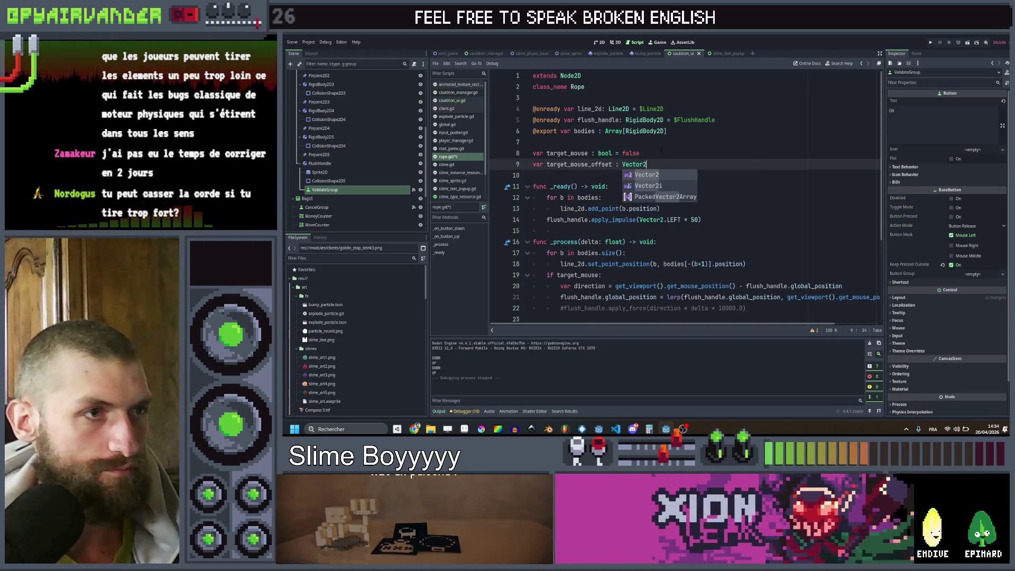
click(730, 145)
Move the old direction calculation into _on_button_down, assigning target_mouse_offset as mouse minus handle position
scroll(731, 145, down, 1)
drag(851, 254, 560, 253)
key(ctrl+c)
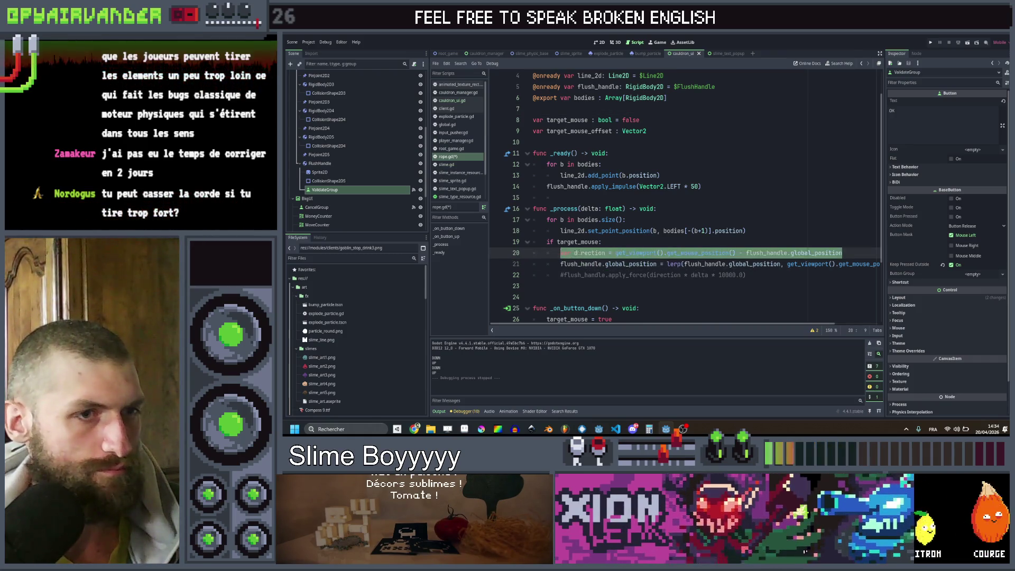
key(BackSpace)
key(BackSpace)
key(BackSpace)
scroll(633, 244, down, 2)
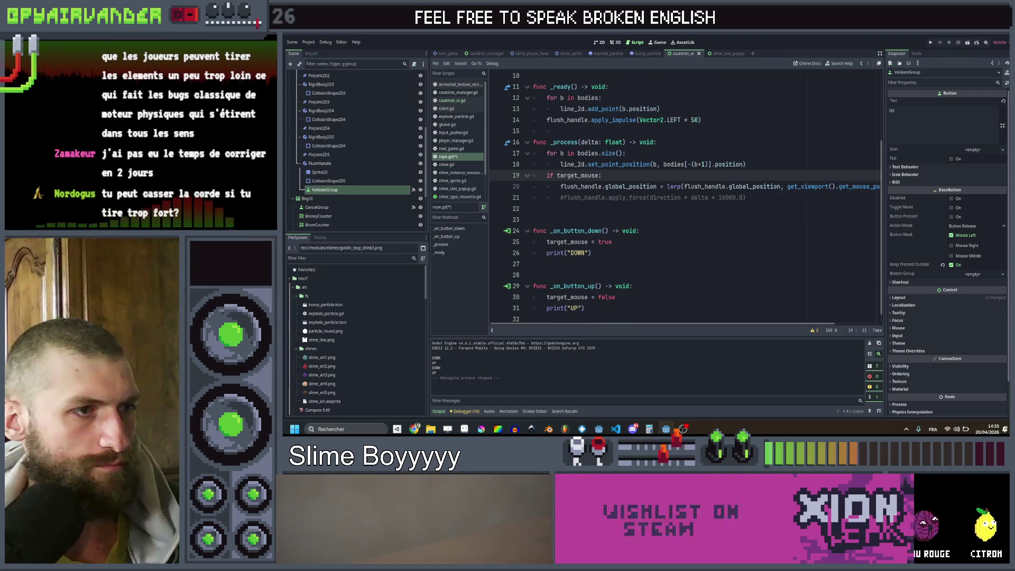
click(633, 245)
key(Return)
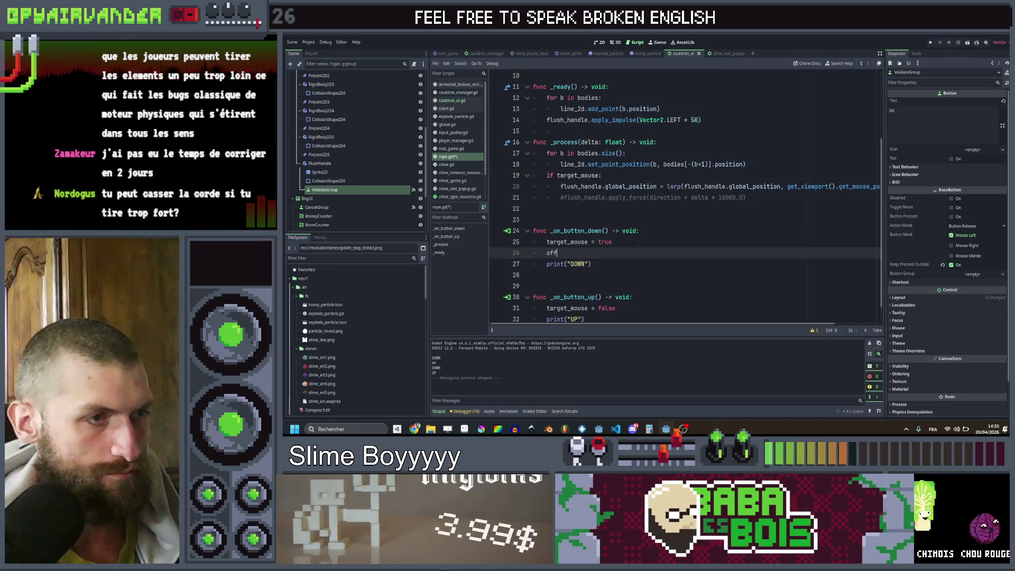
key(Return)
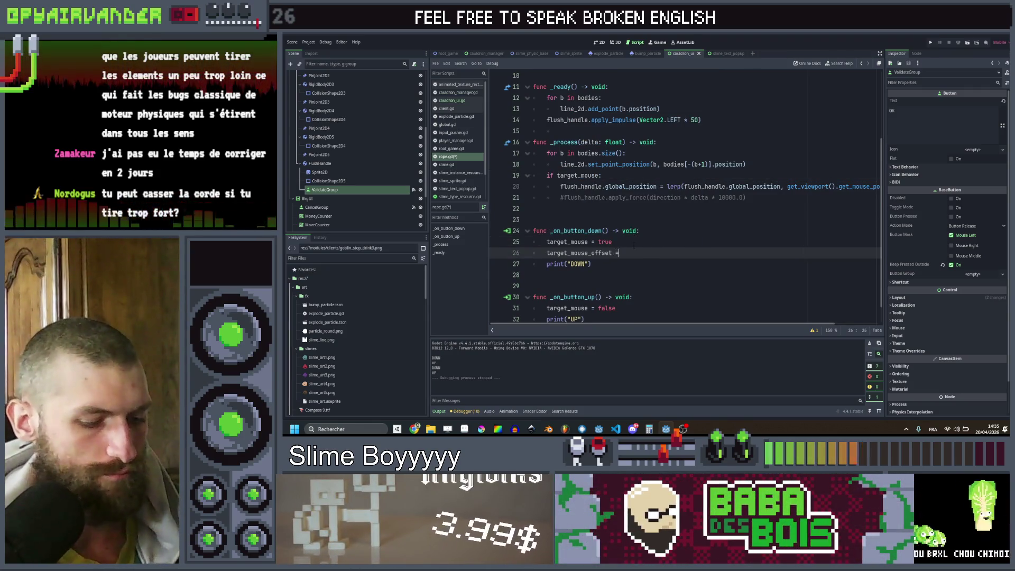
key(ctrl+v)
key(ctrl+Left)
key(ctrl+Left)
key(ctrl+Left)
key(ctrl+shift+Left)
key(ctrl+shift+Left)
key(ctrl+shift+Left)
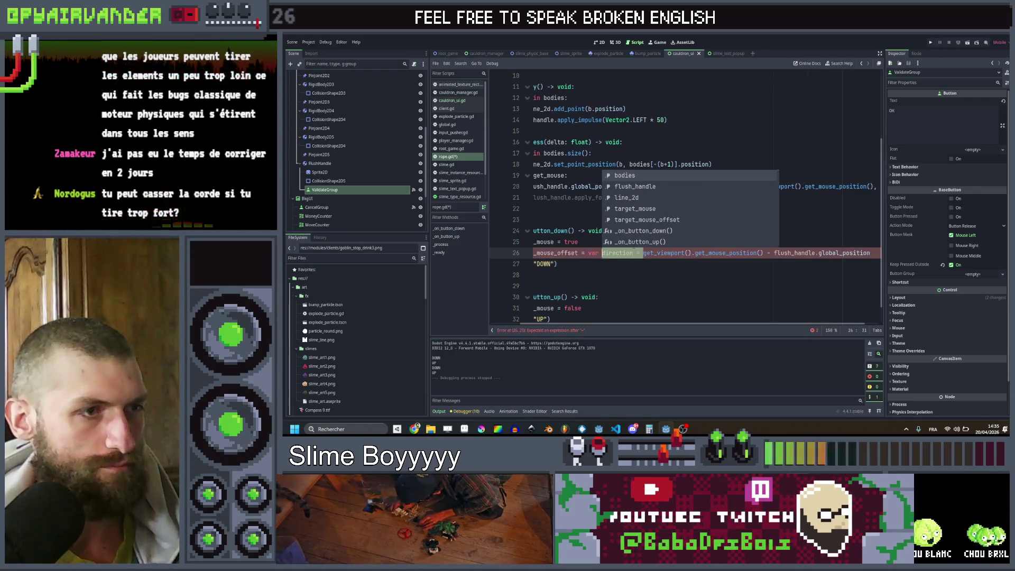
click(779, 142)
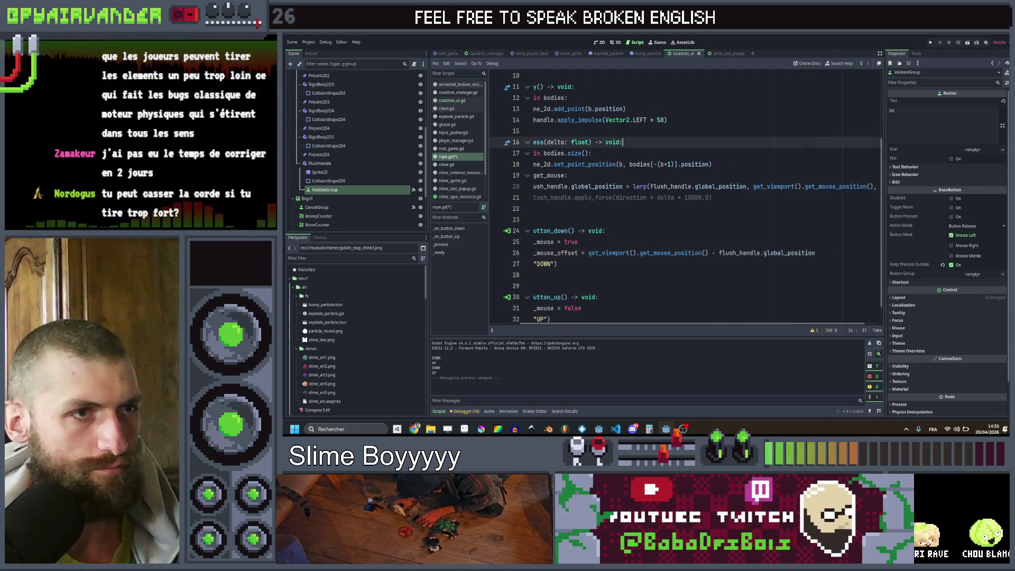
Add target_mouse_offset to the mouse position in the lerp, save the script, and run the game
click(860, 186)
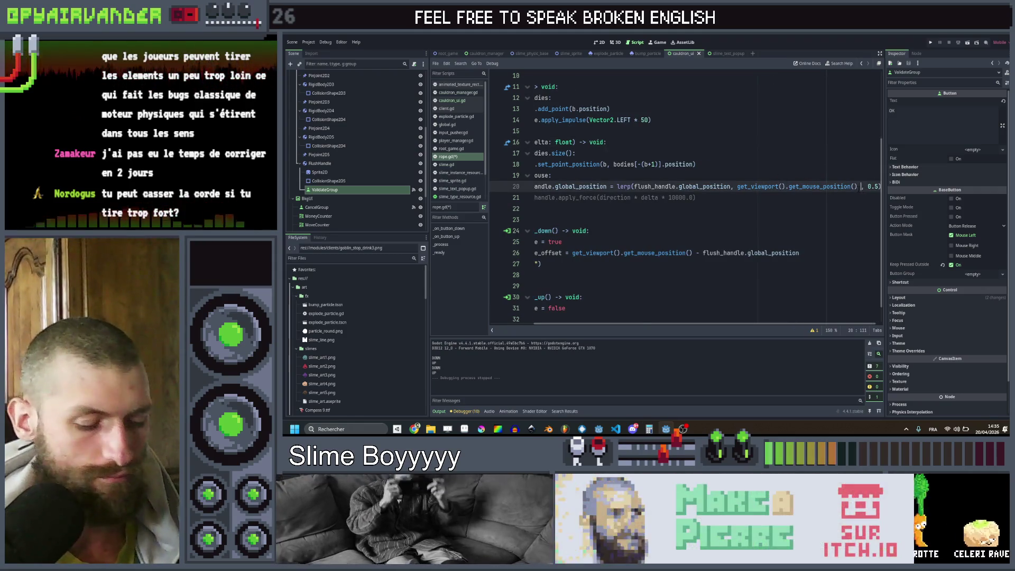
text(target_mouse_offset)
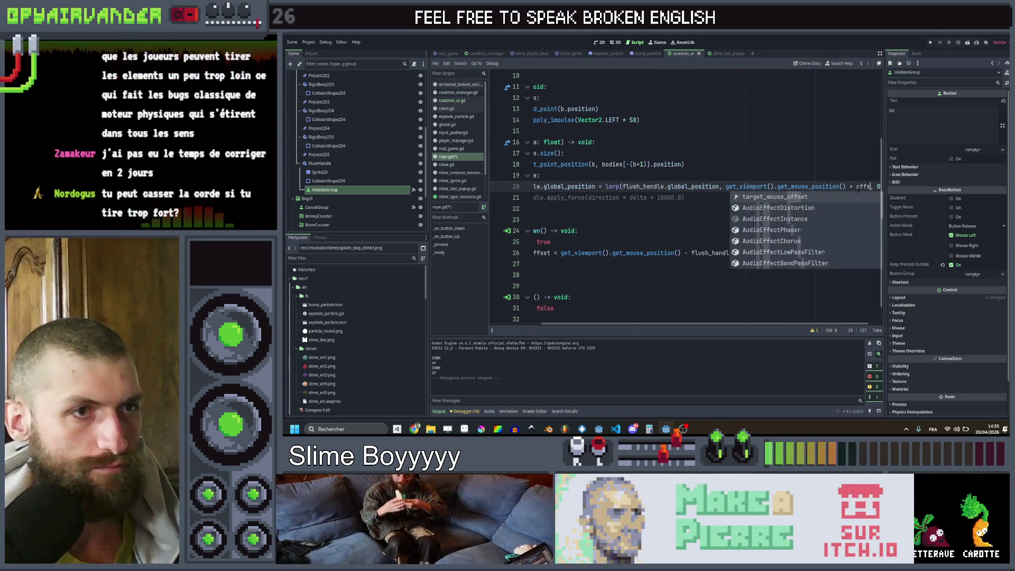
key(ctrl+s)
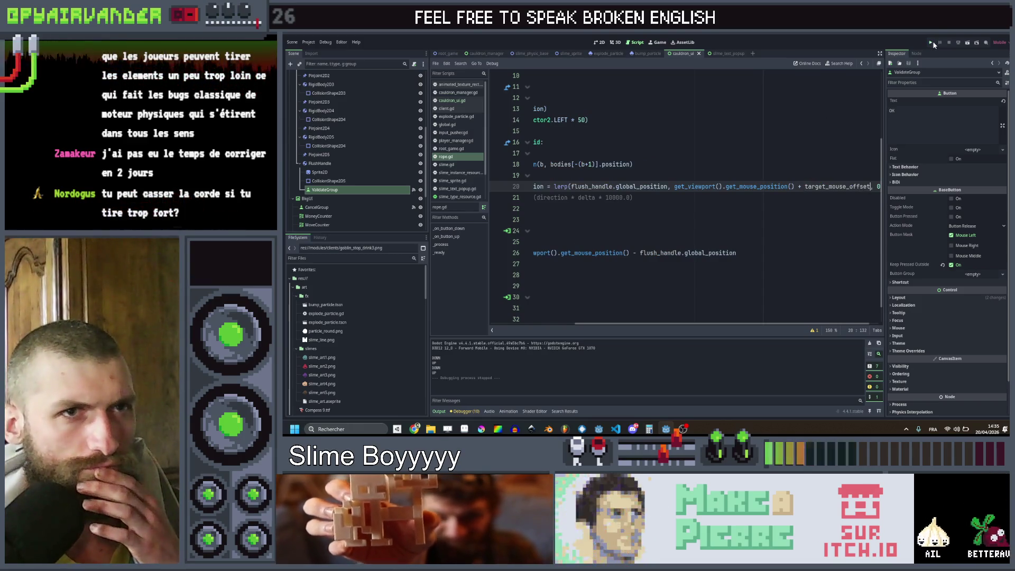
key(F5)
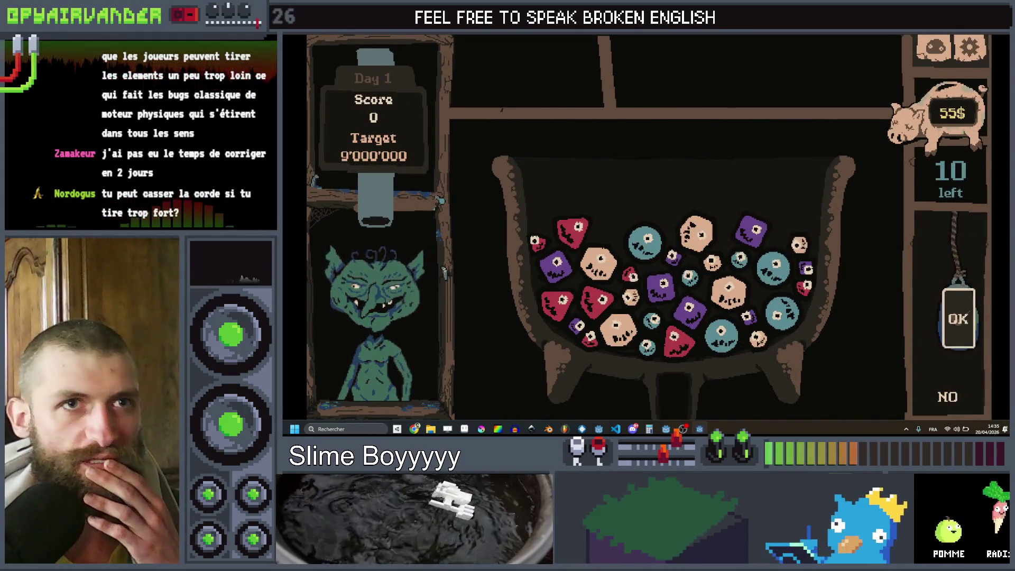
Stop the game, change '+ target_mouse_offset' to '- target_mouse_offset' on line 20, and rerun
key(F8)
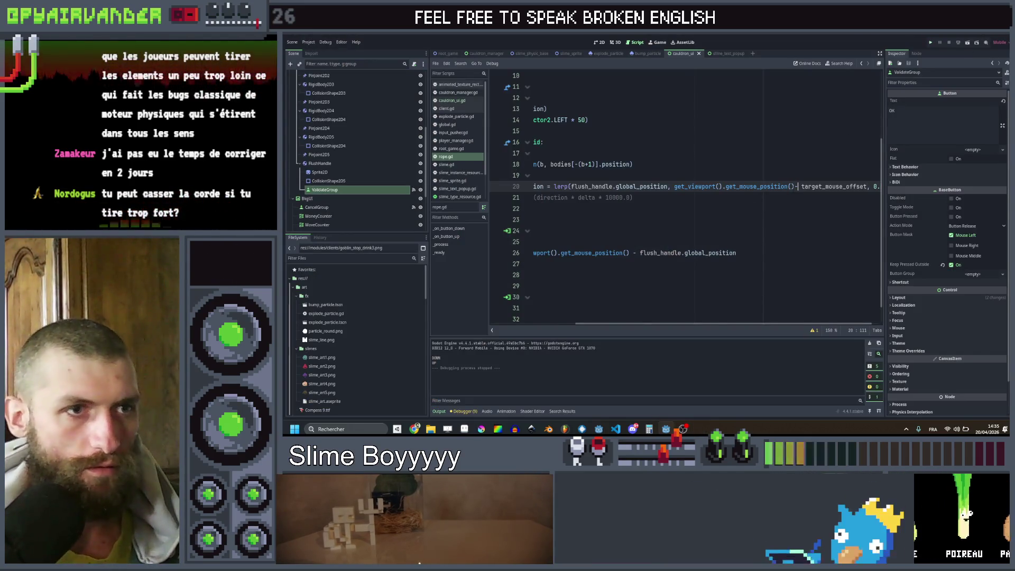
text())
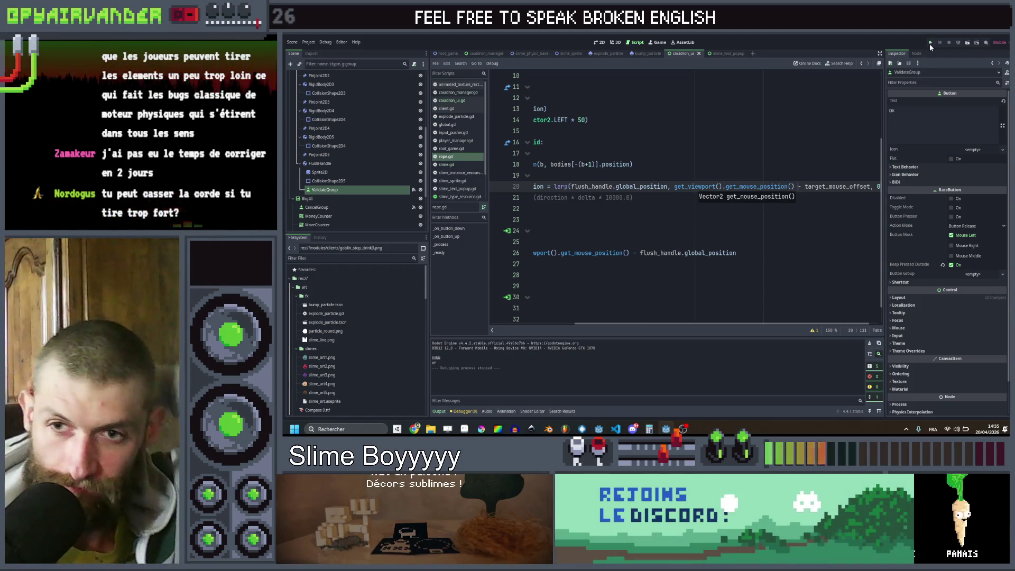
click(930, 43)
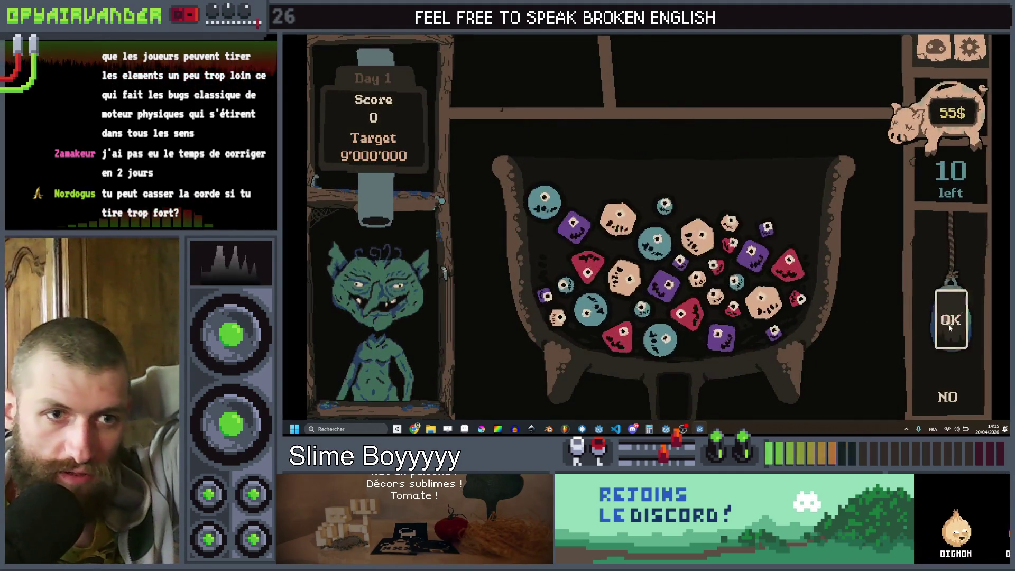
Drag the OK tag down, left and back right on its rope, then close the game
drag(949, 326, 930, 360)
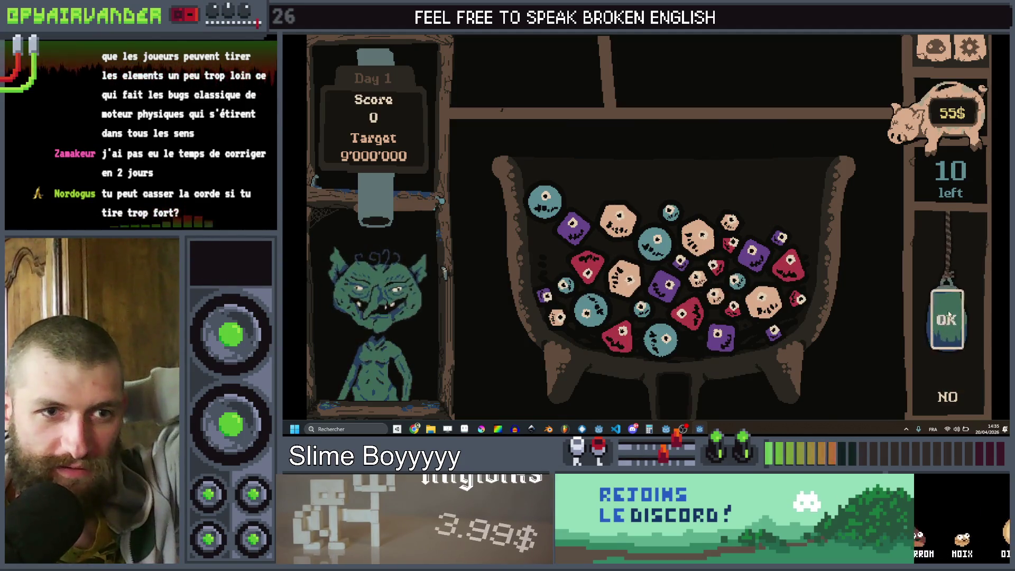
drag(956, 326, 942, 324)
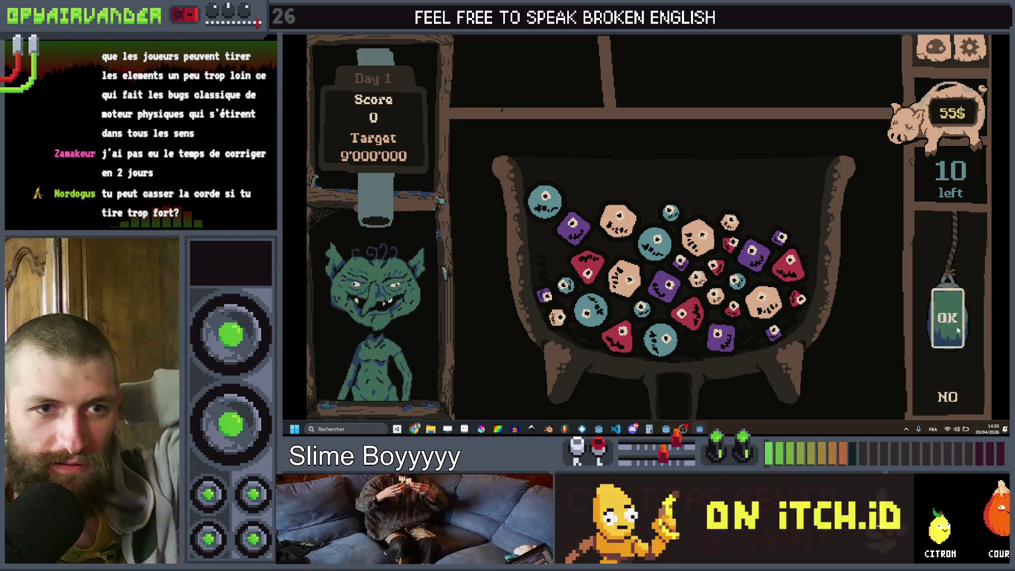
mouse_move(958, 330)
mouse_down()
mouse_move(904, 321)
mouse_move(950, 323)
mouse_up()
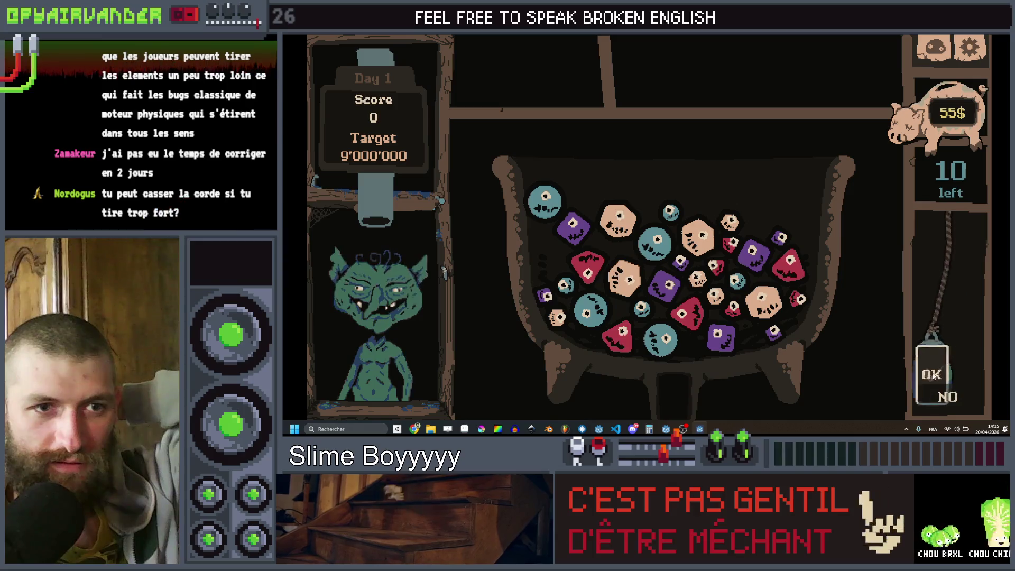
mouse_move(945, 344)
mouse_down()
mouse_move(968, 267)
mouse_move(950, 302)
mouse_up()
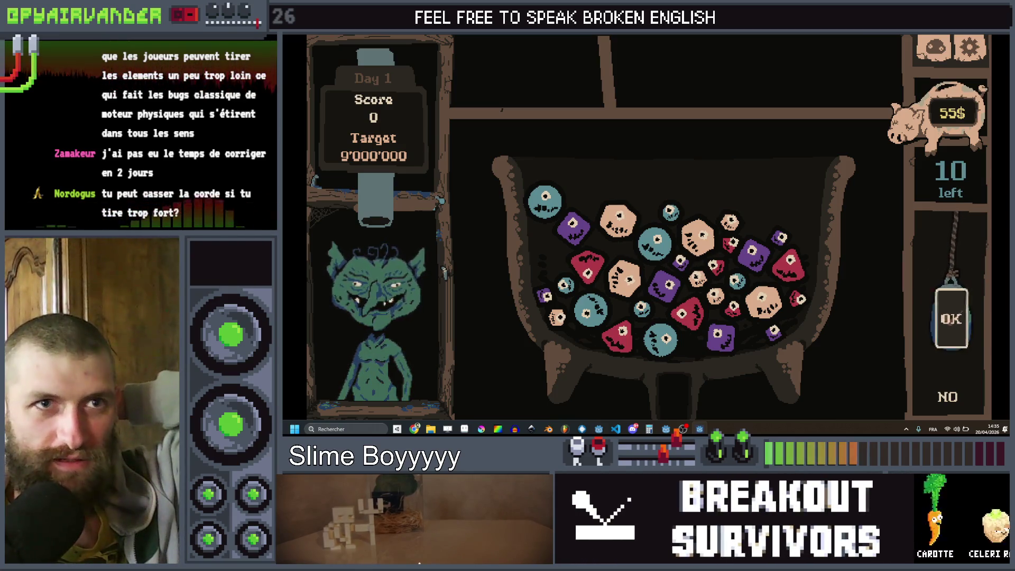
key(alt+F4)
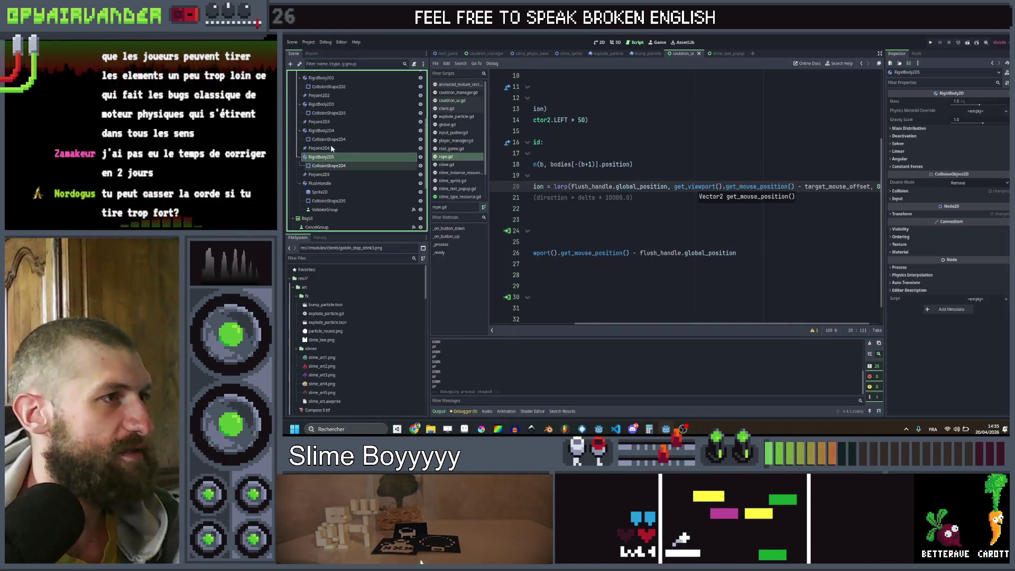
Select all five RigidBody2D rope nodes, set their Linear Damp to 1.0, and run the game
scroll(331, 148, up, 2)
ctrl+click(329, 170)
ctrl+click(329, 143)
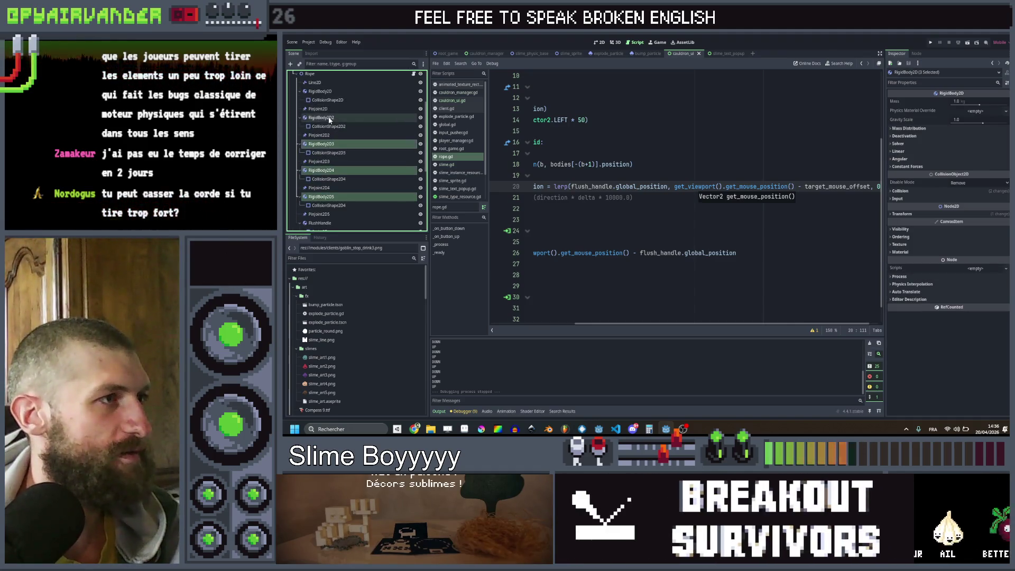
ctrl+click(328, 93)
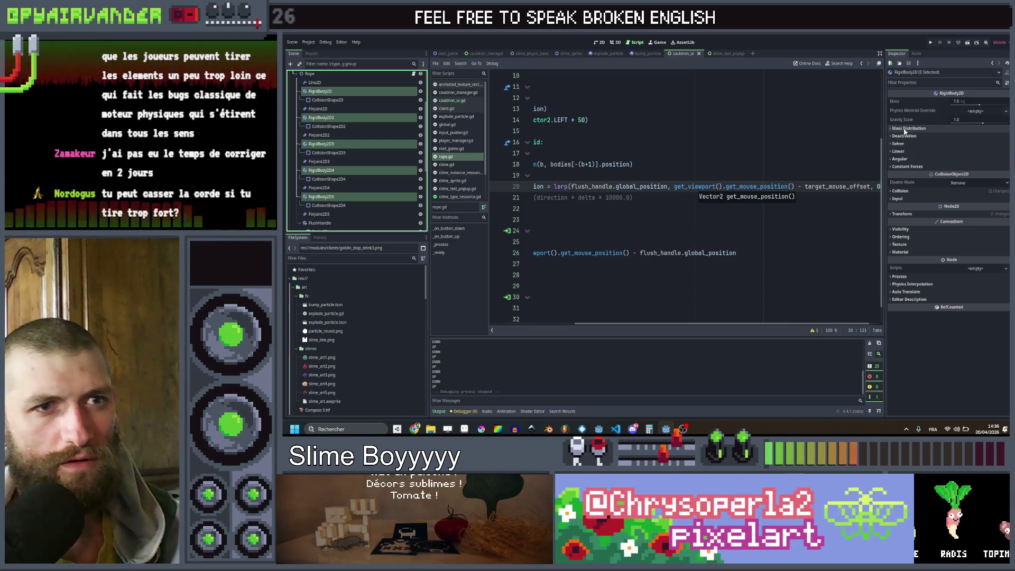
click(901, 151)
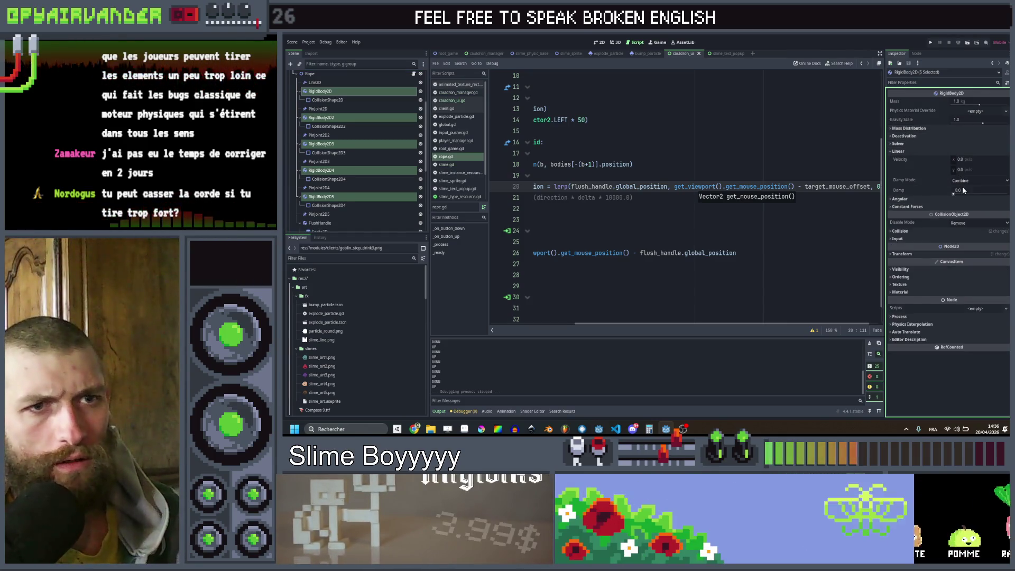
click(962, 190)
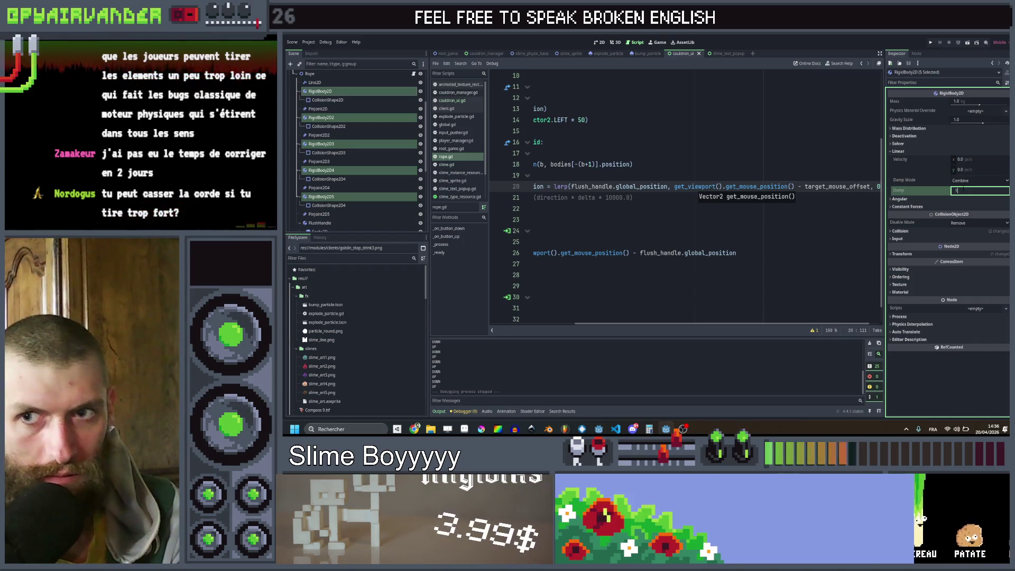
click(931, 42)
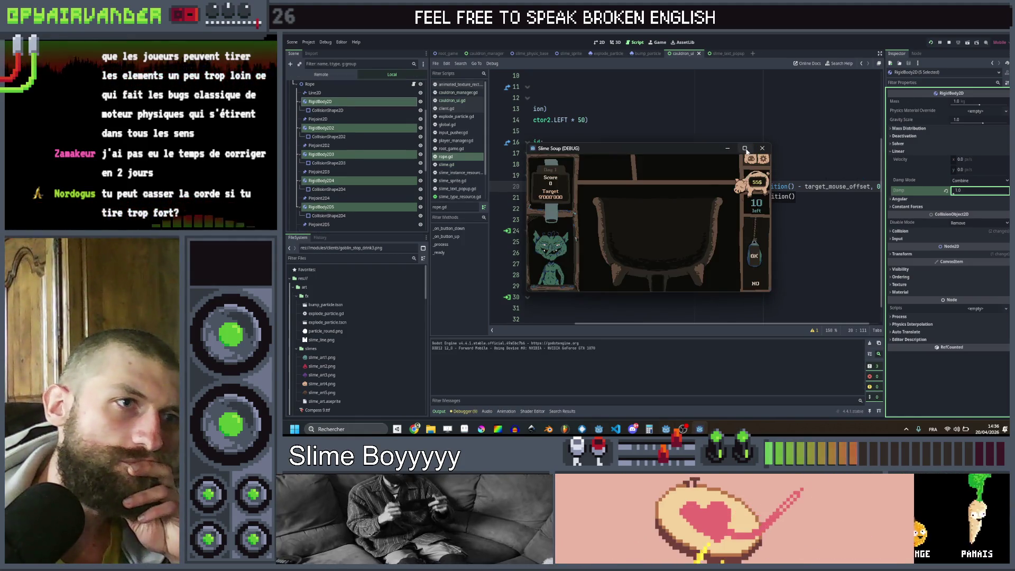
Maximize the game window and pull the OK flush tag left and down to test the damped rope
click(744, 149)
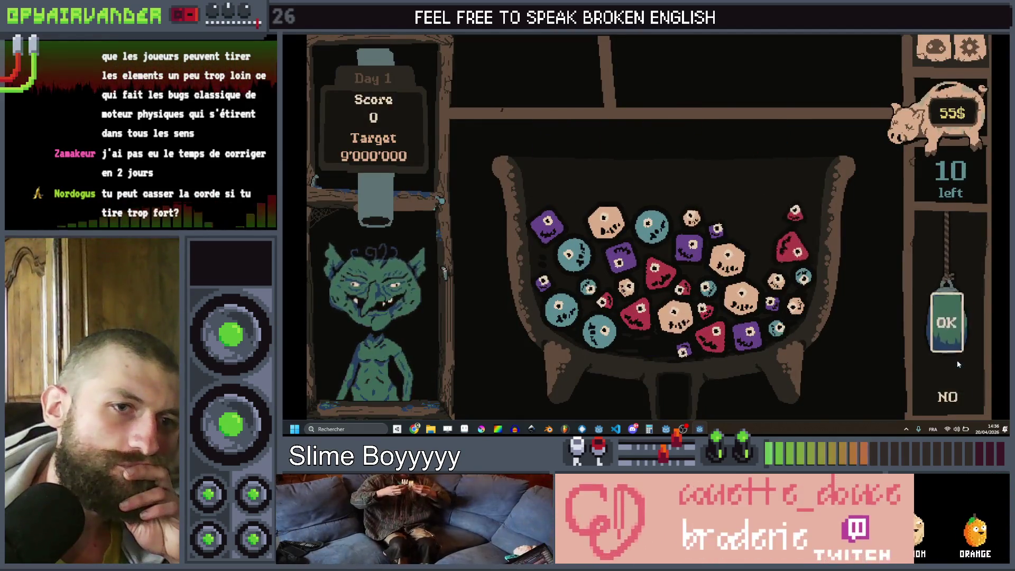
drag(945, 325, 934, 324)
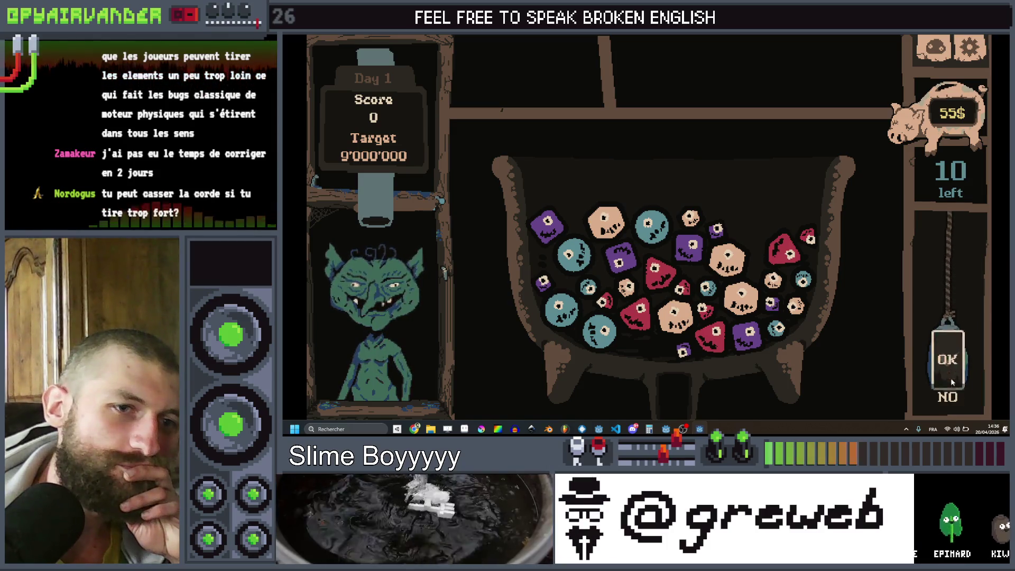
mouse_move(957, 328)
mouse_down()
mouse_move(909, 330)
mouse_move(980, 291)
mouse_move(942, 310)
mouse_up()
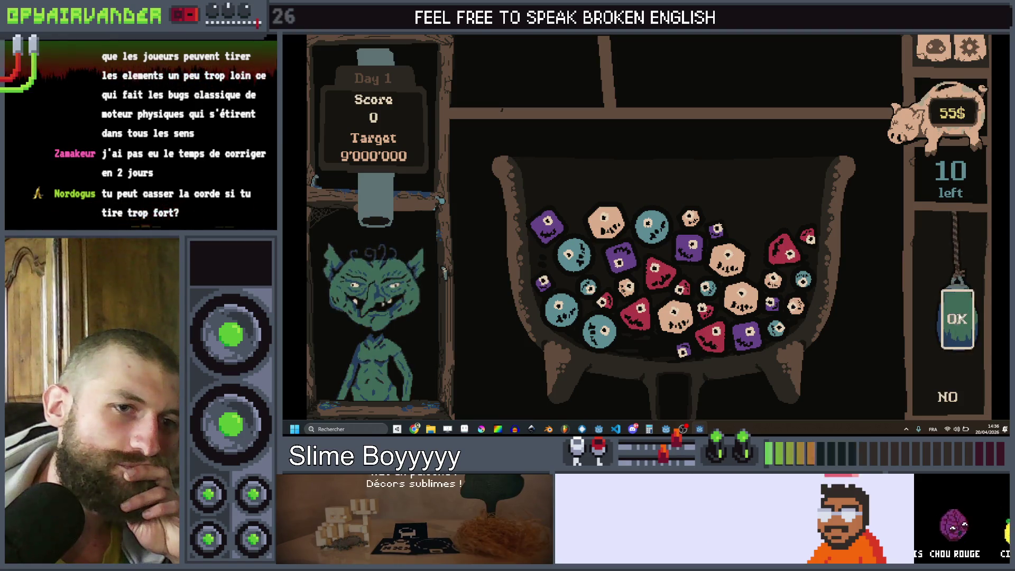
mouse_move(957, 382)
mouse_down()
mouse_move(950, 338)
mouse_move(951, 407)
mouse_up()
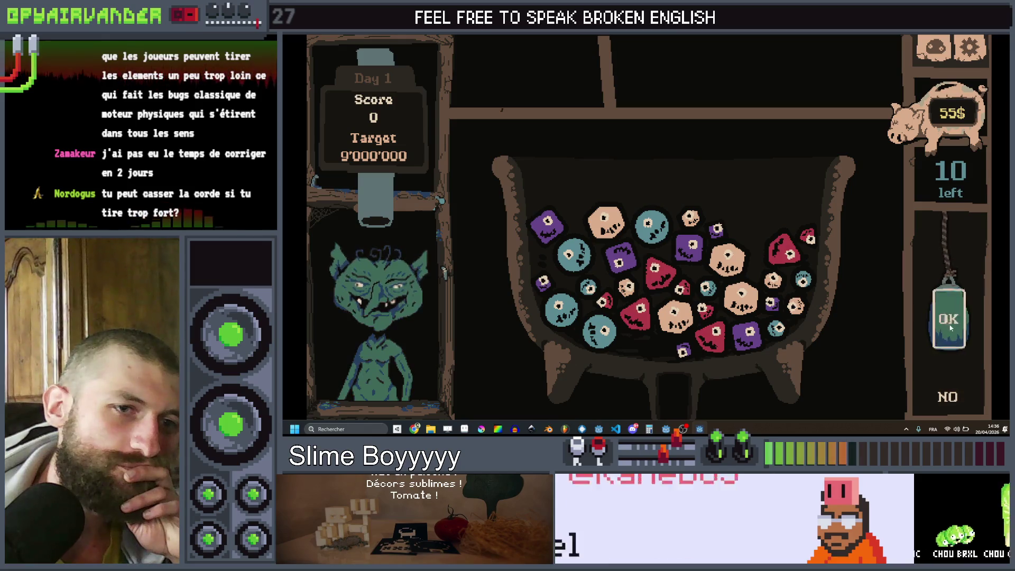
drag(950, 329, 959, 379)
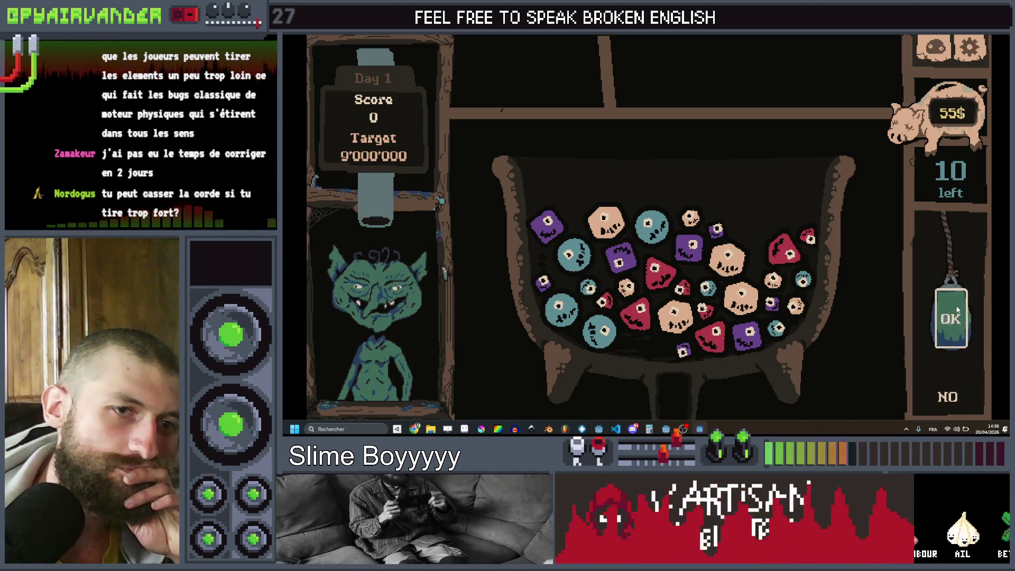
Pull the OK handle further down the rope, then close the game and open the root_game scene
drag(949, 311, 957, 423)
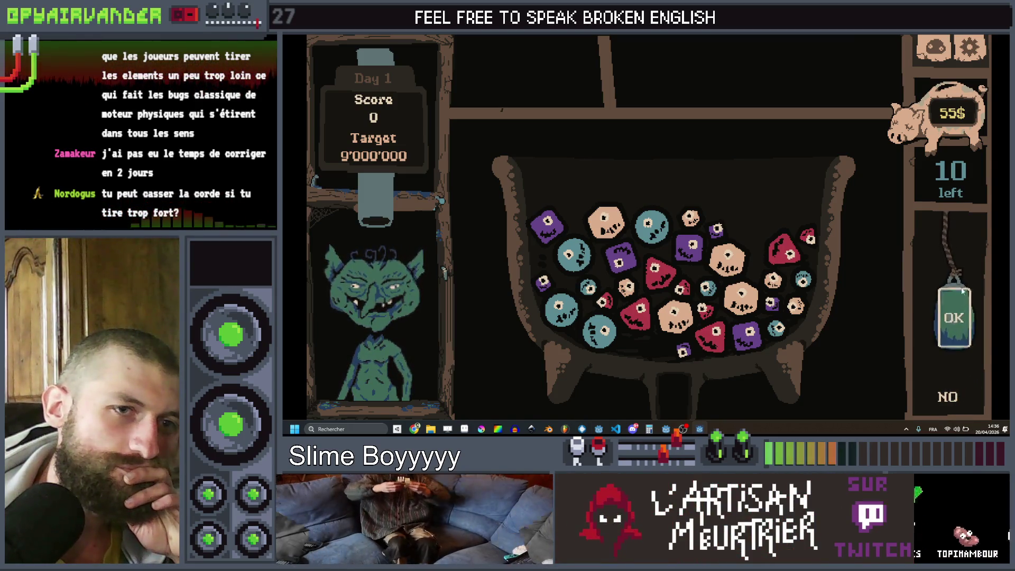
key(alt+F4)
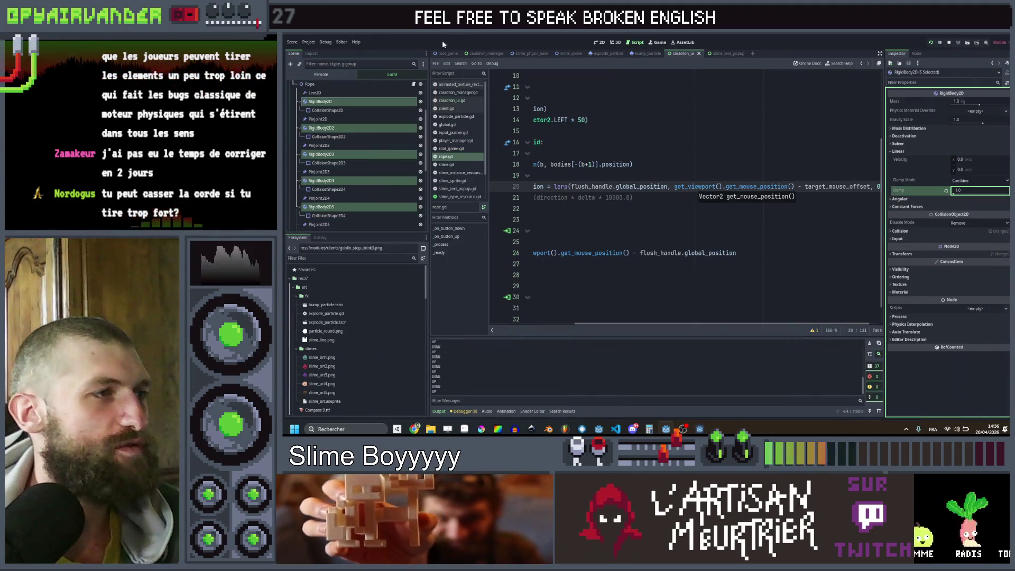
click(448, 53)
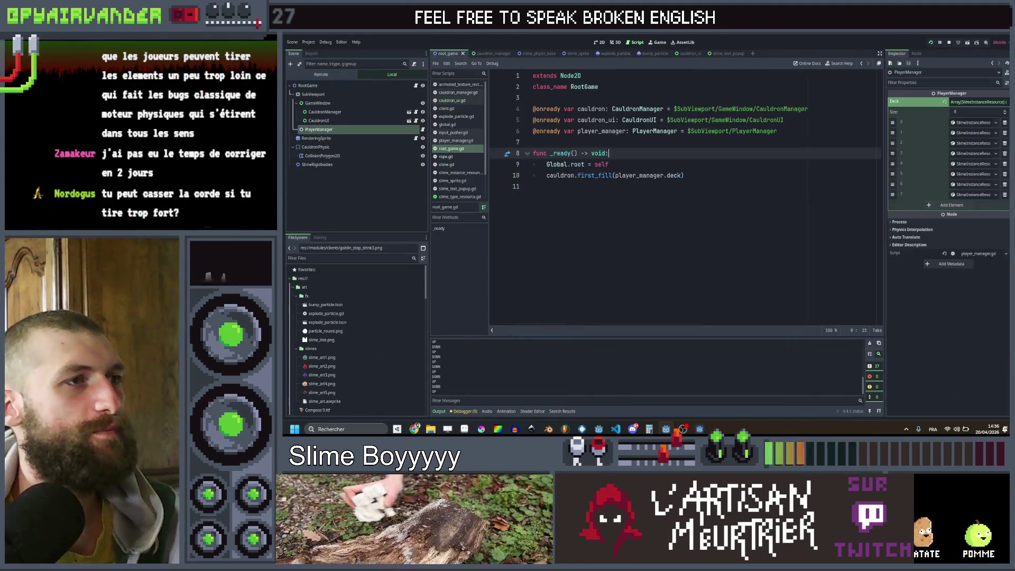
In the 2D view of cauldron_ui, raise the Rope node with its OK bag 35 px, then save and relaunch
key(ctrl+F1)
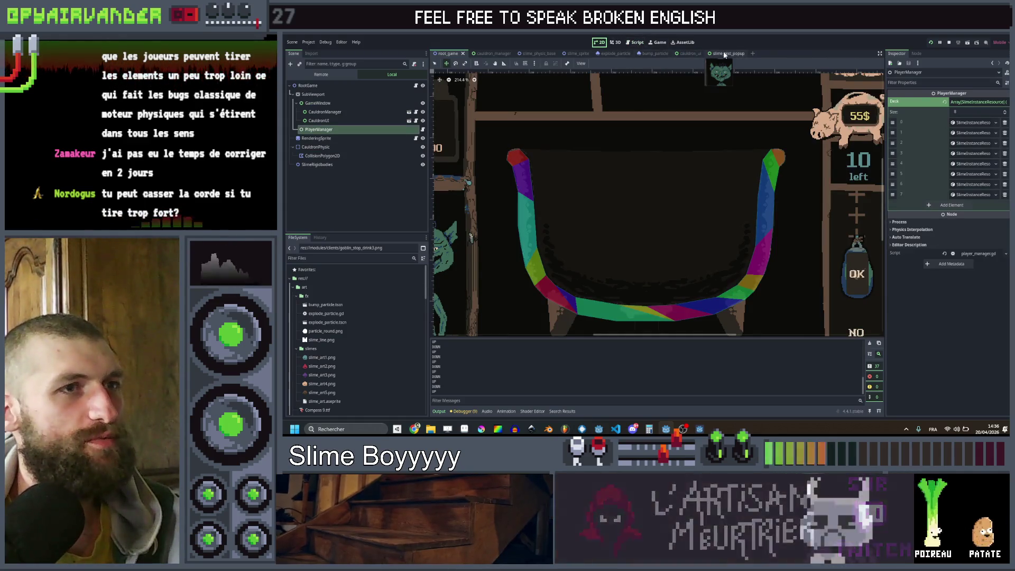
click(690, 53)
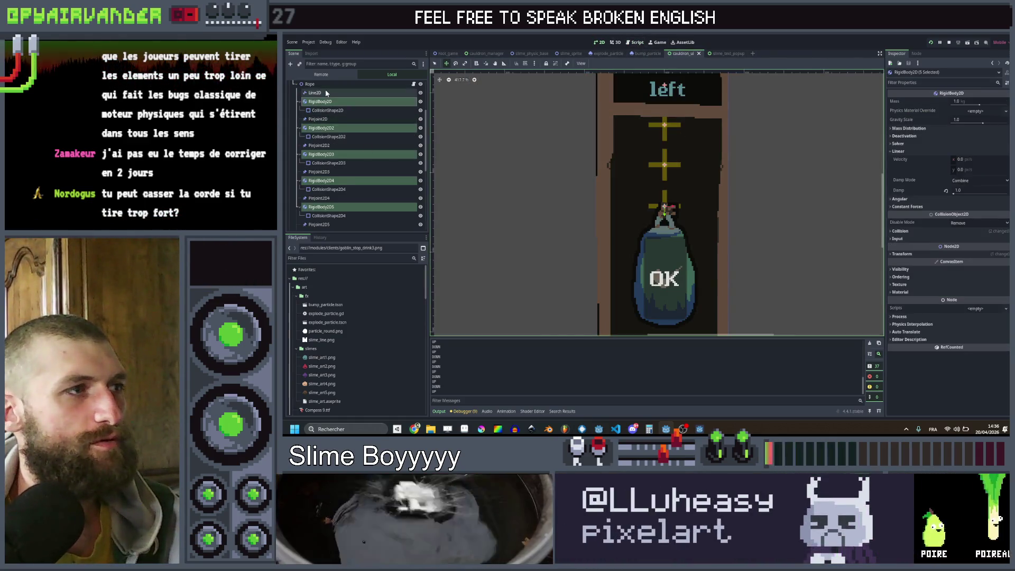
scroll(325, 93, up, 1)
click(322, 102)
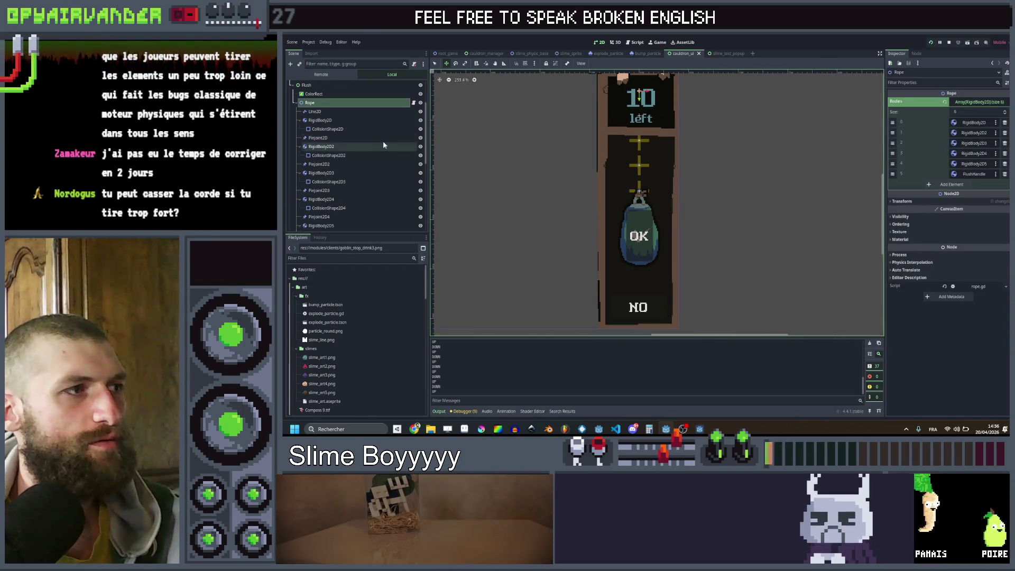
scroll(629, 151, up, 1)
drag(638, 120, 639, 86)
click(930, 42)
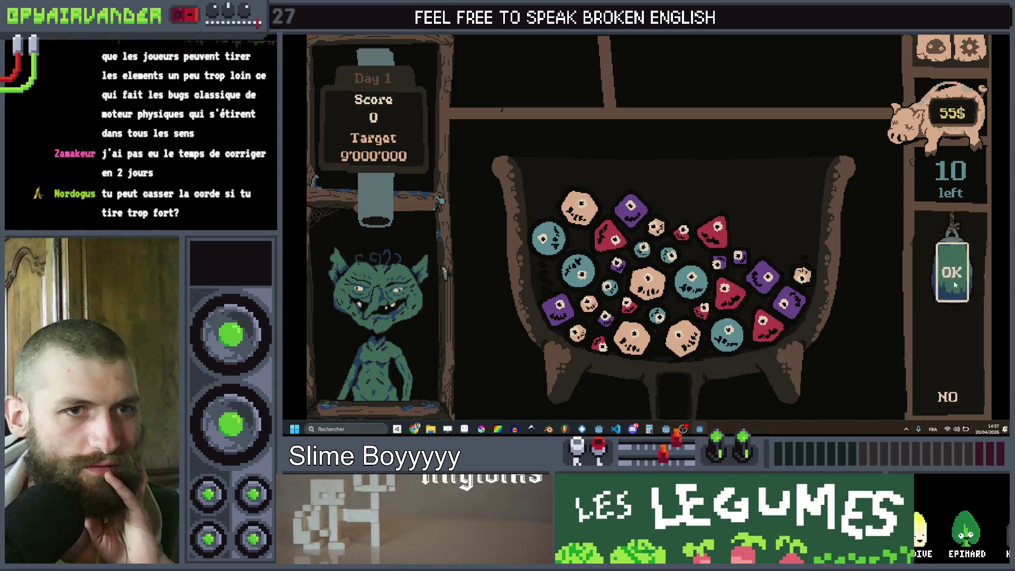
Tug the OK bag repeatedly down and sideways on its rope to test its spring
drag(951, 286, 956, 337)
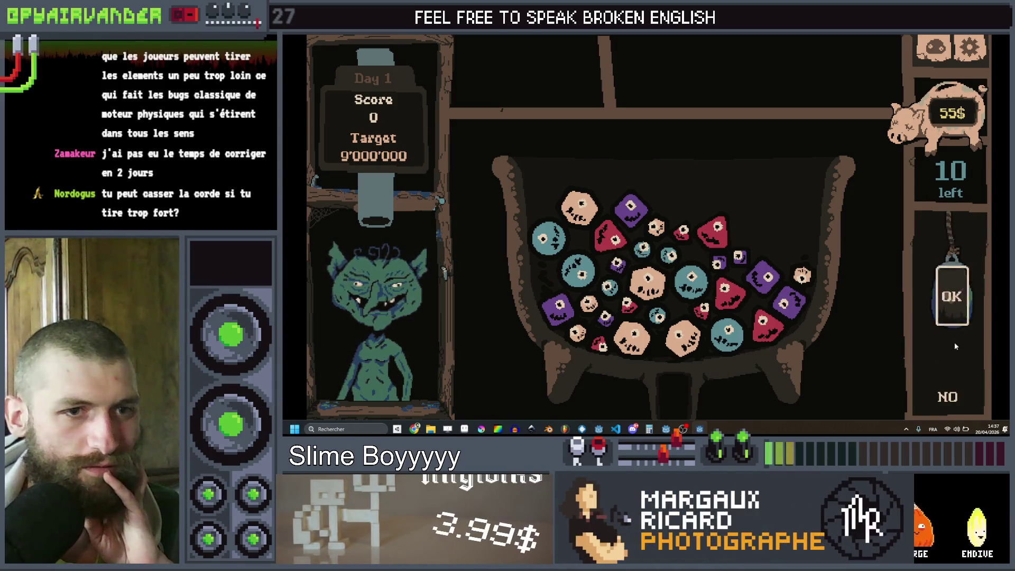
drag(955, 255, 953, 336)
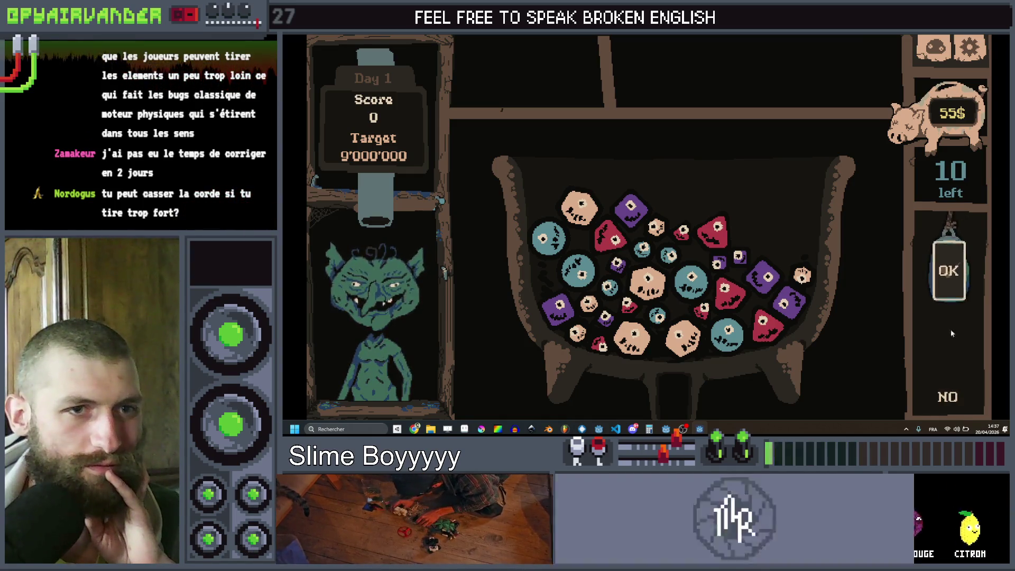
drag(947, 265, 945, 391)
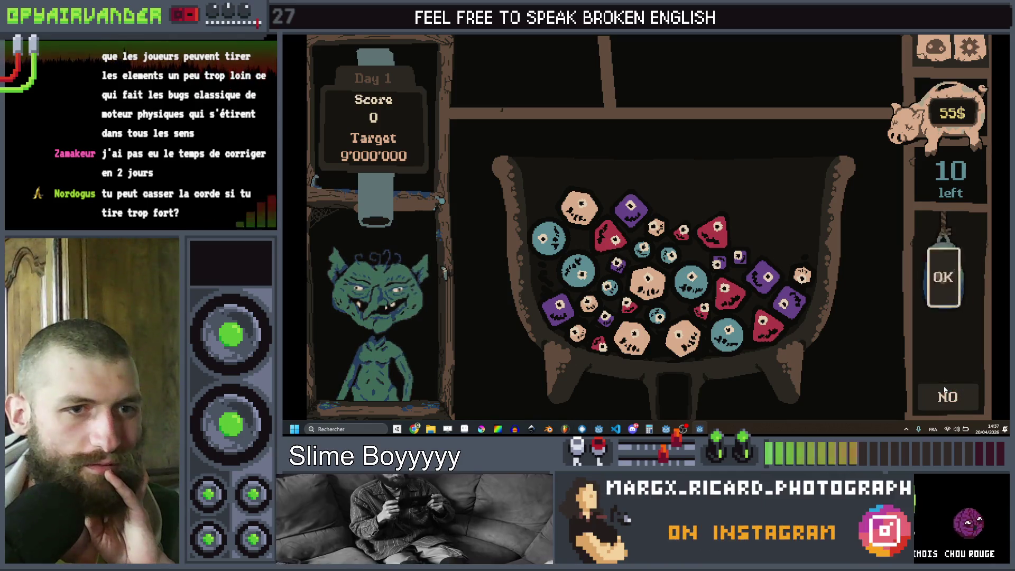
mouse_move(944, 306)
mouse_down()
mouse_move(944, 277)
mouse_move(908, 275)
mouse_up()
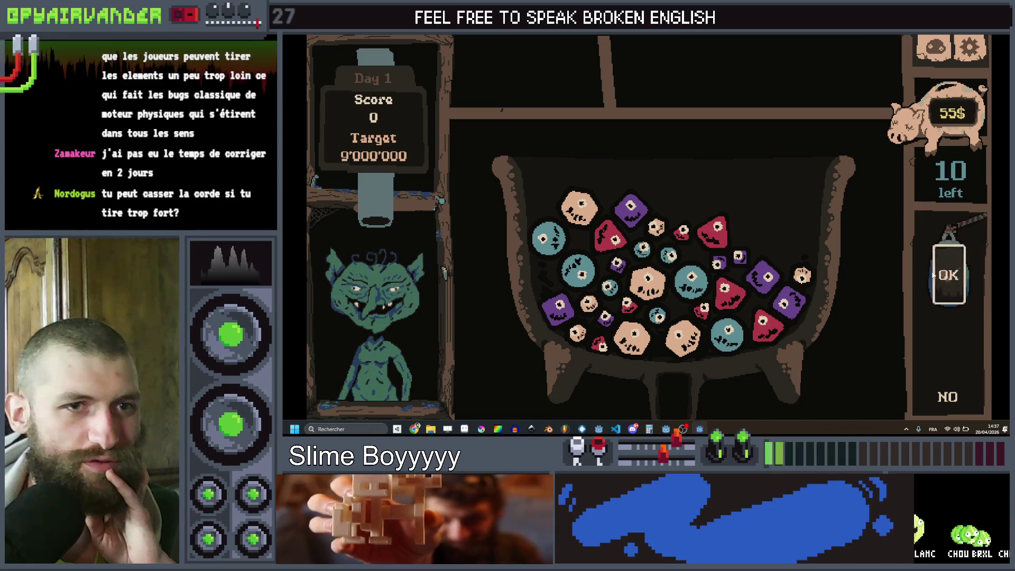
mouse_move(951, 272)
mouse_down()
mouse_move(948, 351)
mouse_move(947, 242)
mouse_move(951, 264)
mouse_move(957, 241)
mouse_move(934, 273)
mouse_move(935, 365)
mouse_move(974, 362)
mouse_move(951, 296)
mouse_move(960, 269)
mouse_move(943, 272)
mouse_move(952, 363)
mouse_move(963, 370)
mouse_up()
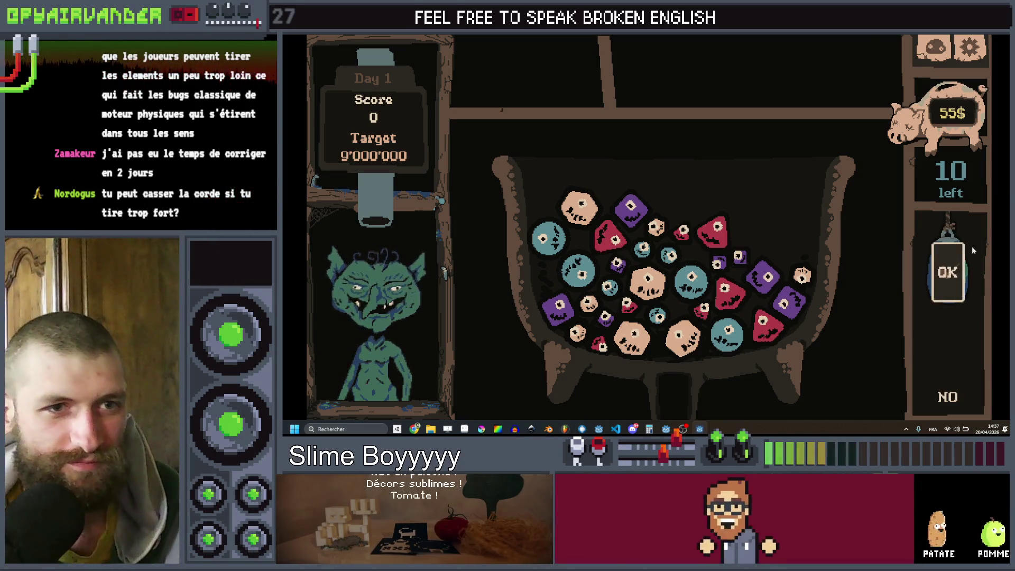
drag(943, 271, 962, 408)
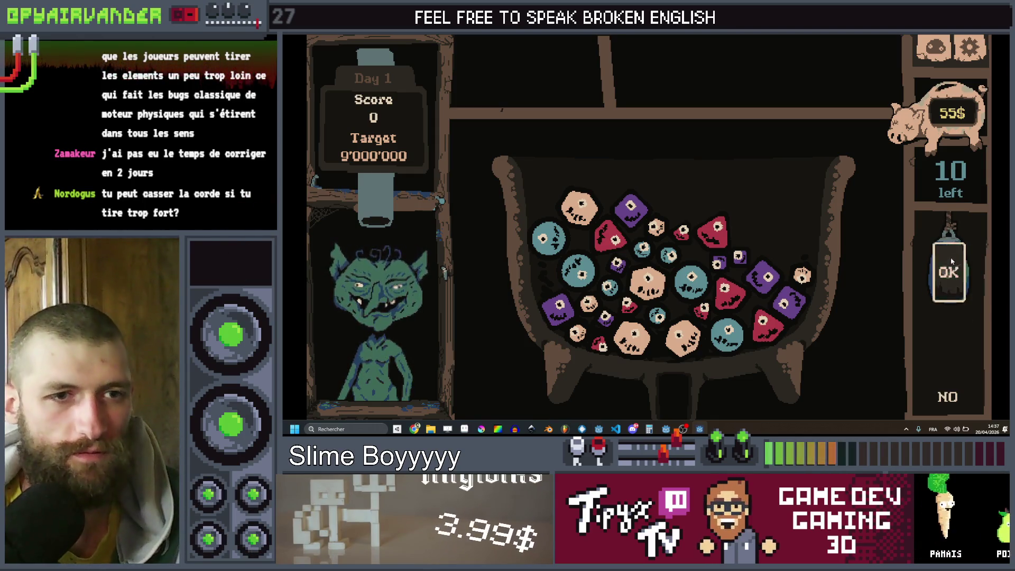
drag(949, 270, 955, 389)
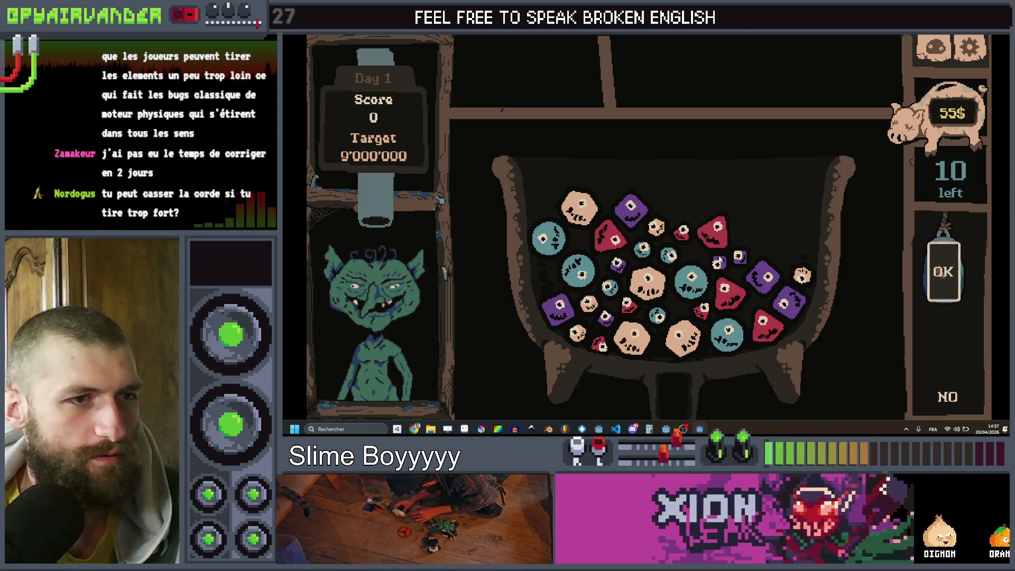
Chain and flush purple, red and blue slimes until the score reaches 495, then stop the game
mouse_move(720, 266)
mouse_down()
mouse_move(761, 276)
mouse_move(785, 301)
mouse_up()
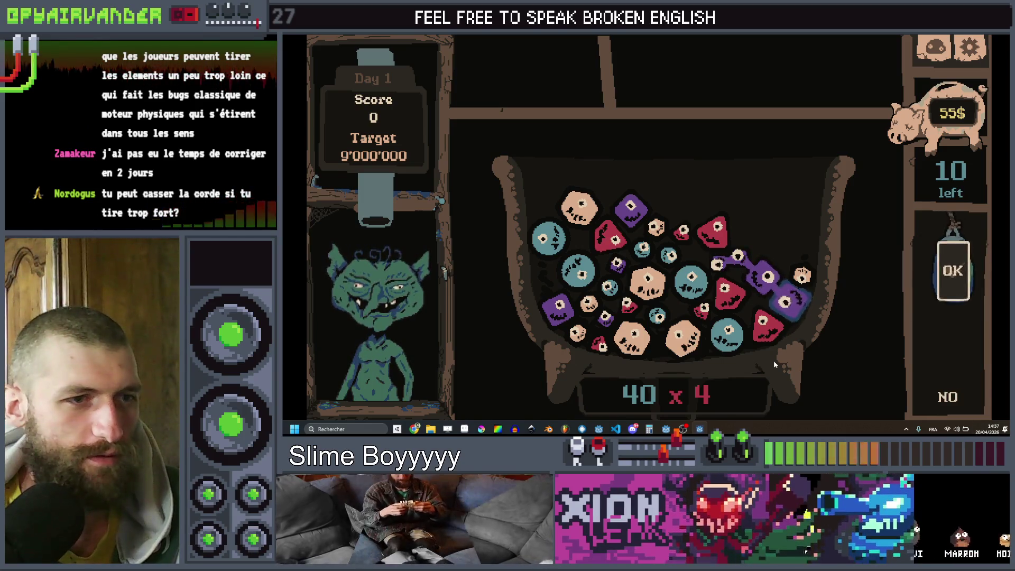
click(947, 317)
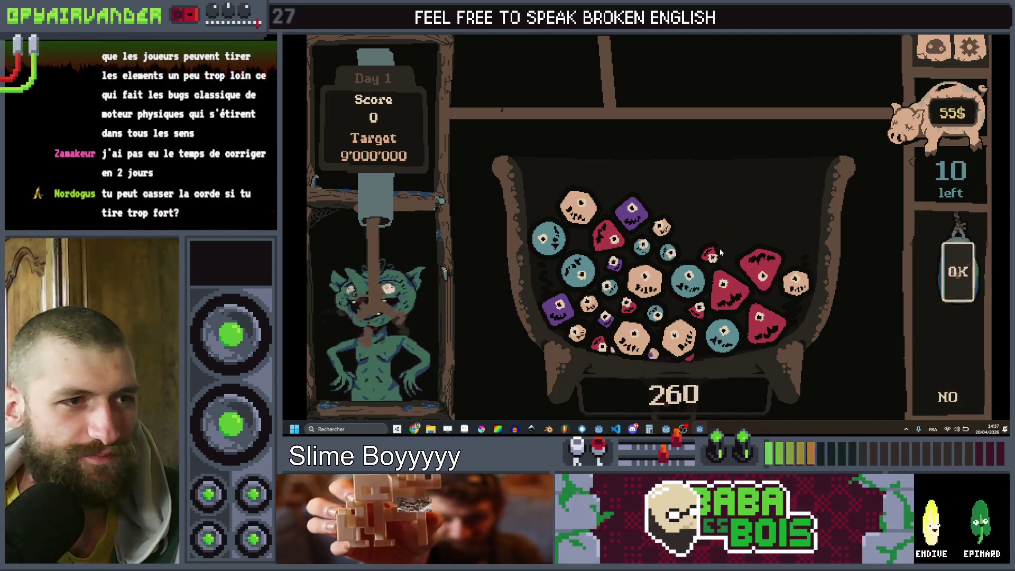
click(702, 309)
mouse_move(703, 309)
mouse_down()
mouse_move(765, 273)
mouse_move(762, 317)
mouse_up()
click(957, 381)
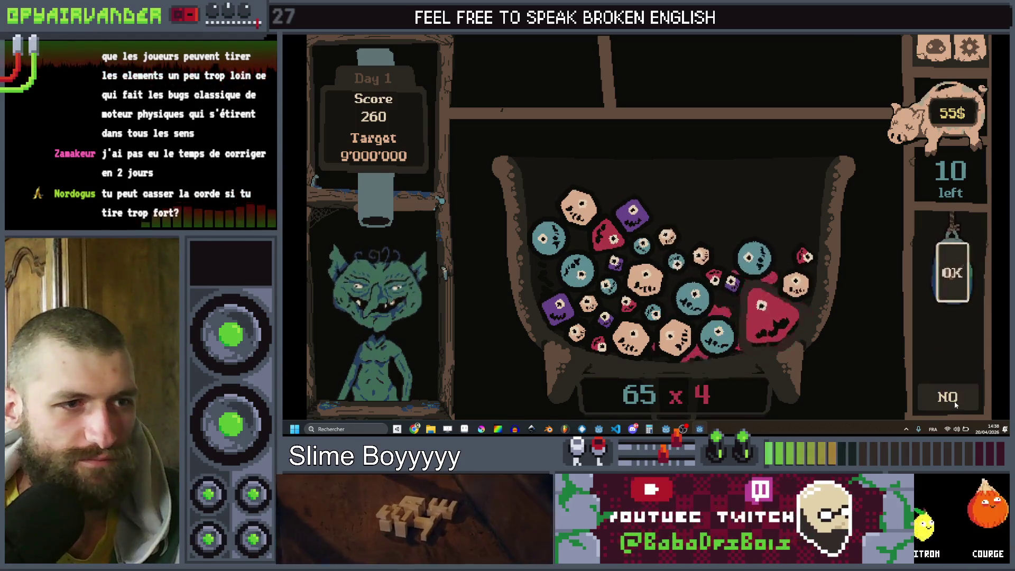
mouse_move(655, 312)
mouse_down()
mouse_move(687, 293)
mouse_move(951, 326)
mouse_up()
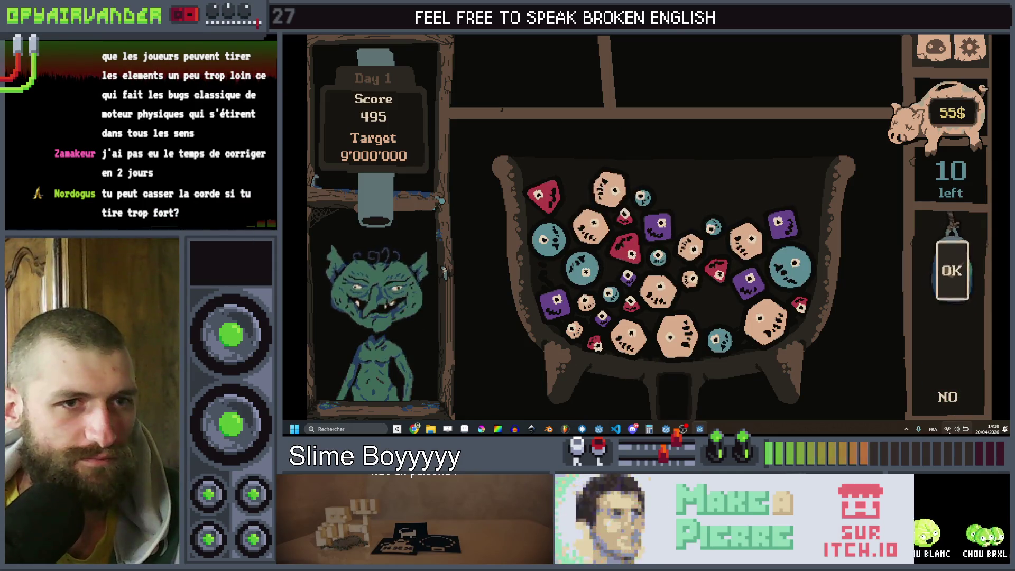
key(F8)
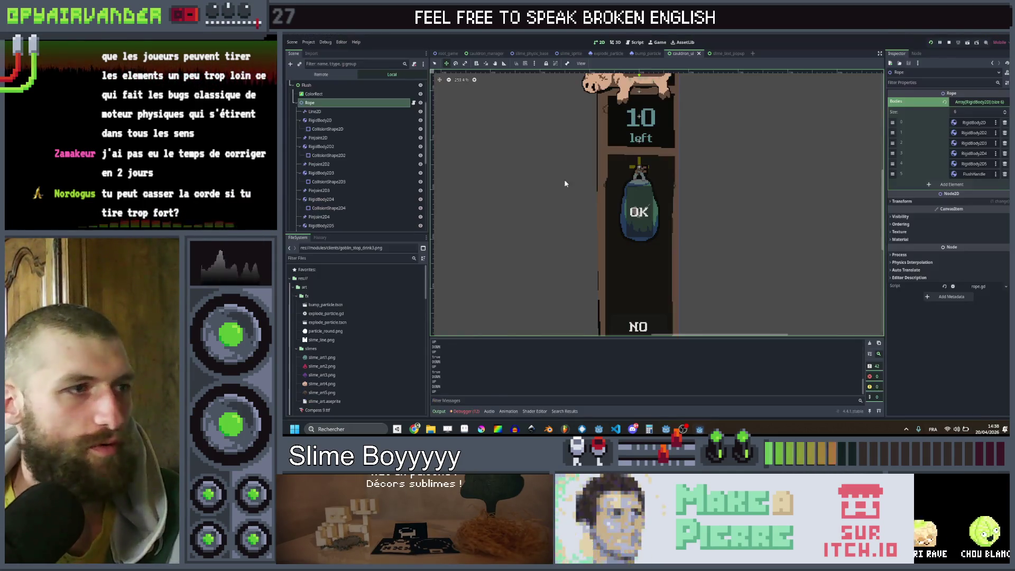
Select ValidateGroup and resize the OK button to 77 × 78 with the Select tool
scroll(356, 215, down, 5)
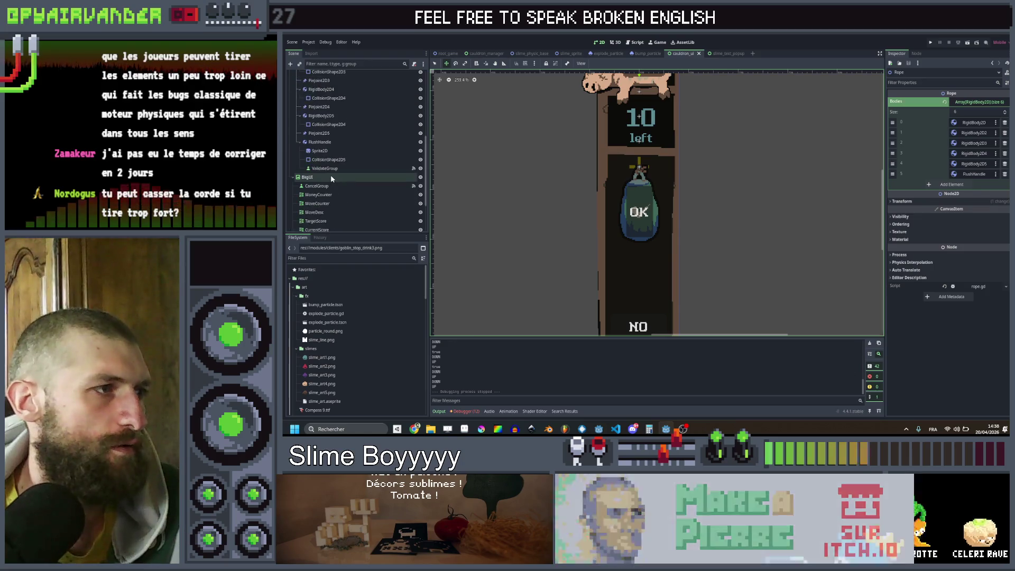
click(328, 168)
click(434, 64)
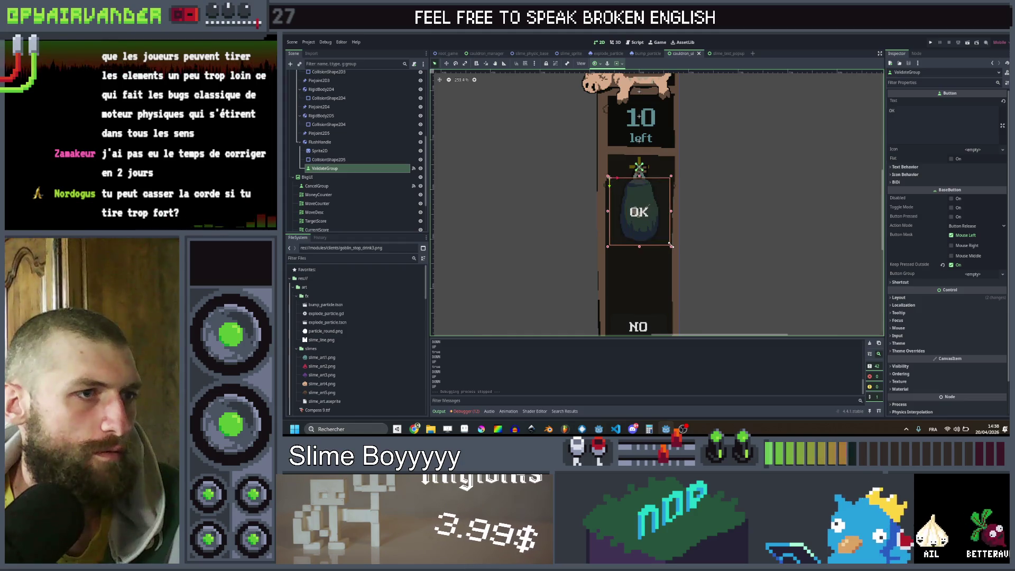
drag(679, 246, 679, 247)
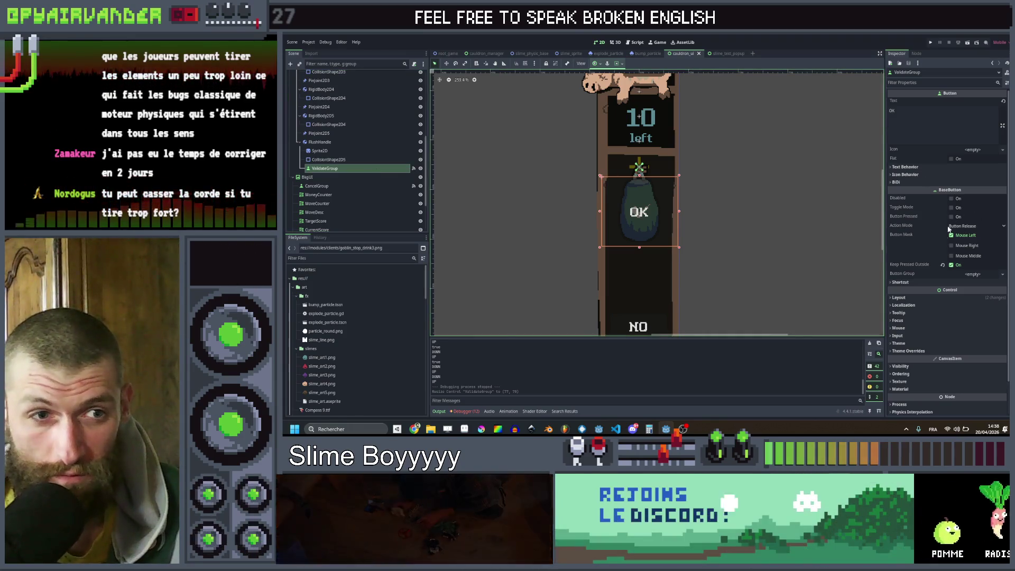
Set ValidateGroup's Visibility Modulate alpha to 0 for full transparency, and save cauldron_ui
scroll(902, 317, down, 2)
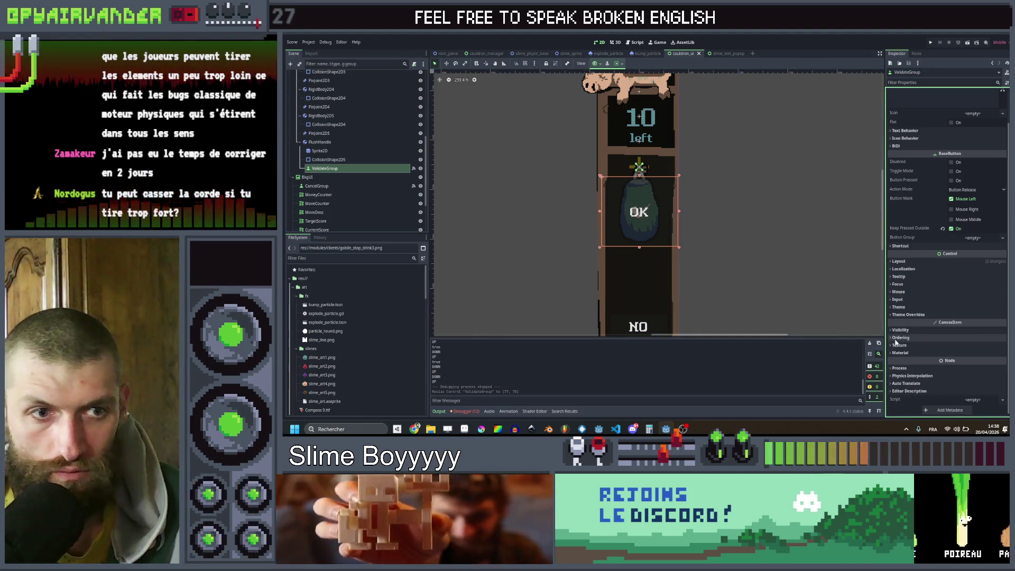
click(893, 332)
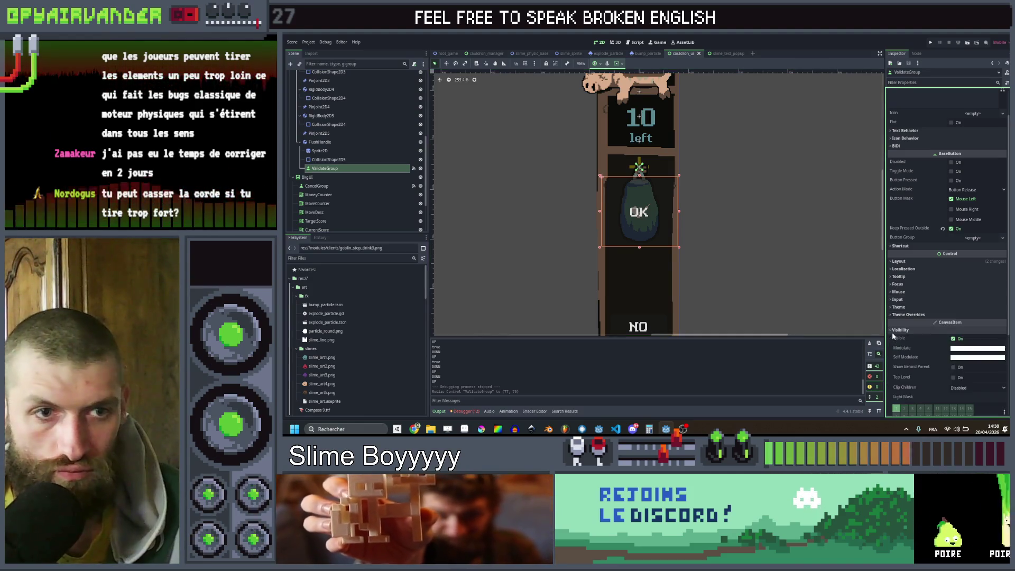
click(965, 349)
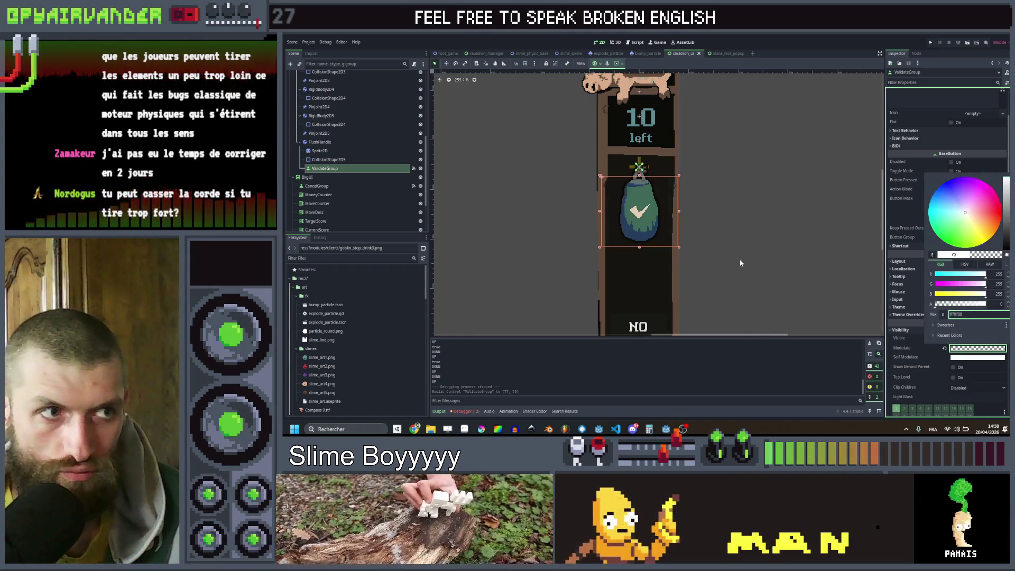
click(740, 259)
key(ctrl+s)
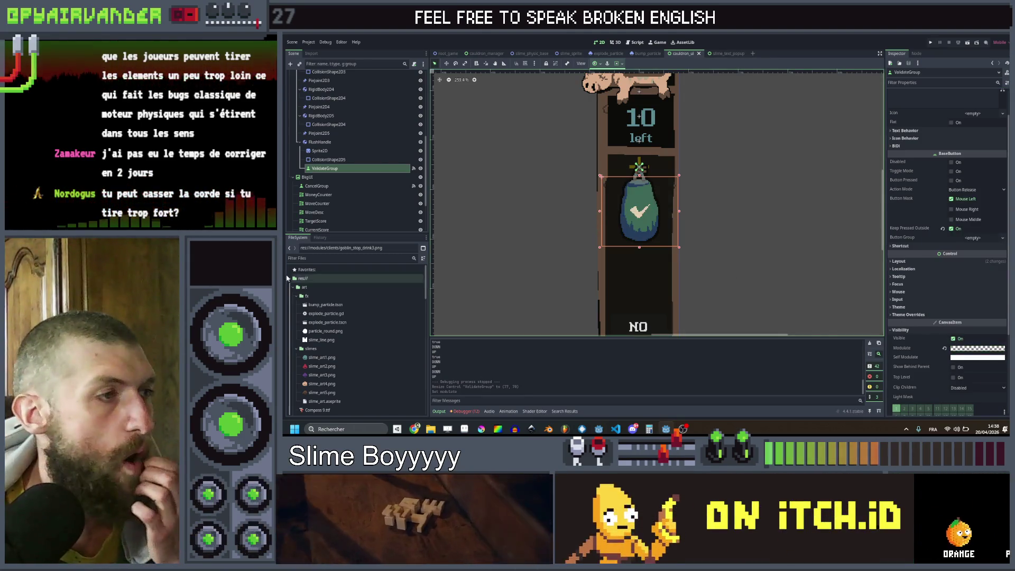
Reselect the ValidateGroup node and show its signals in the Node dock
click(328, 160)
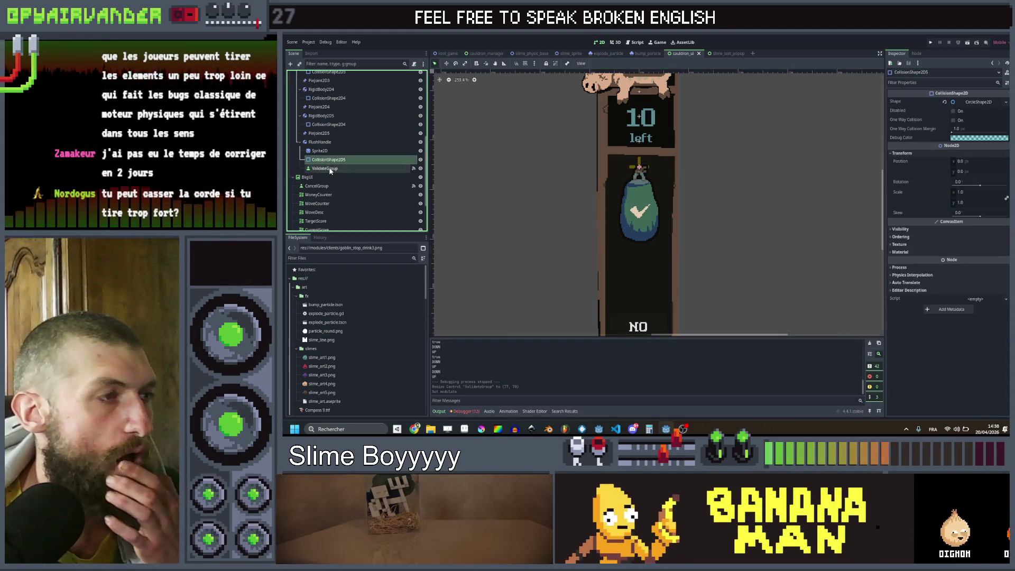
click(329, 169)
click(916, 54)
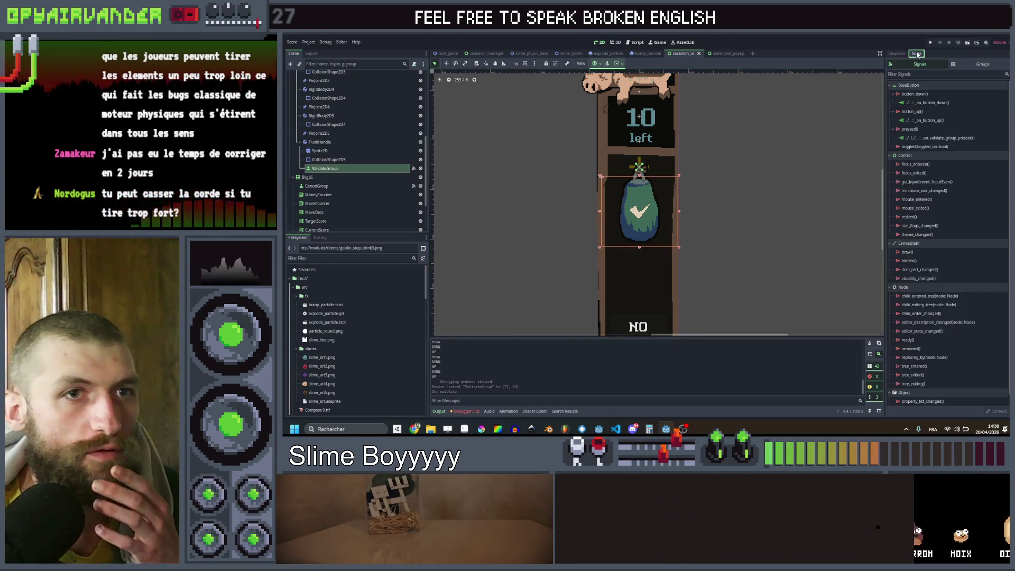
Connect ValidateGroup's mouse_entered signal to the Rope node's script
double_click(916, 199)
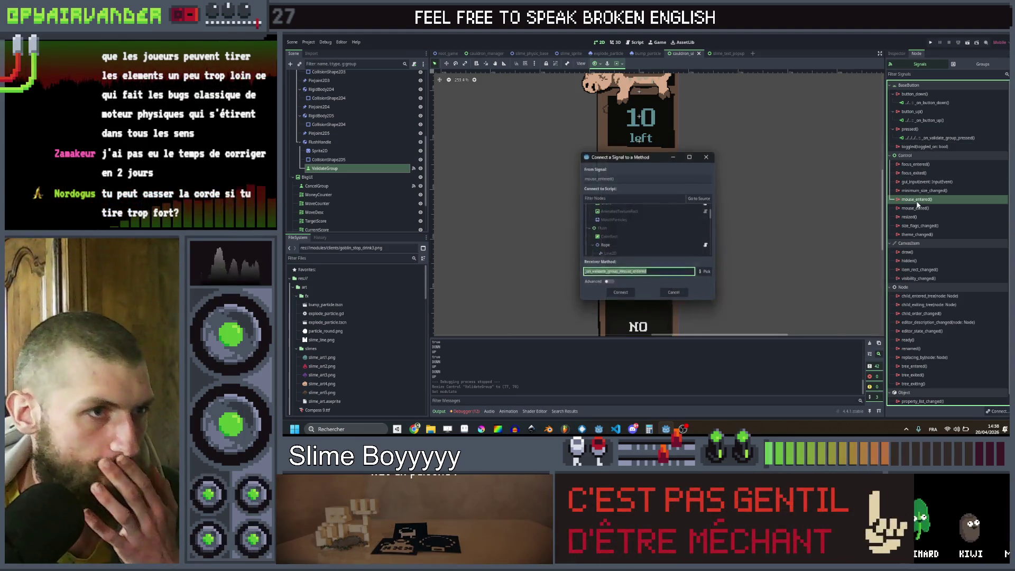
click(623, 234)
double_click(624, 234)
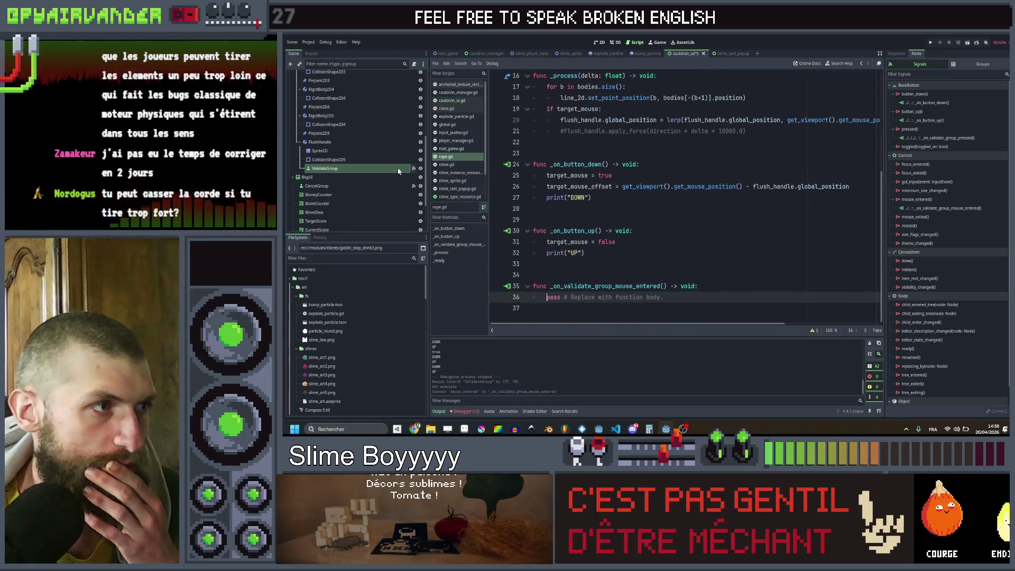
Connect ValidateGroup's mouse_exited signal to the Rope node's script as well
double_click(924, 218)
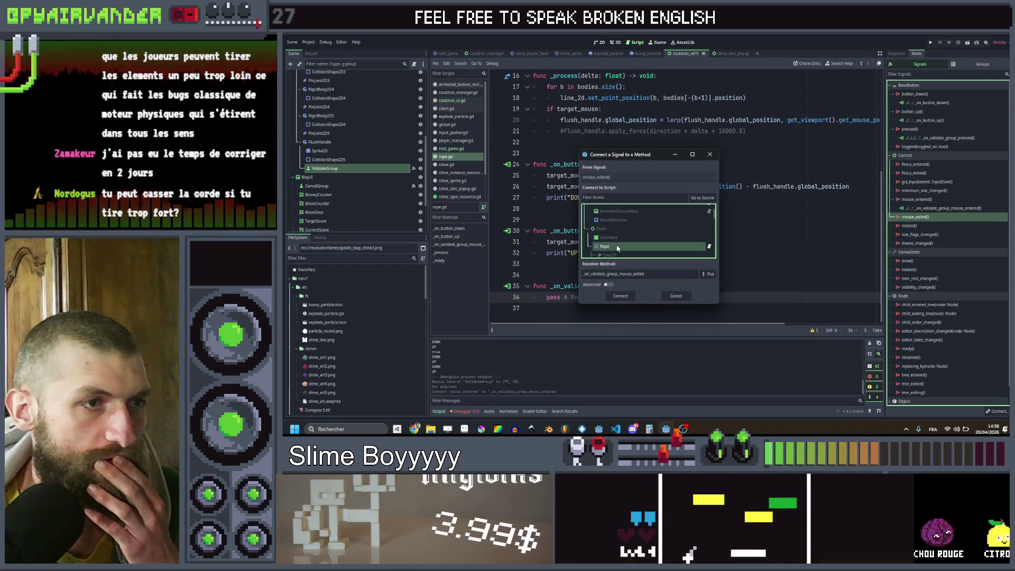
double_click(617, 248)
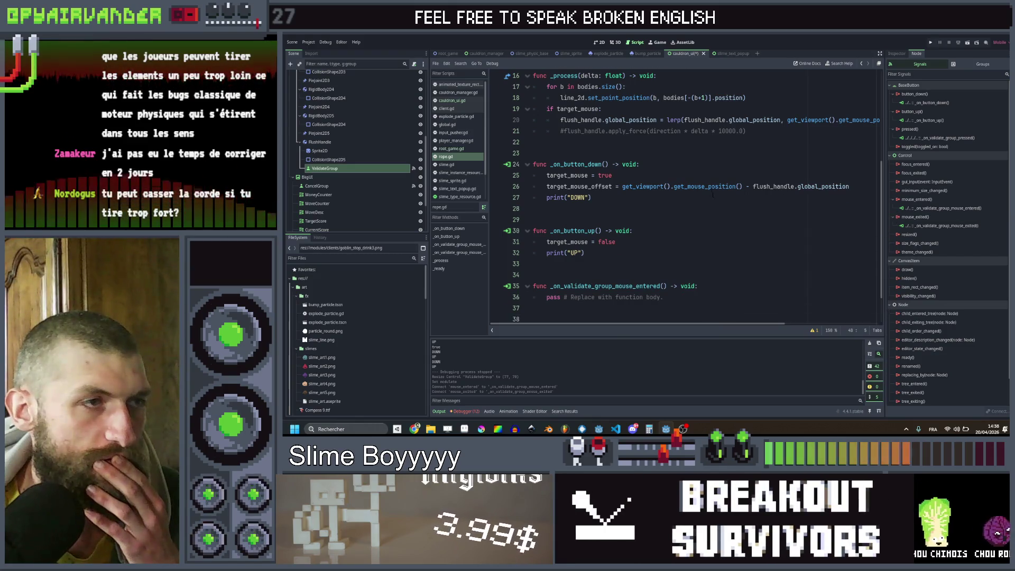
scroll(710, 192, up, 5)
click(324, 151)
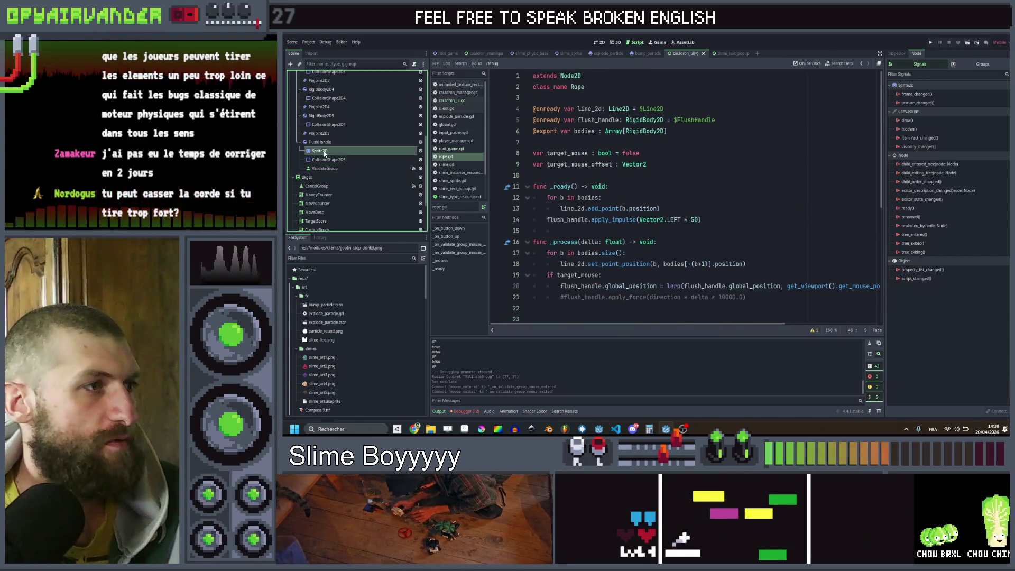
text(FlushSpr)
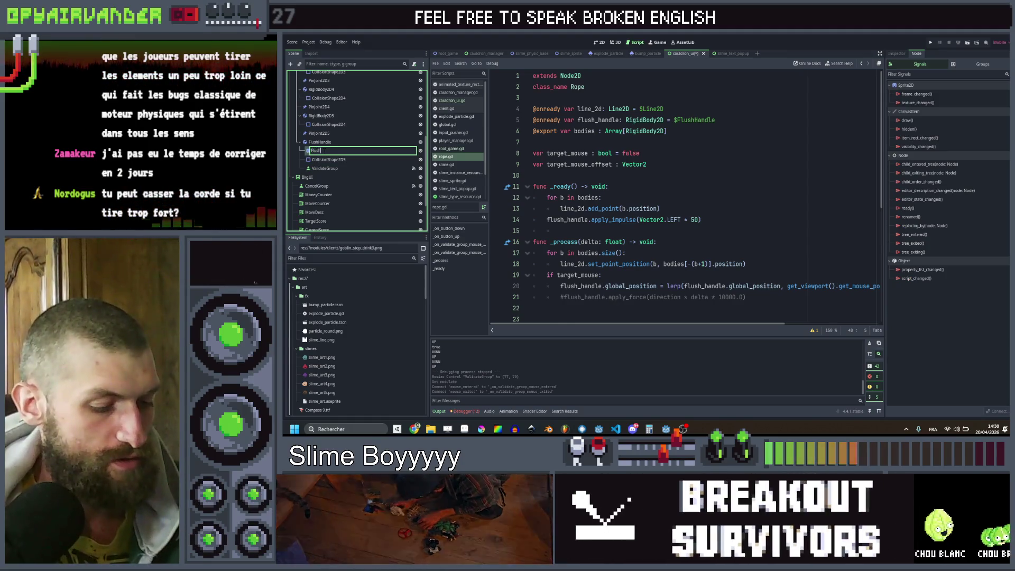
text(ite)
key(Return)
mouse_move(322, 151)
mouse_down()
mouse_move(586, 155)
mouse_move(585, 144)
mouse_up()
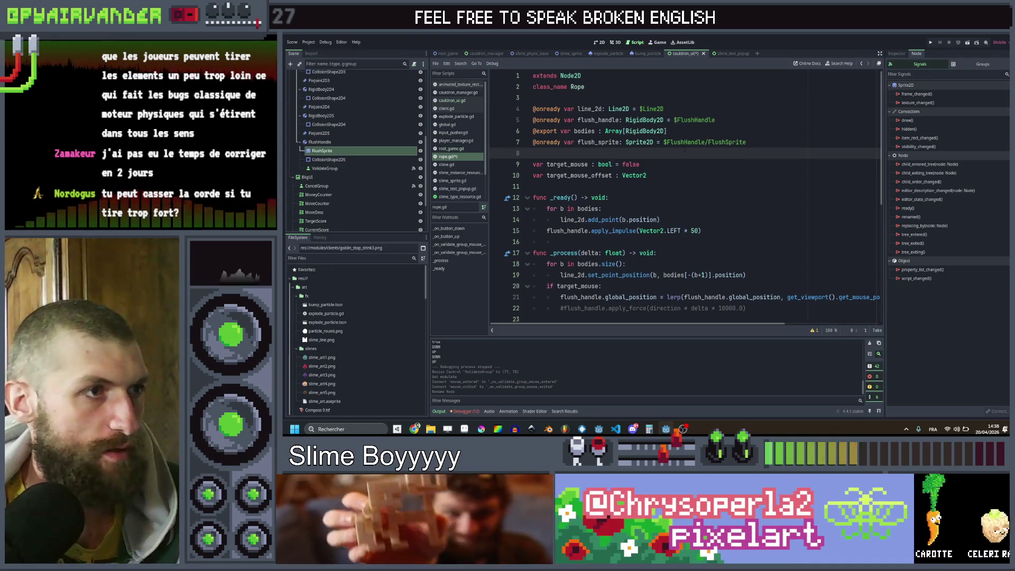
key(Return)
key(Up)
key(Up)
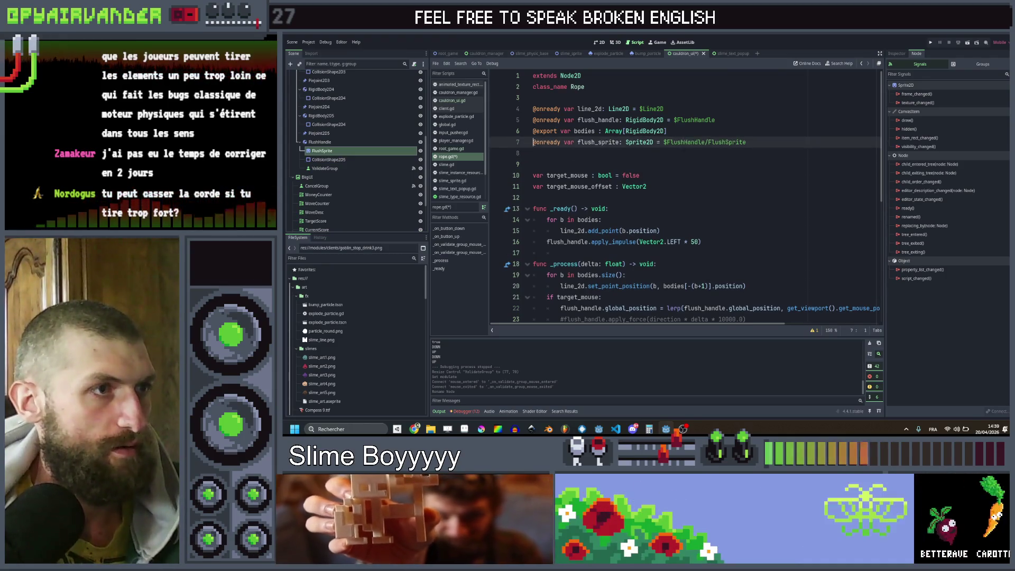
key(alt+Up)
key(Down)
key(Down)
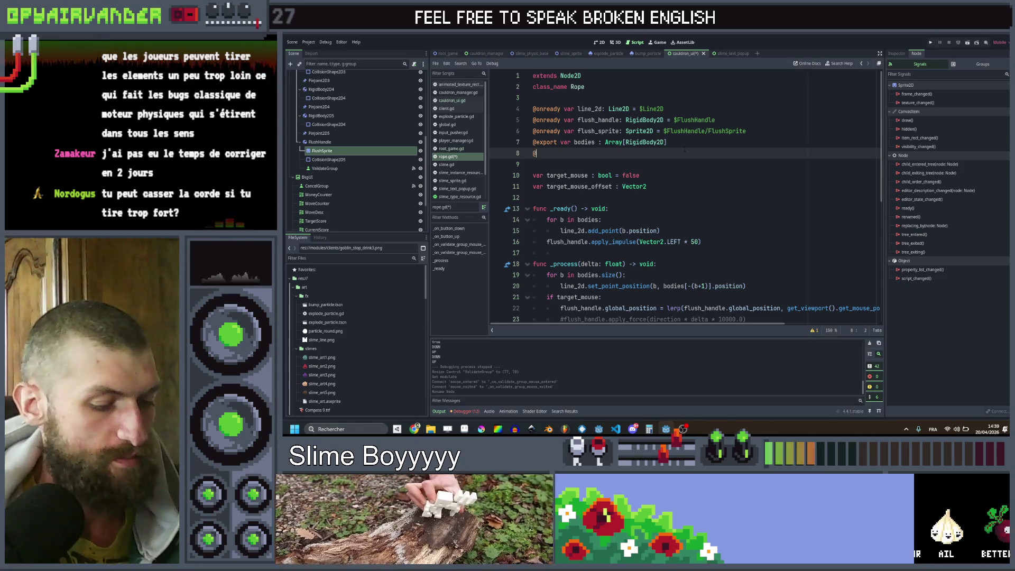
Add an exported Texture2D variable to rope.gd and duplicate its line
text(@ex)
key(Return)
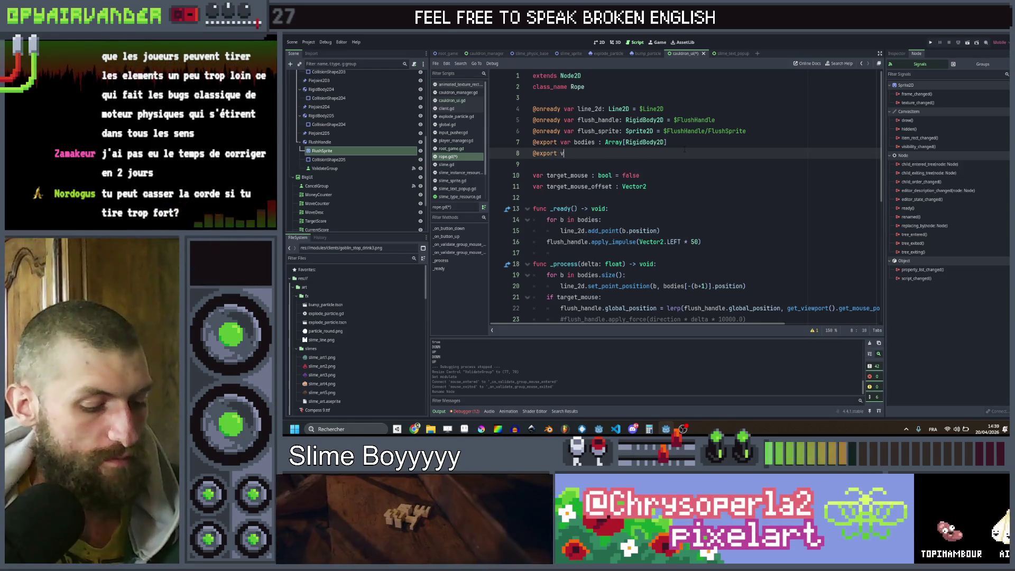
text(var flush)
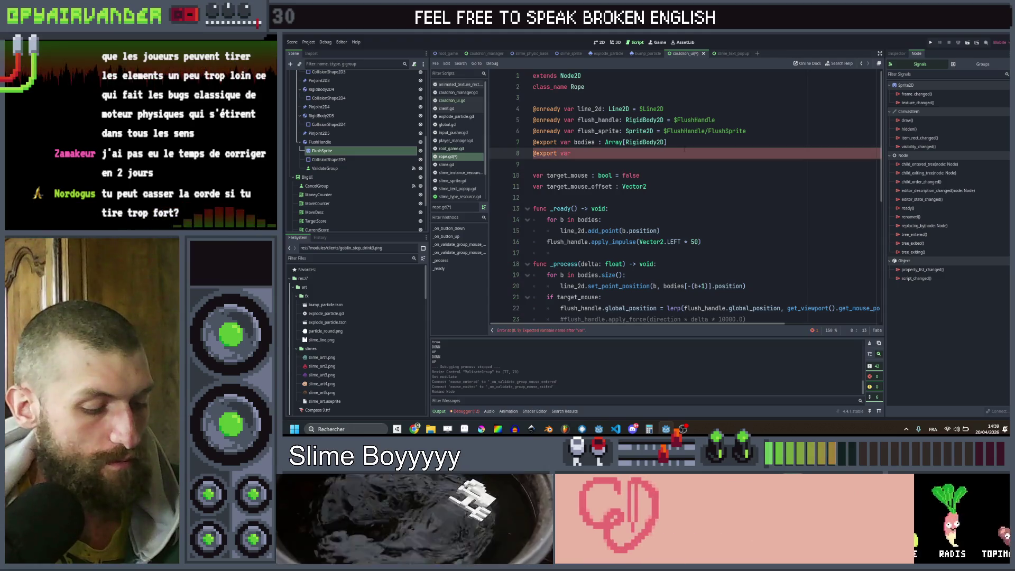
text(_sprite)
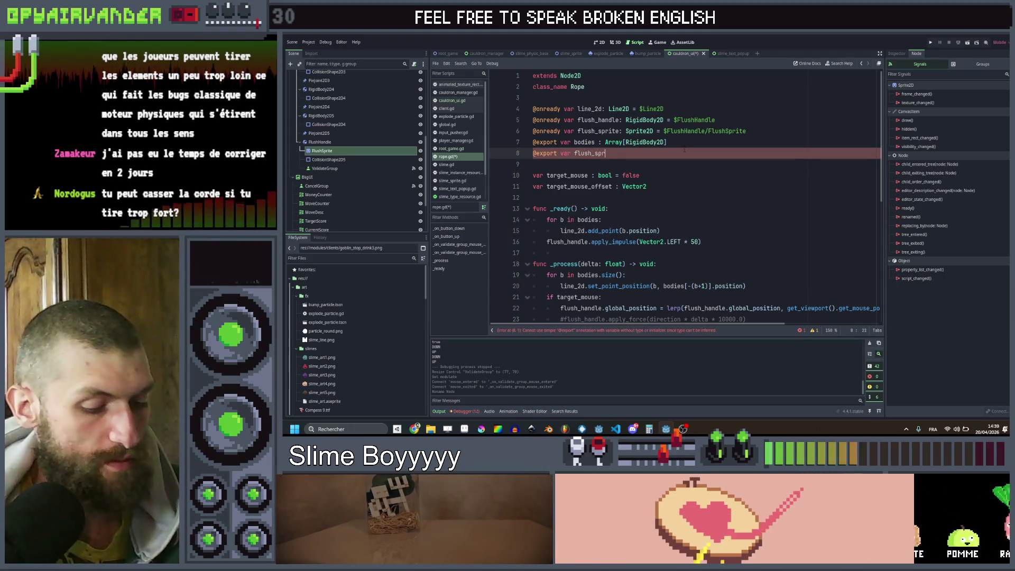
text( : T)
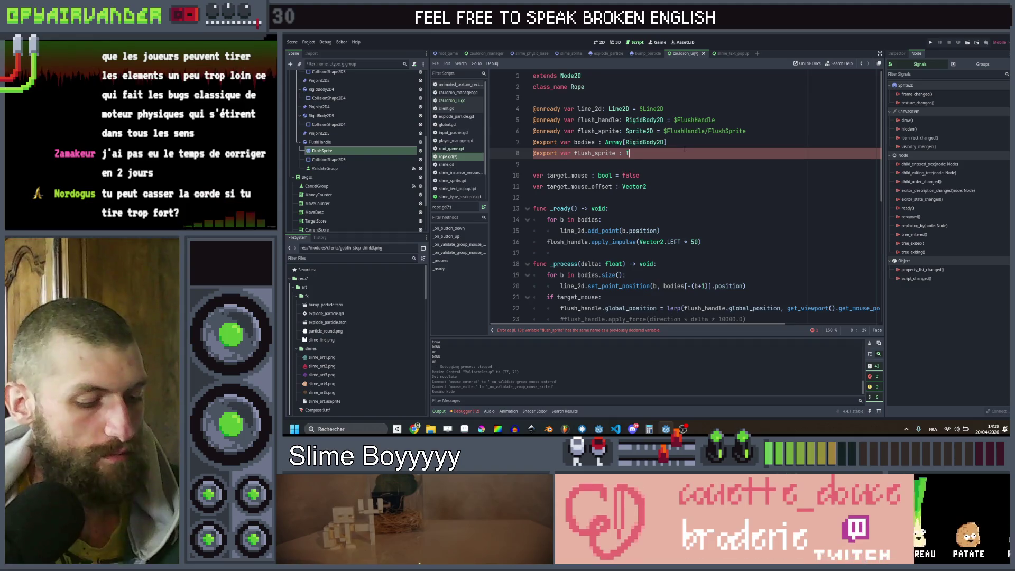
text(exture)
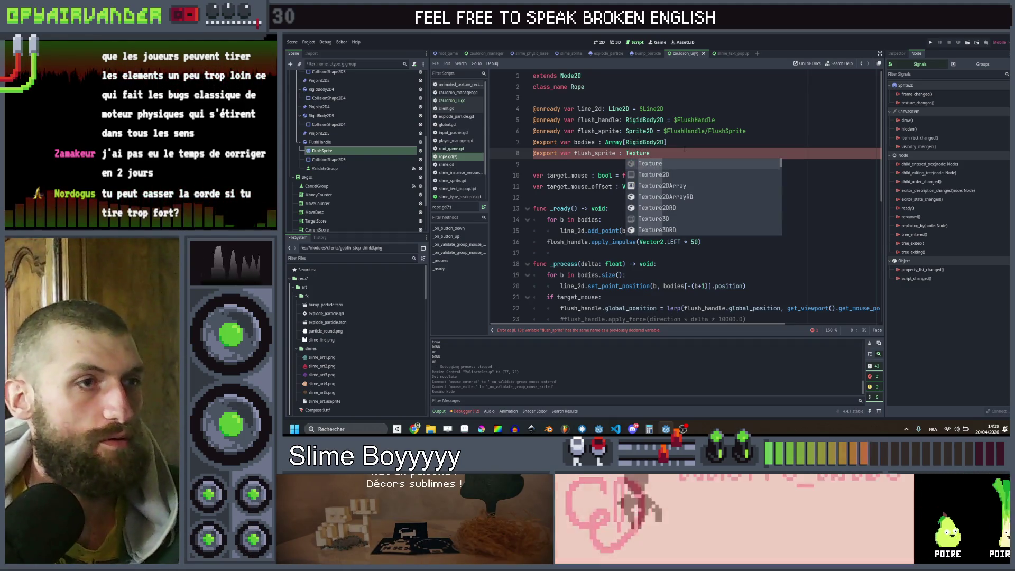
key(Down)
key(Return)
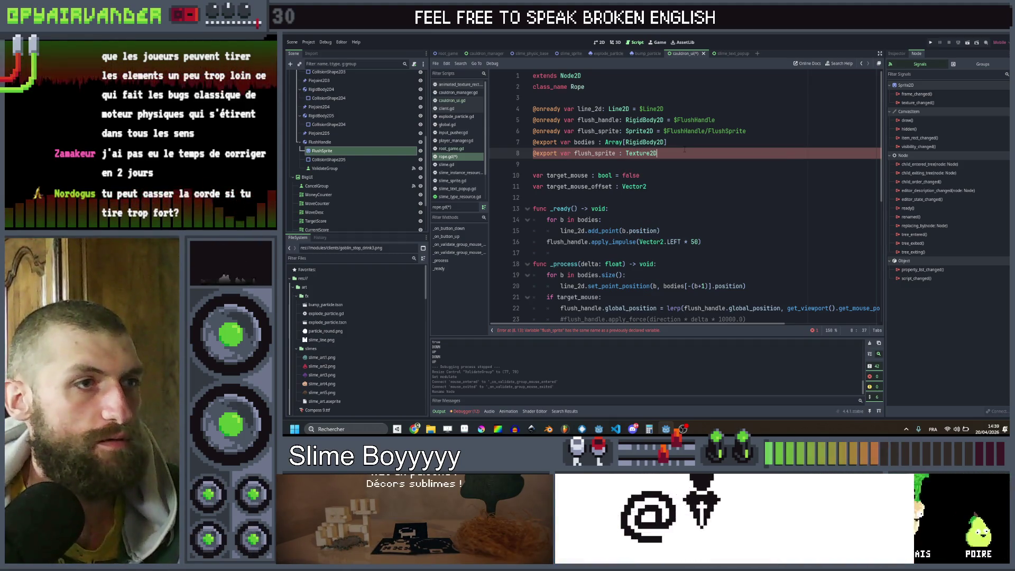
key(ctrl+shift+d)
key(ctrl+Left)
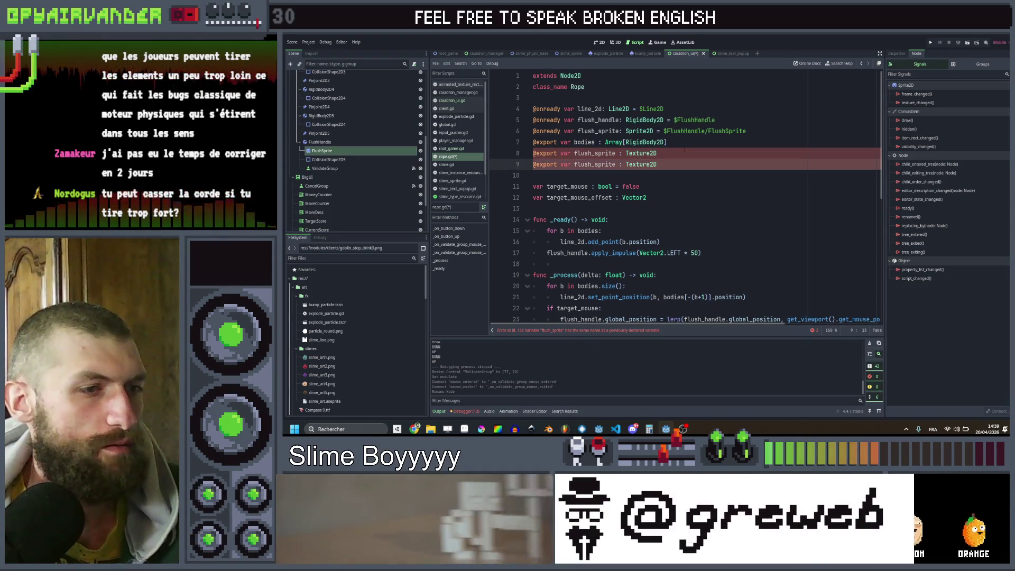
Name the two exports flush_texture and flush_texture_hover and save rope.gd
key(Up)
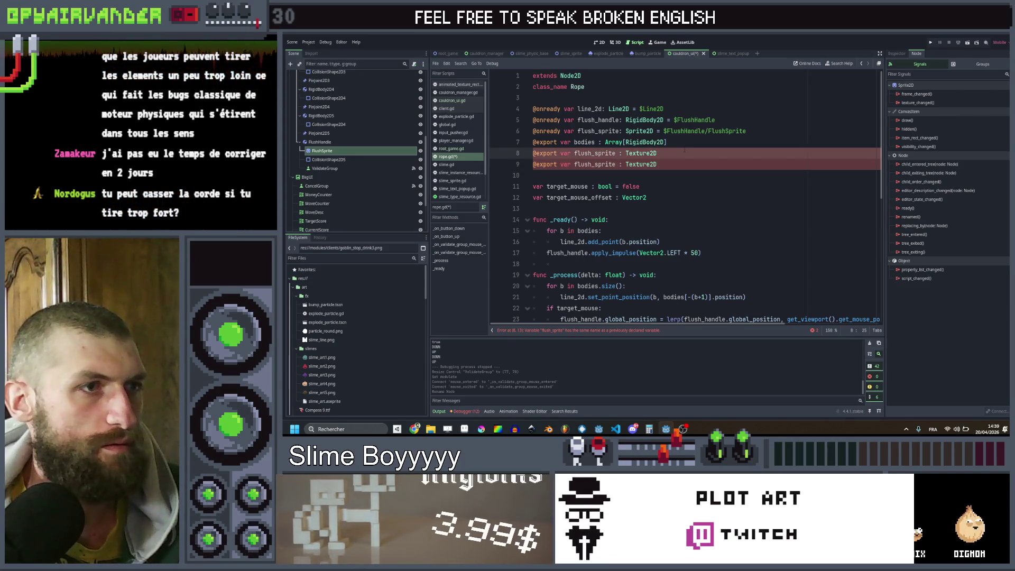
text(textu)
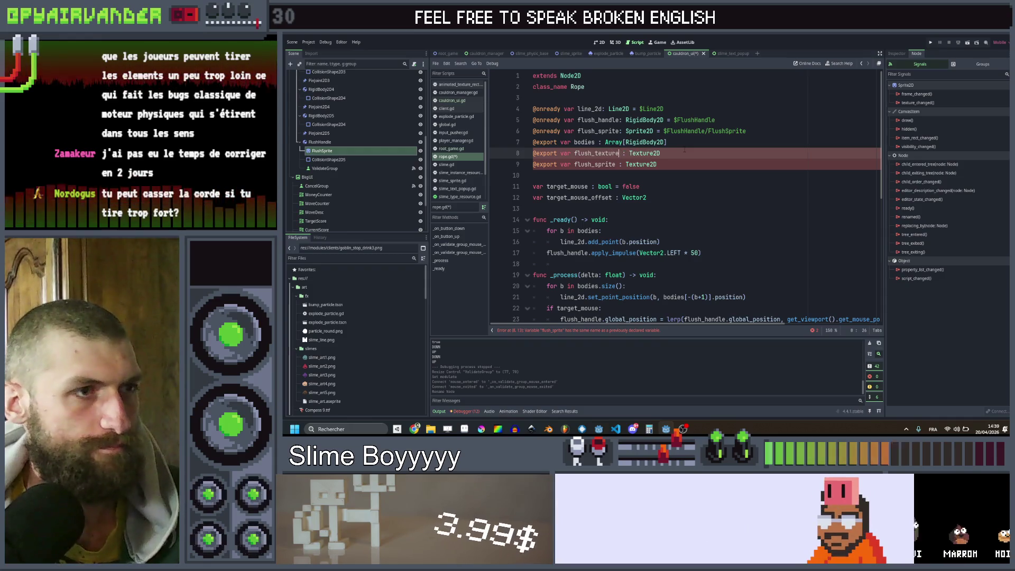
key(Down)
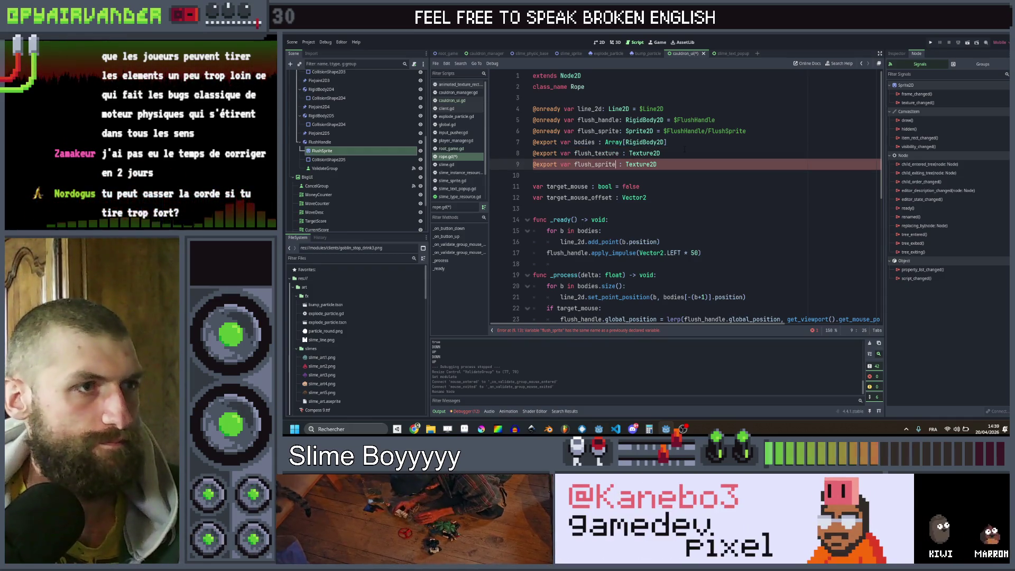
key(BackSpace)
key(BackSpace)
key(BackSpace)
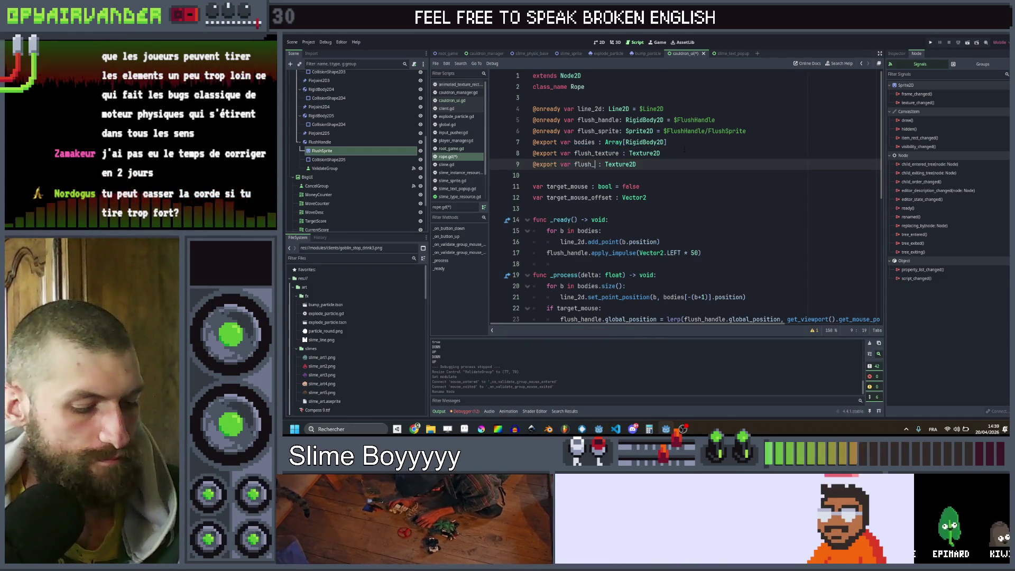
text(hove)
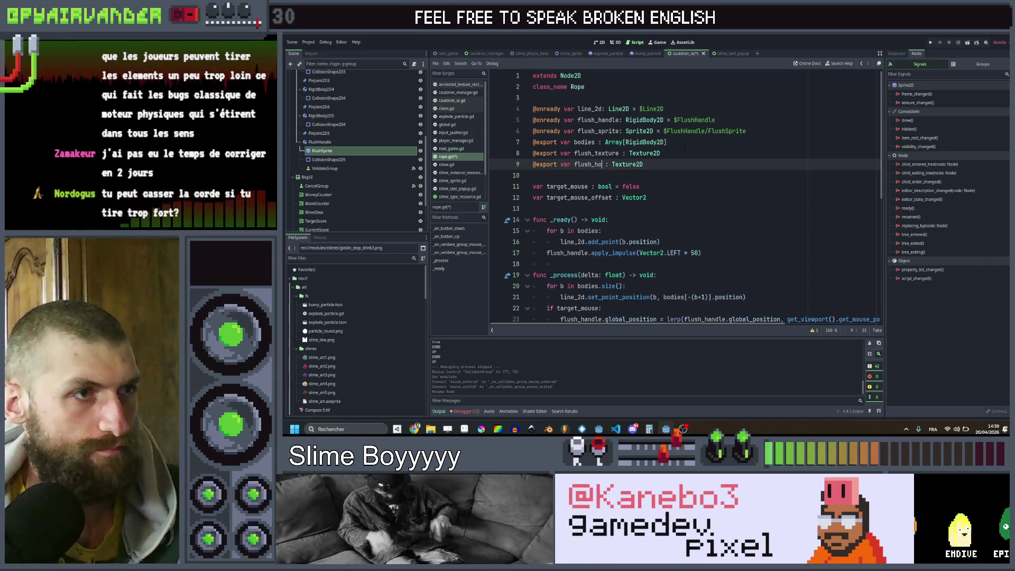
key(BackSpace)
key(BackSpace)
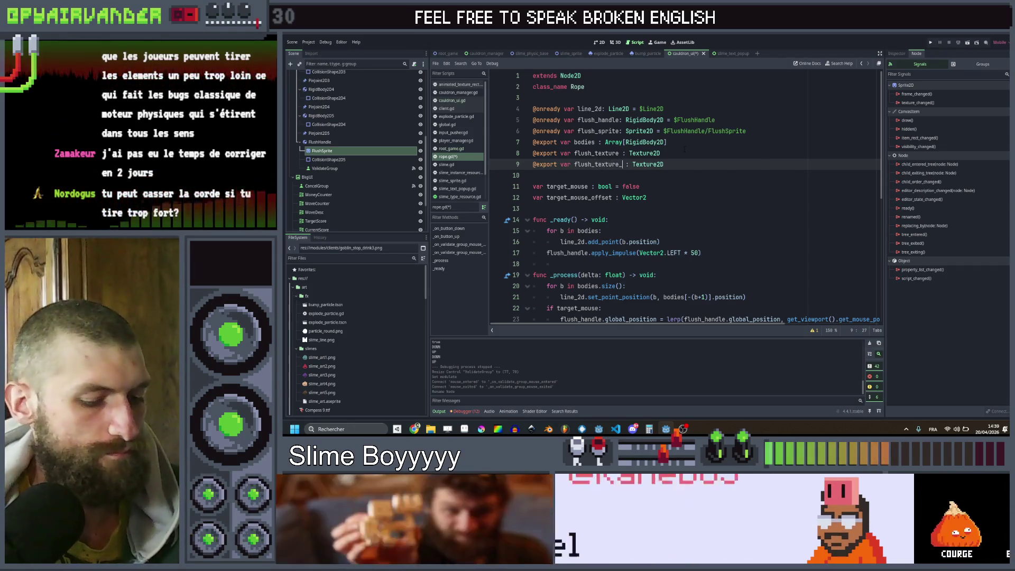
text(hover)
key(ctrl+s)
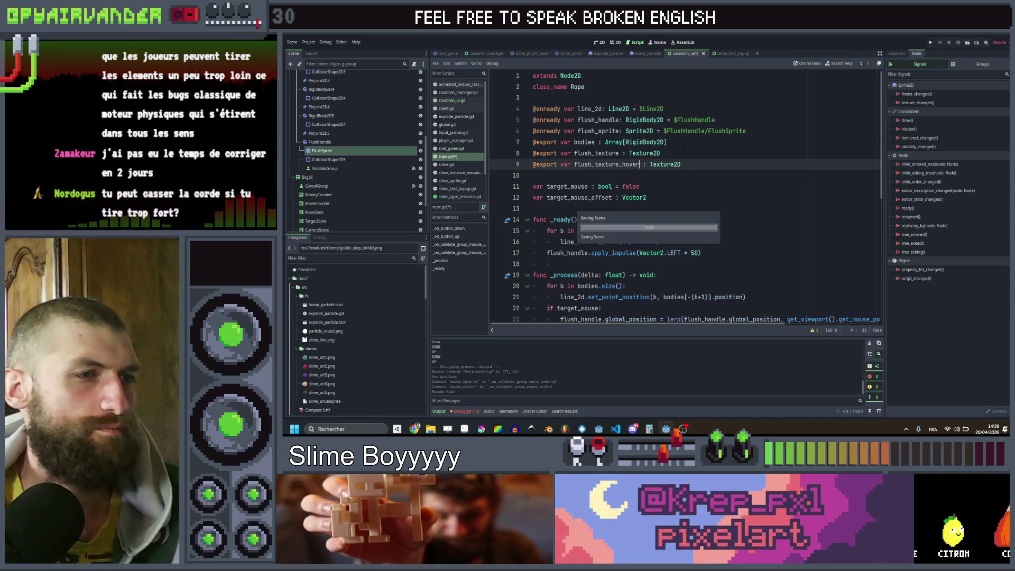
scroll(679, 253, down, 7)
click(679, 253)
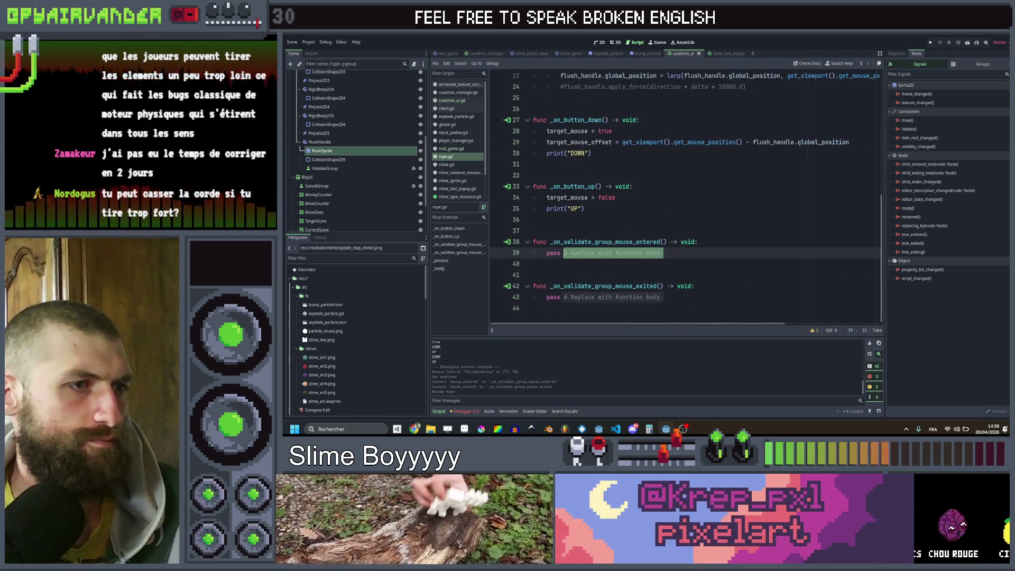
Make mouse-entered set flush_sprite.texture = flush_texture_hover and mouse-exited set it back to flush_texture
key(shift+Home)
text(flush_sprite)
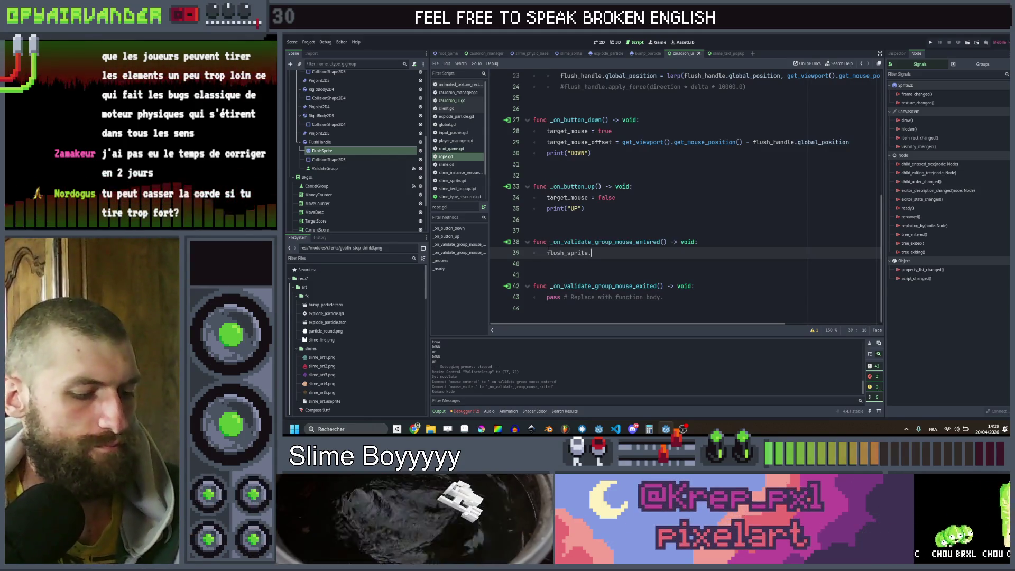
text(.texture = )
text(fl)
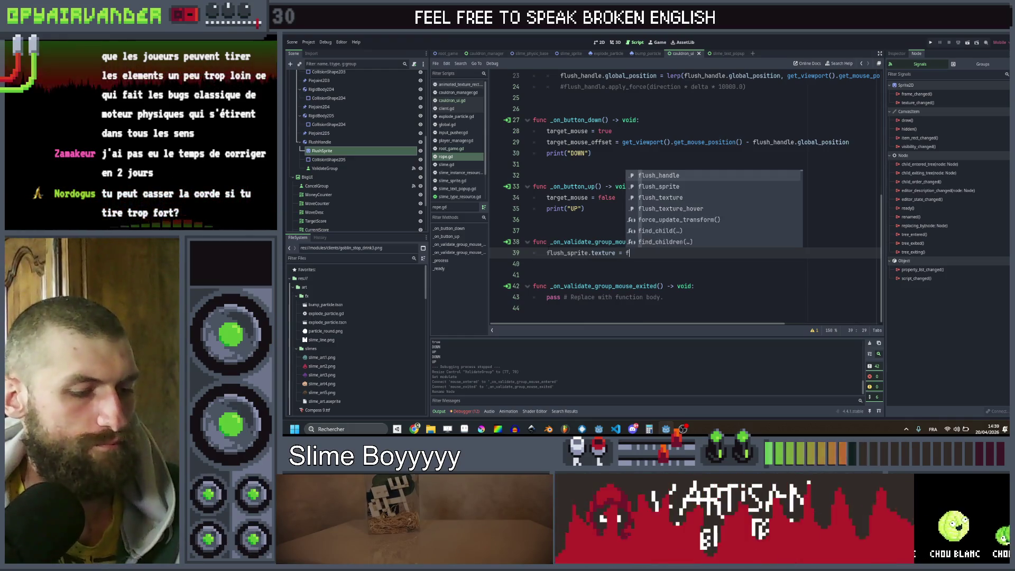
key(Return)
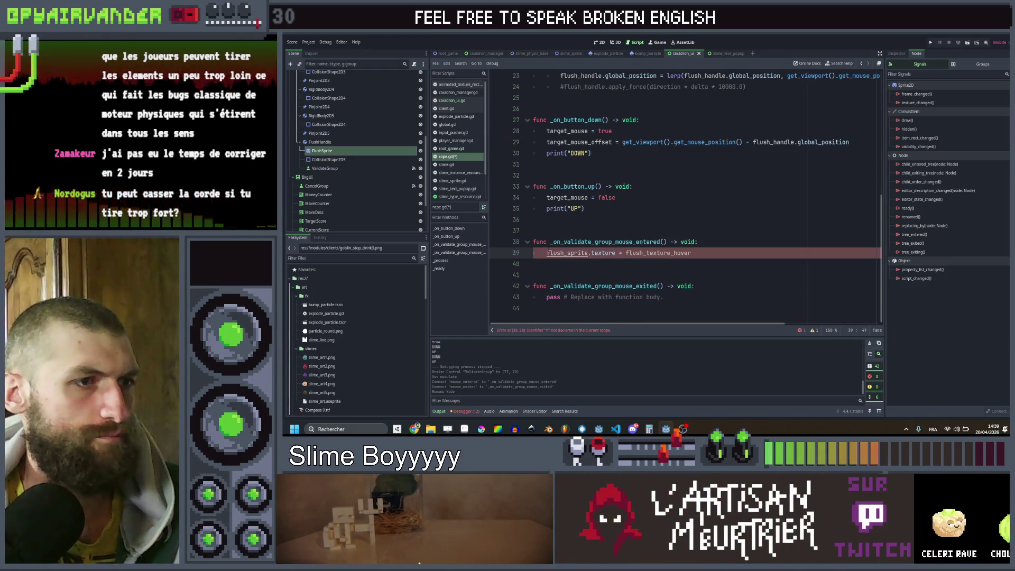
key(Down)
key(Down)
key(Down)
key(shift+Home)
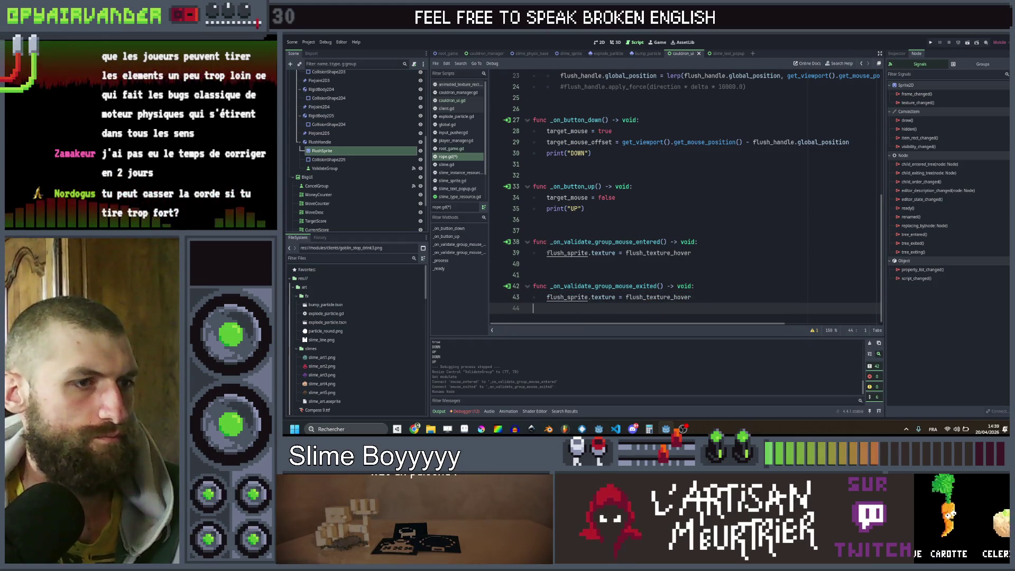
key(ctrl+v)
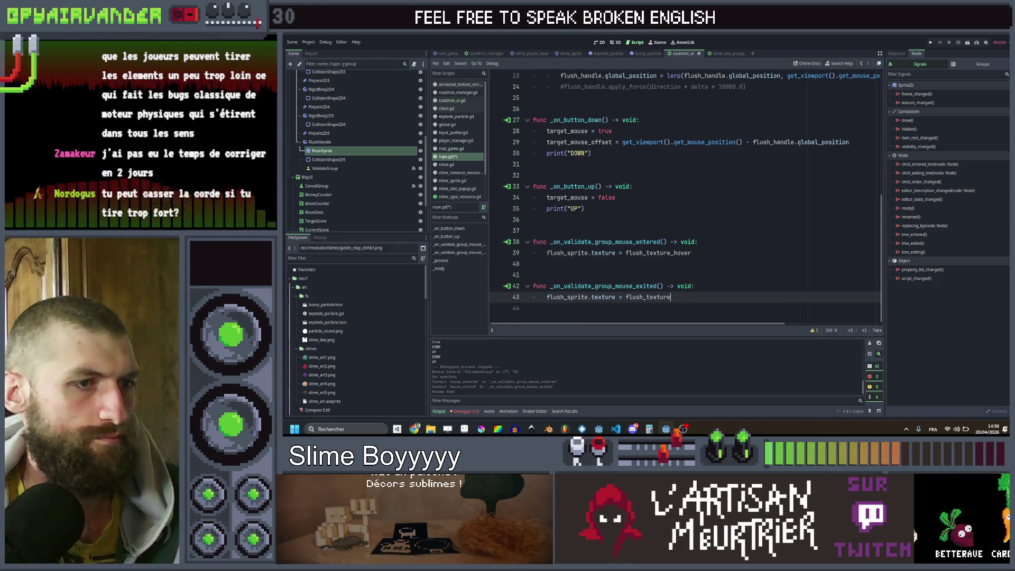
scroll(682, 201, right, 3)
scroll(681, 201, left, 3)
scroll(382, 90, up, 5)
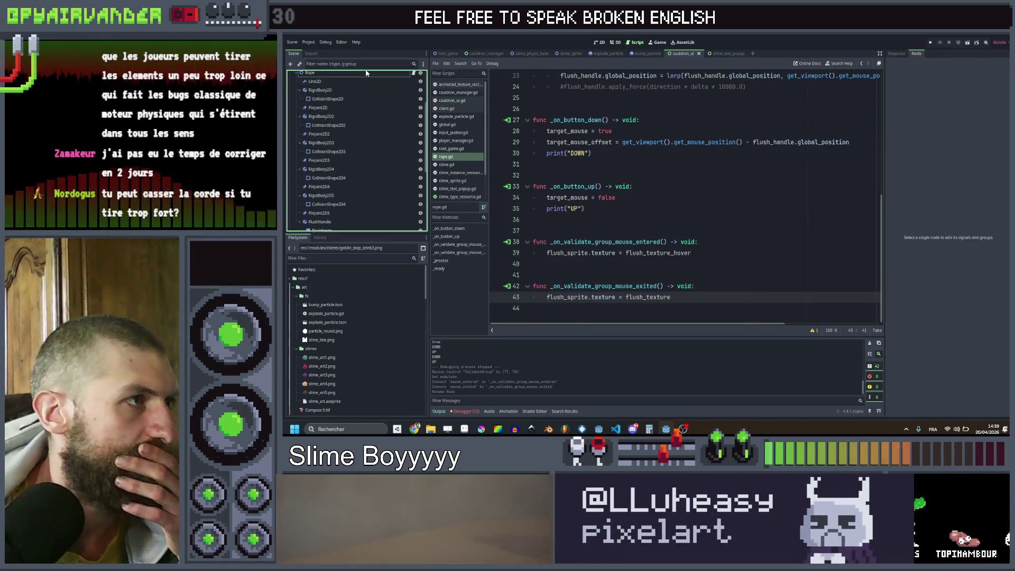
Assign flush_button1.png and flush_button2.png as the Rope's Flush Texture and Flush Texture Hover, save, and run
click(365, 74)
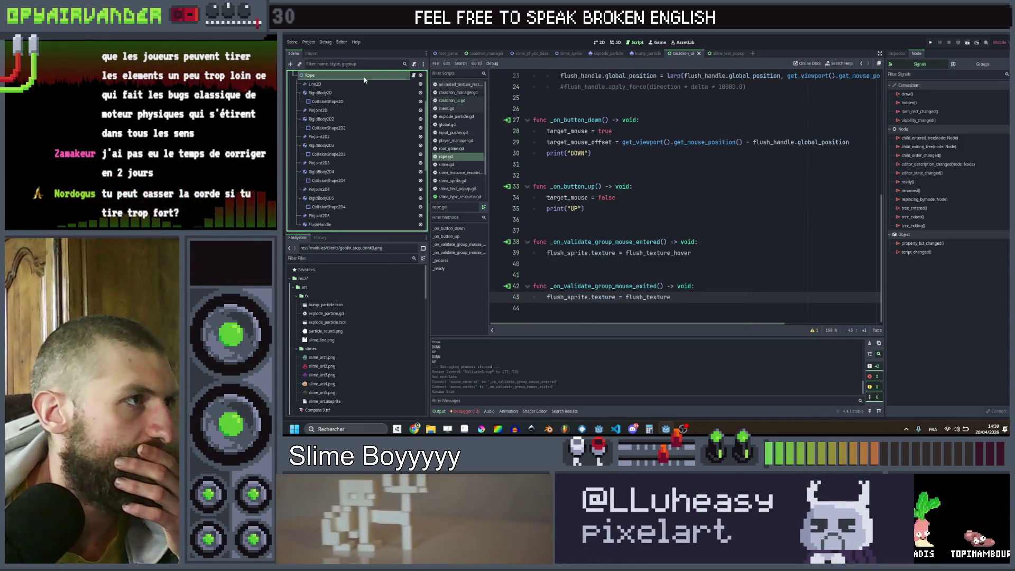
click(899, 53)
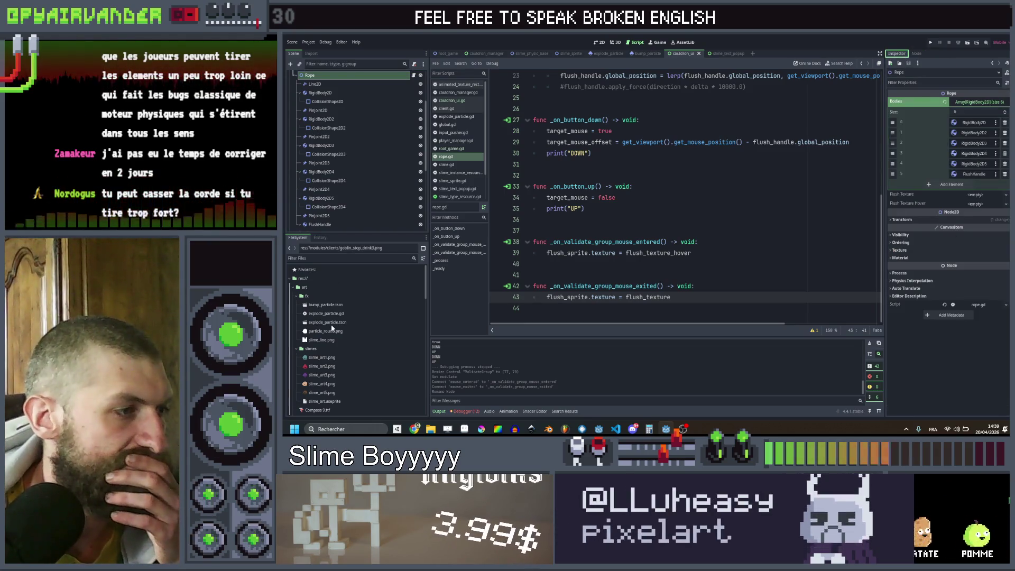
drag(321, 324, 978, 199)
mouse_move(321, 333)
mouse_down()
mouse_move(401, 327)
mouse_move(634, 253)
mouse_move(979, 218)
mouse_up()
key(ctrl+s)
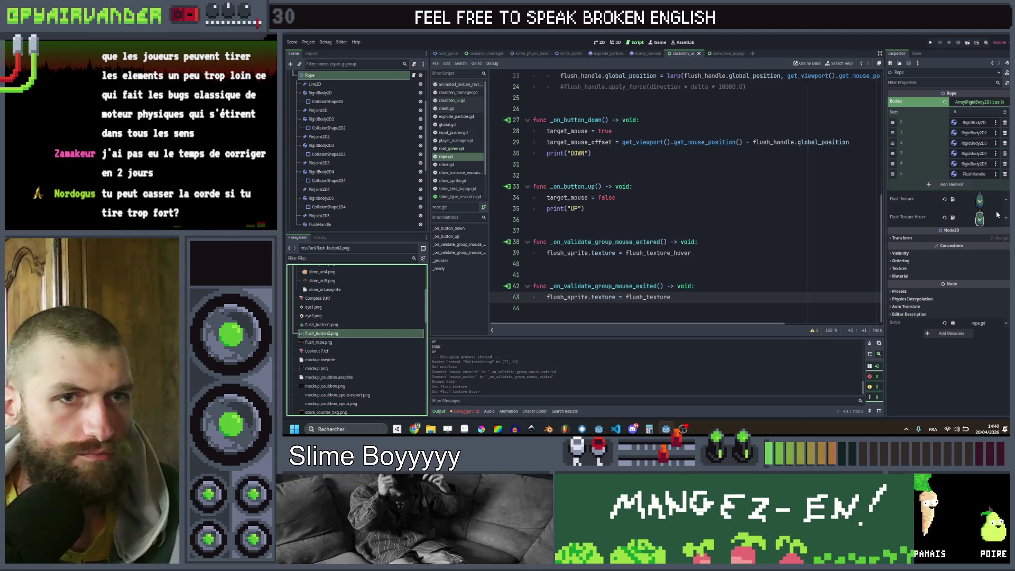
click(931, 43)
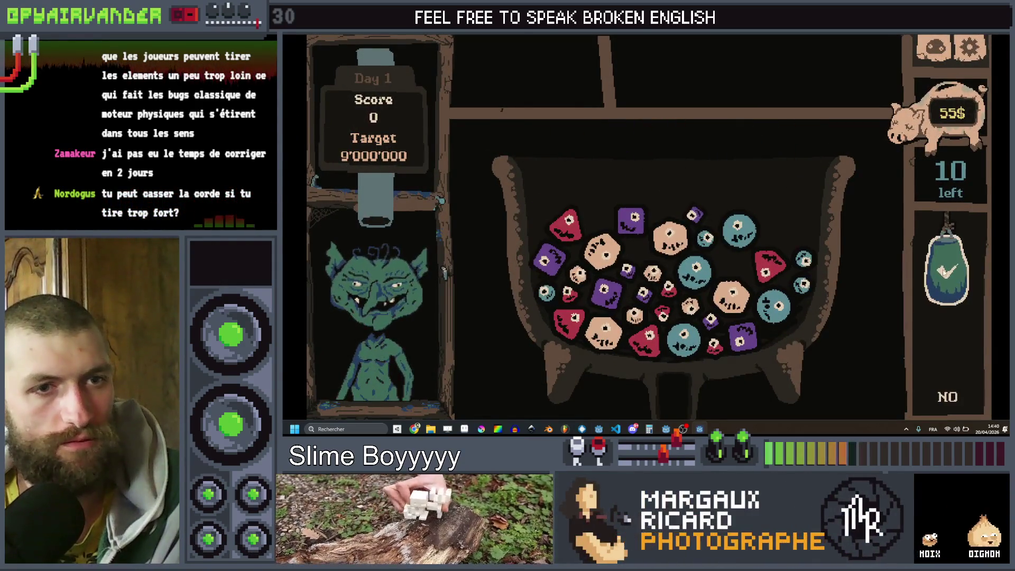
Tug the checkmark flush bag down its rope several times, then flush the teal slime cluster
drag(917, 267, 920, 361)
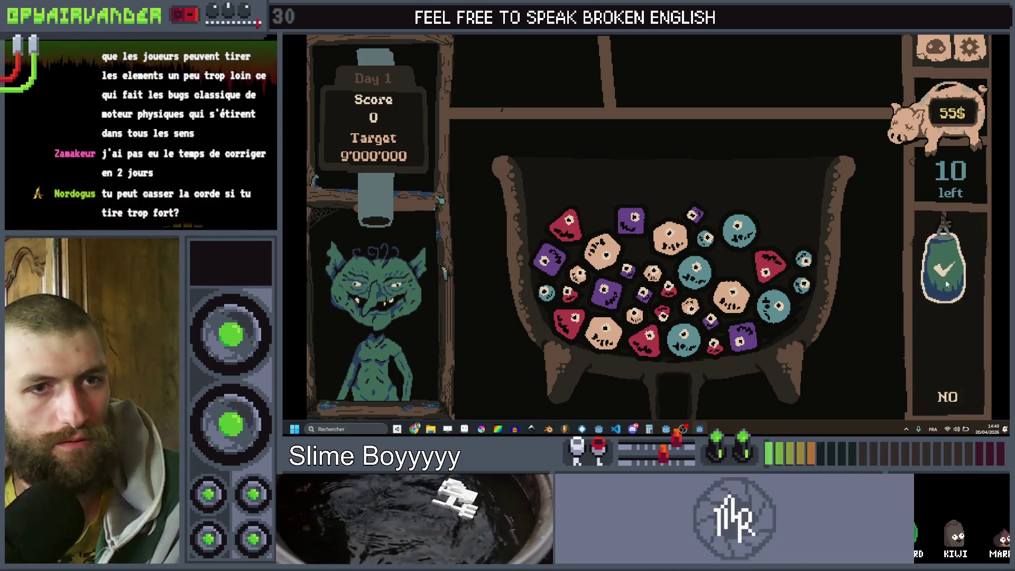
mouse_move(948, 261)
mouse_down()
mouse_move(942, 382)
mouse_move(959, 369)
mouse_move(954, 263)
mouse_move(943, 370)
mouse_move(935, 286)
mouse_up()
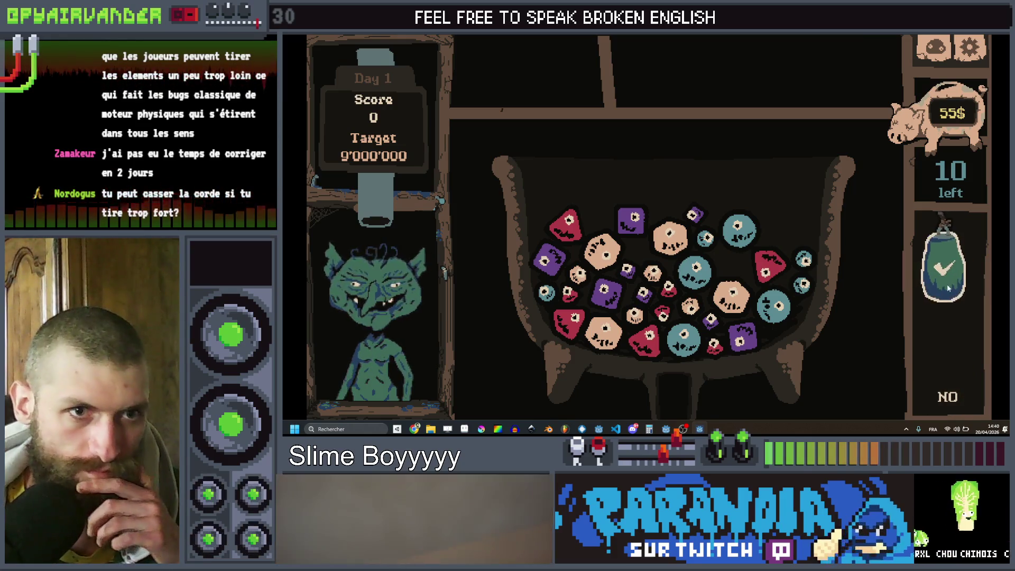
mouse_move(951, 286)
mouse_down()
mouse_move(949, 391)
mouse_move(943, 352)
mouse_up()
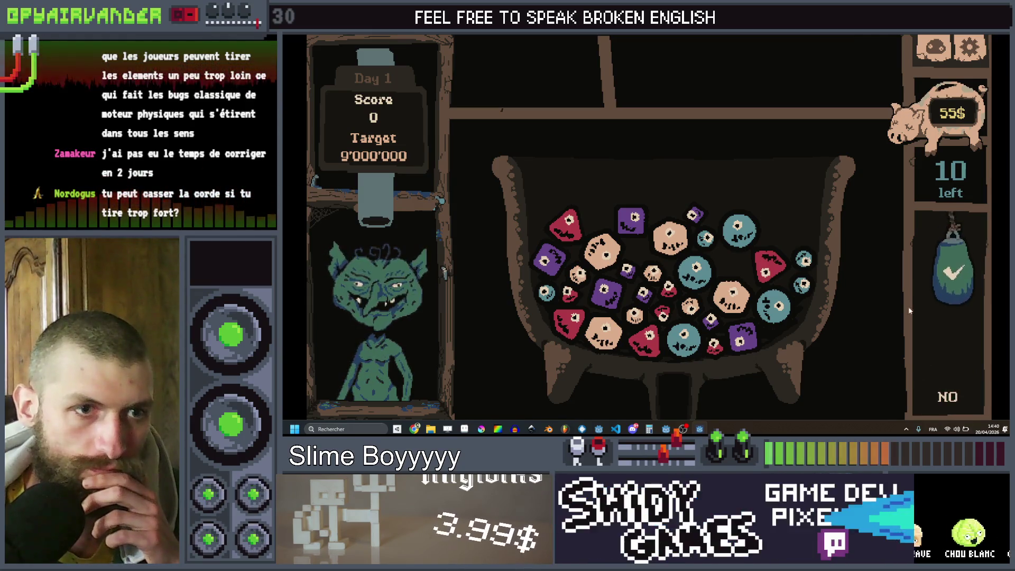
click(962, 279)
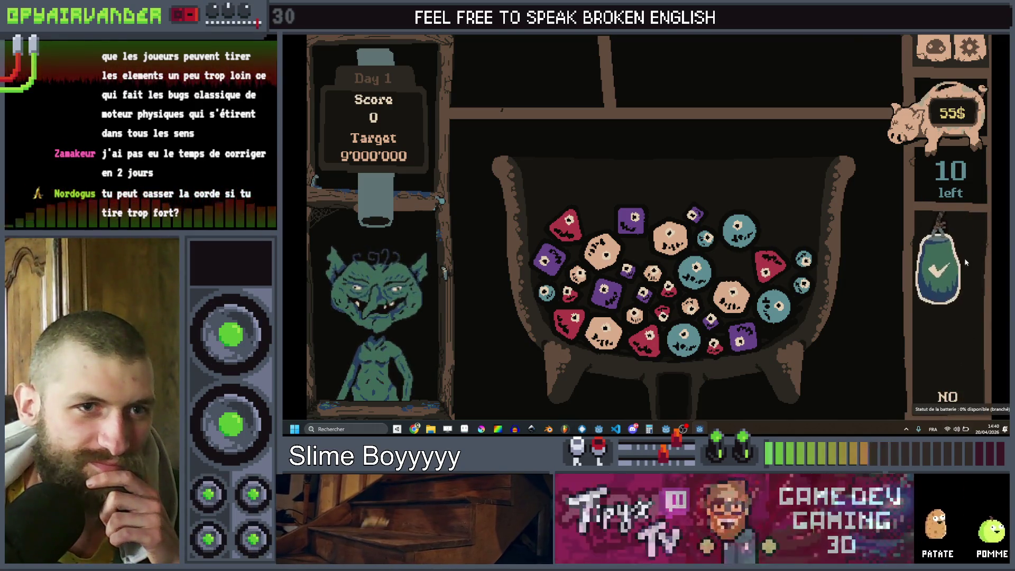
click(951, 259)
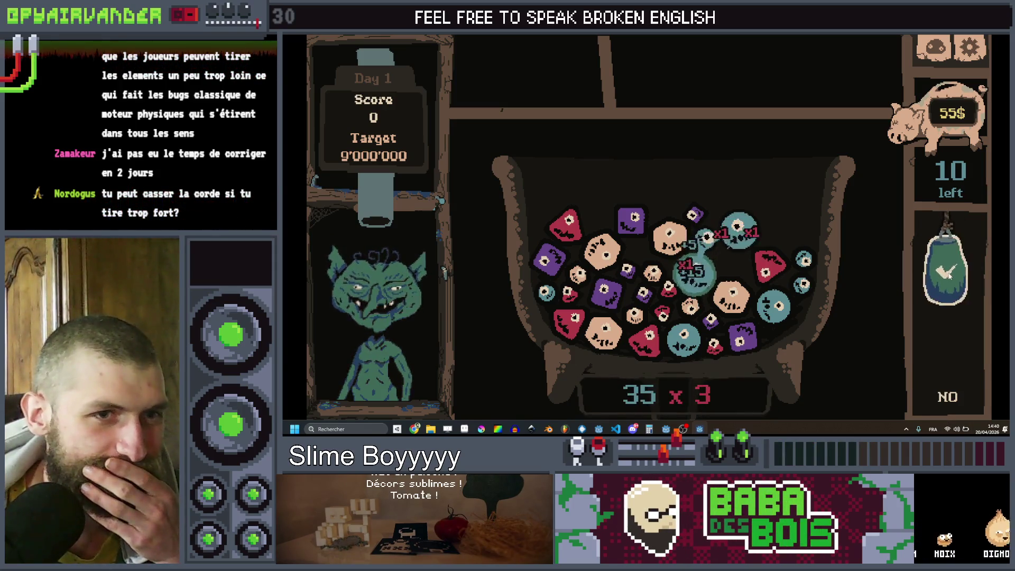
click(700, 249)
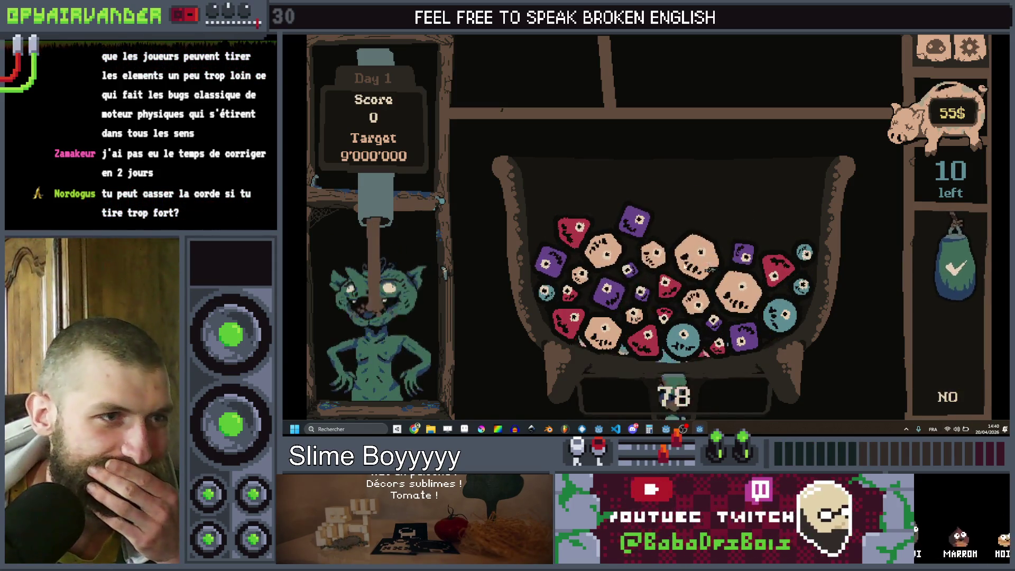
Chain and flush the peach, red, purple and tan slime groups
click(642, 256)
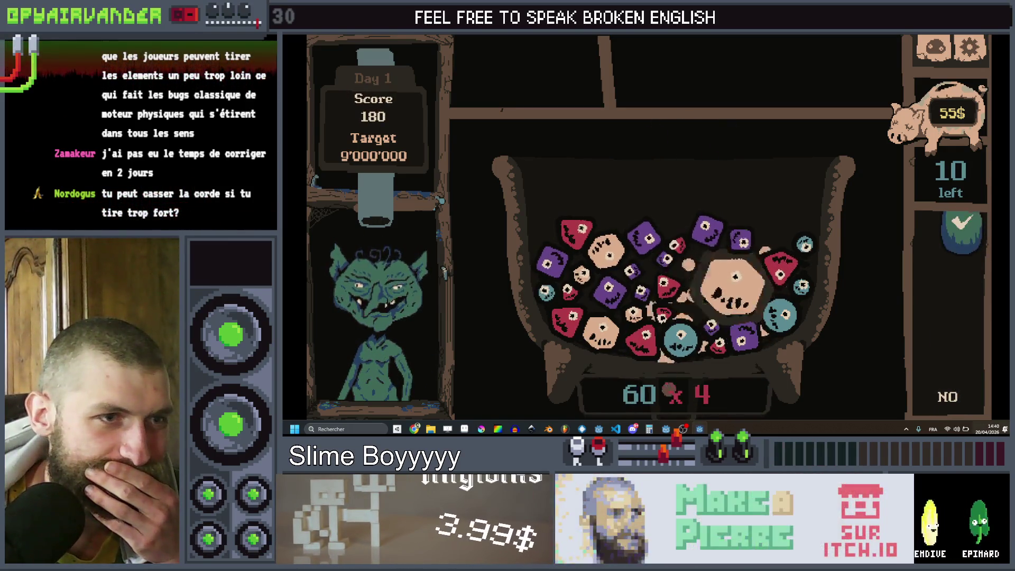
click(732, 282)
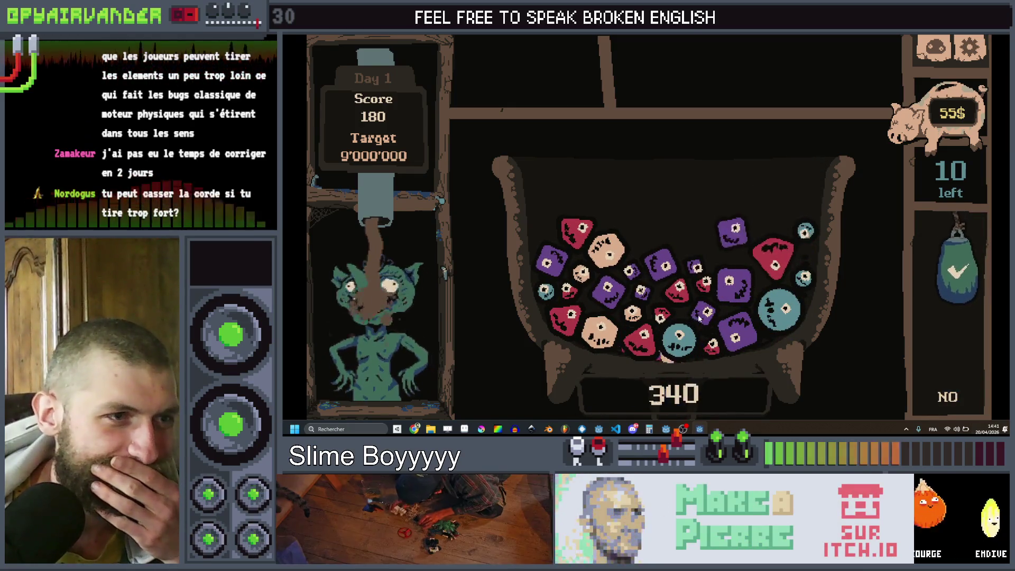
click(707, 288)
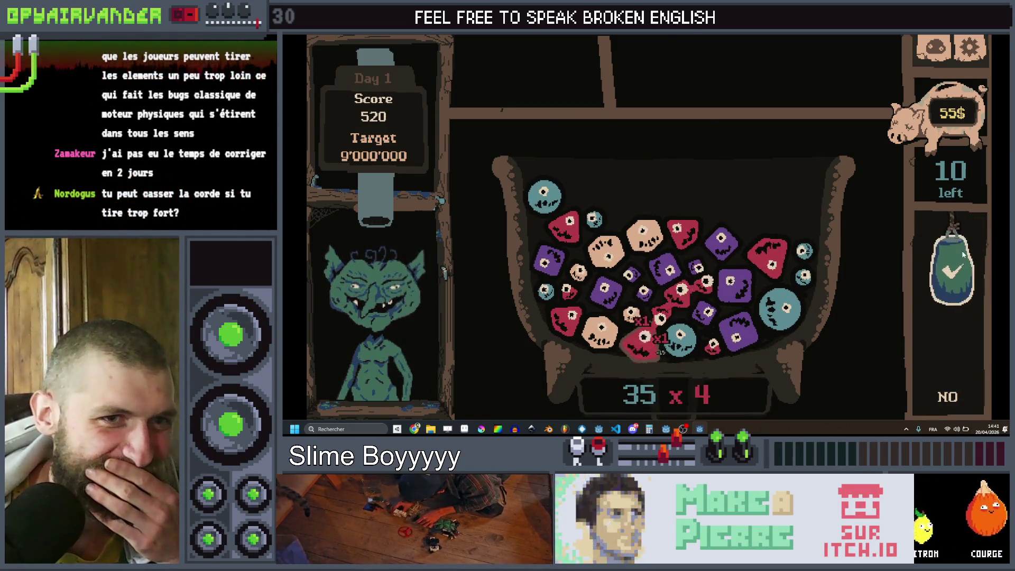
click(587, 282)
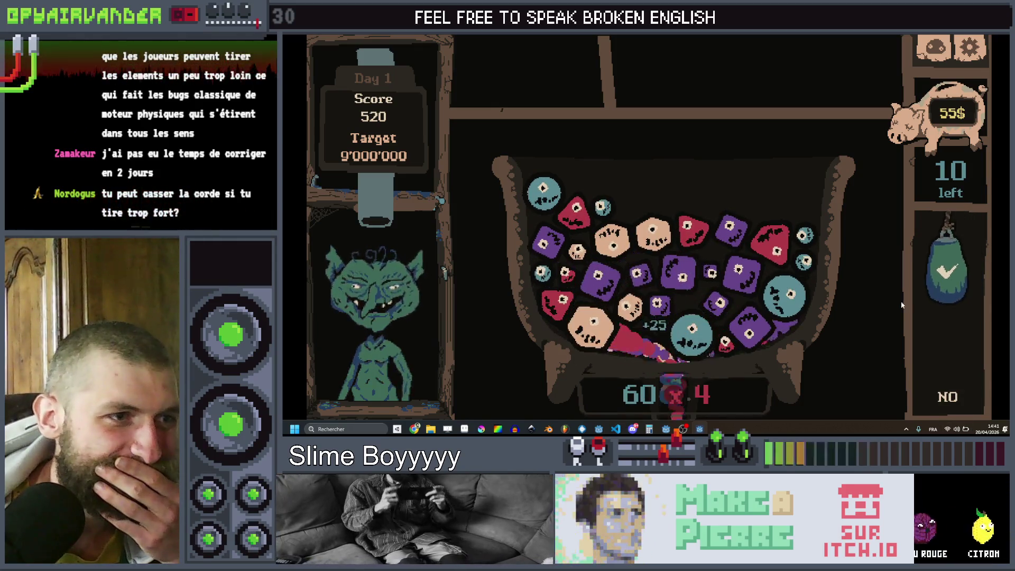
mouse_move(596, 287)
mouse_down()
mouse_move(687, 273)
mouse_move(747, 331)
mouse_up()
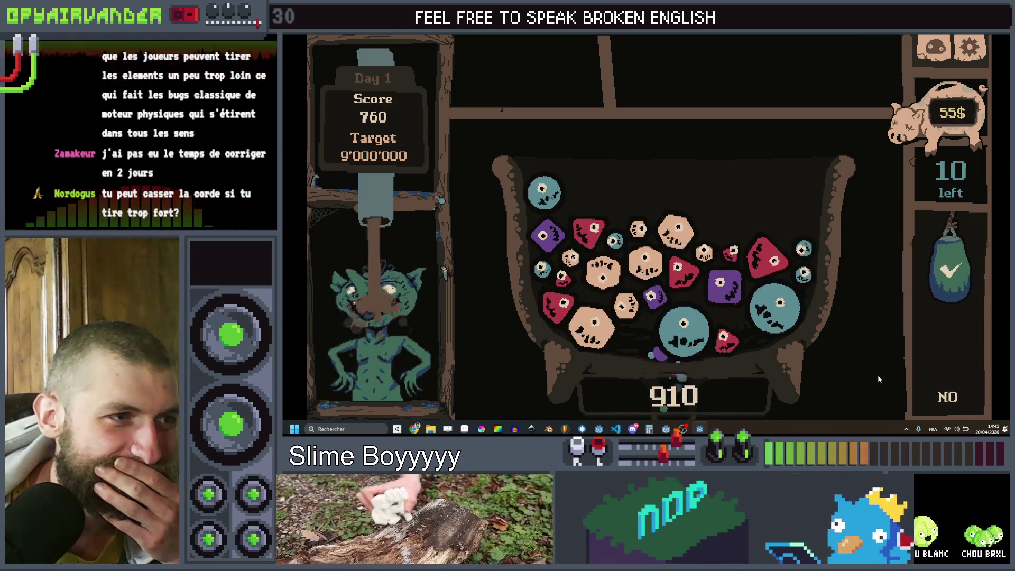
drag(649, 292, 679, 377)
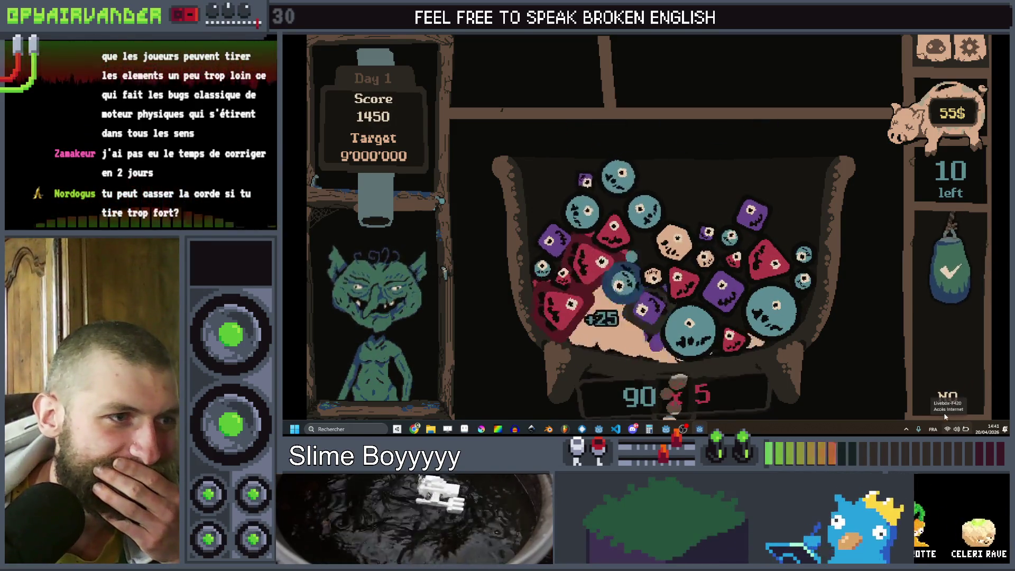
mouse_move(568, 310)
mouse_down()
mouse_move(634, 259)
mouse_move(669, 289)
mouse_up()
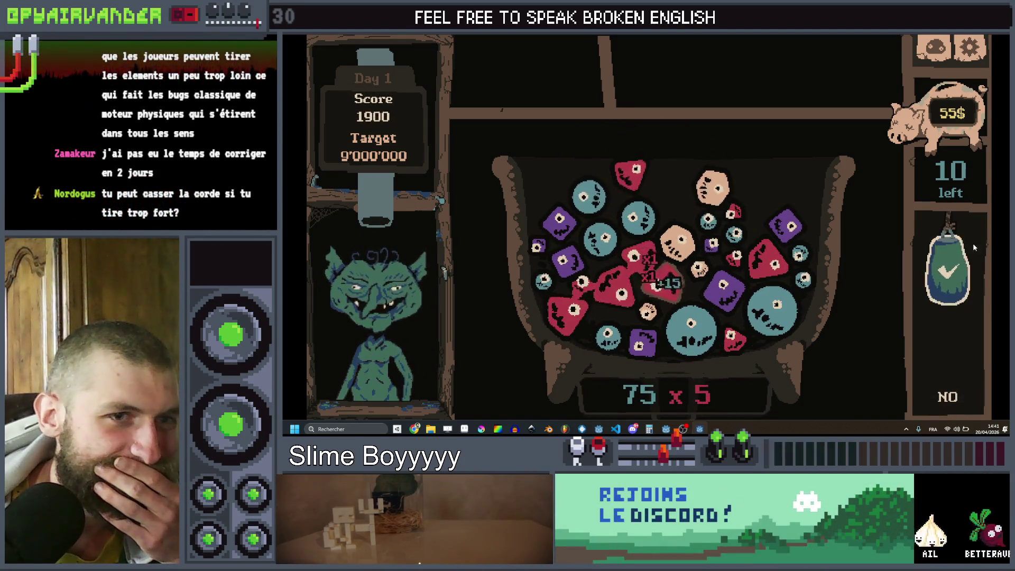
click(953, 317)
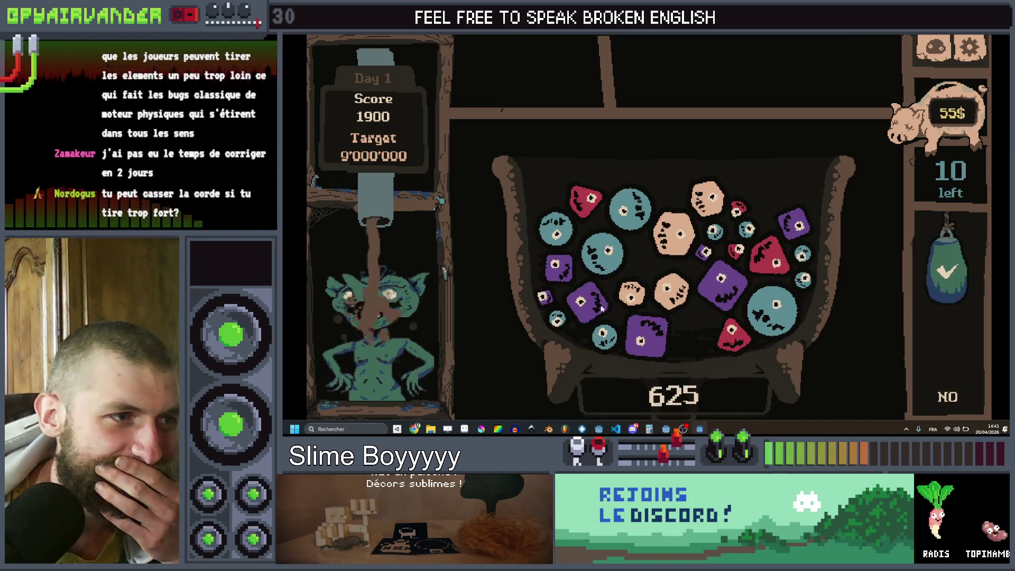
Chain and flush purple and peach slimes, then tug the checkmark bag along its rope
drag(555, 271, 584, 300)
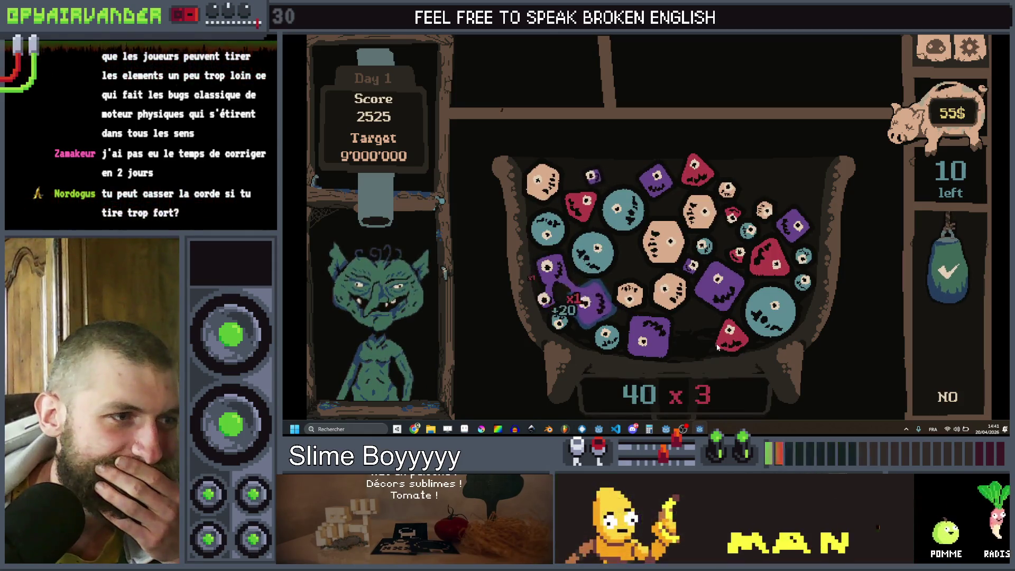
click(937, 355)
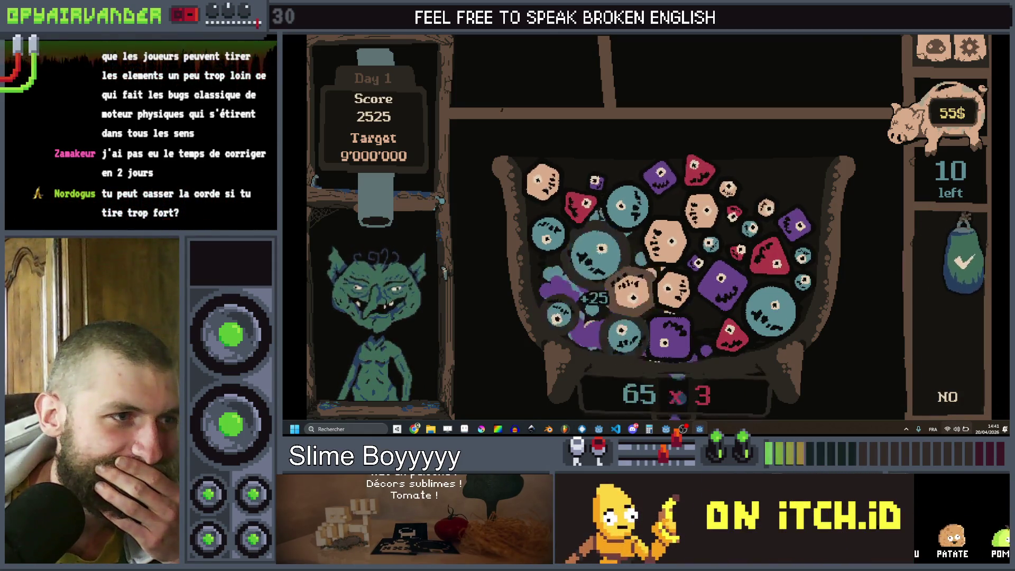
mouse_move(743, 172)
mouse_down()
mouse_move(710, 204)
mouse_move(685, 311)
mouse_up()
mouse_move(604, 316)
mouse_down()
mouse_move(591, 300)
mouse_move(628, 293)
mouse_up()
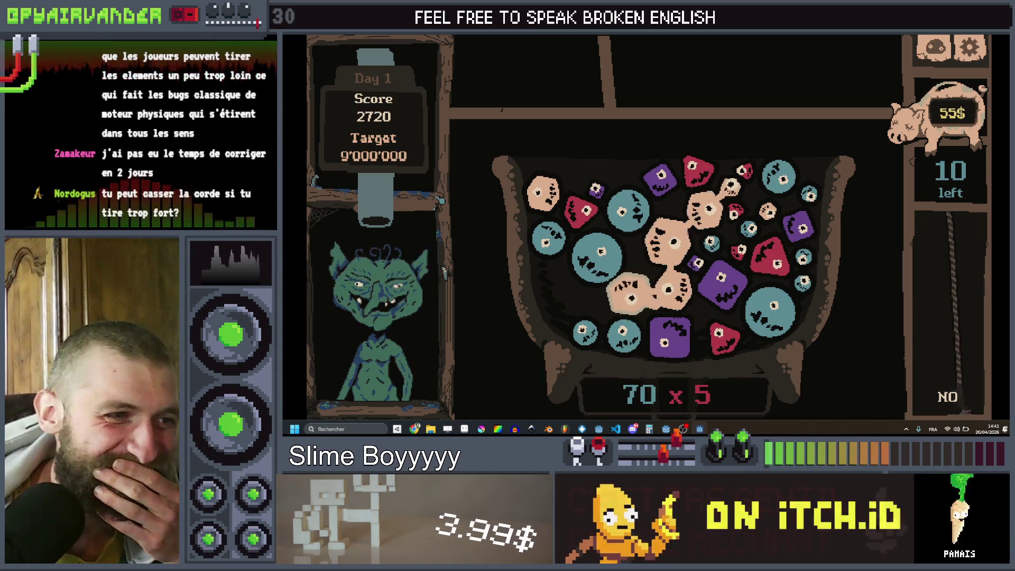
click(950, 249)
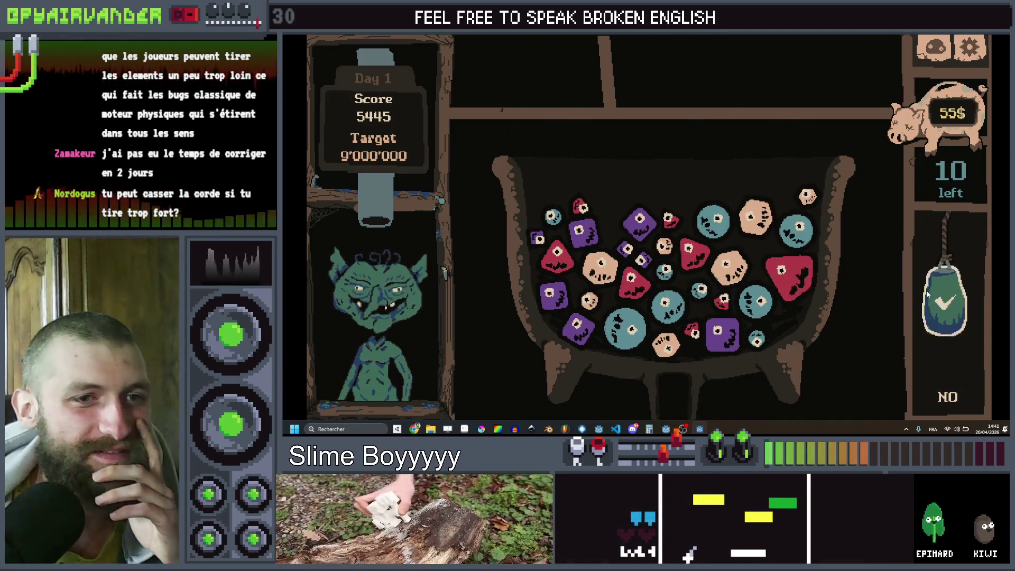
drag(952, 256, 952, 334)
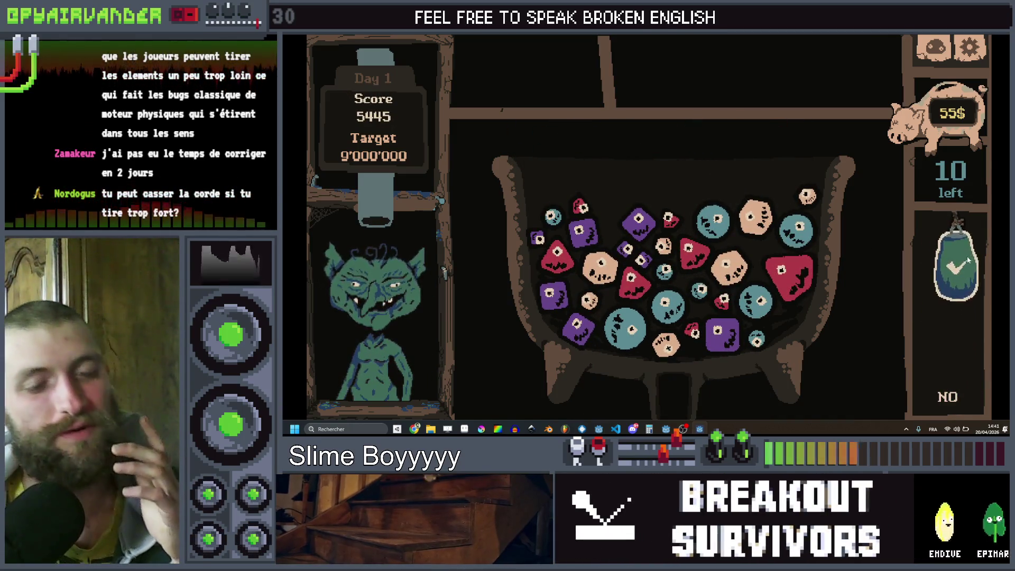
drag(954, 256, 941, 275)
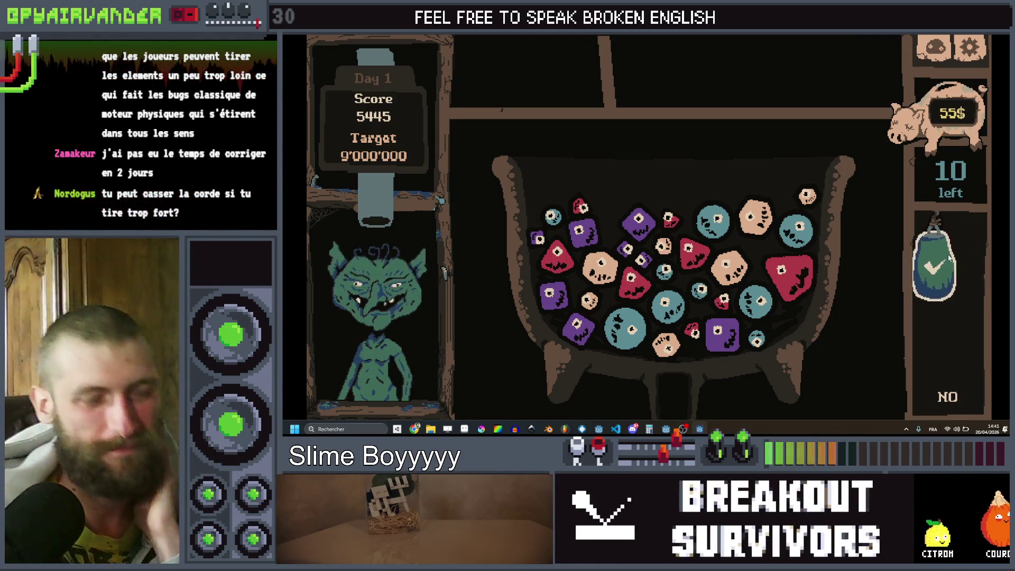
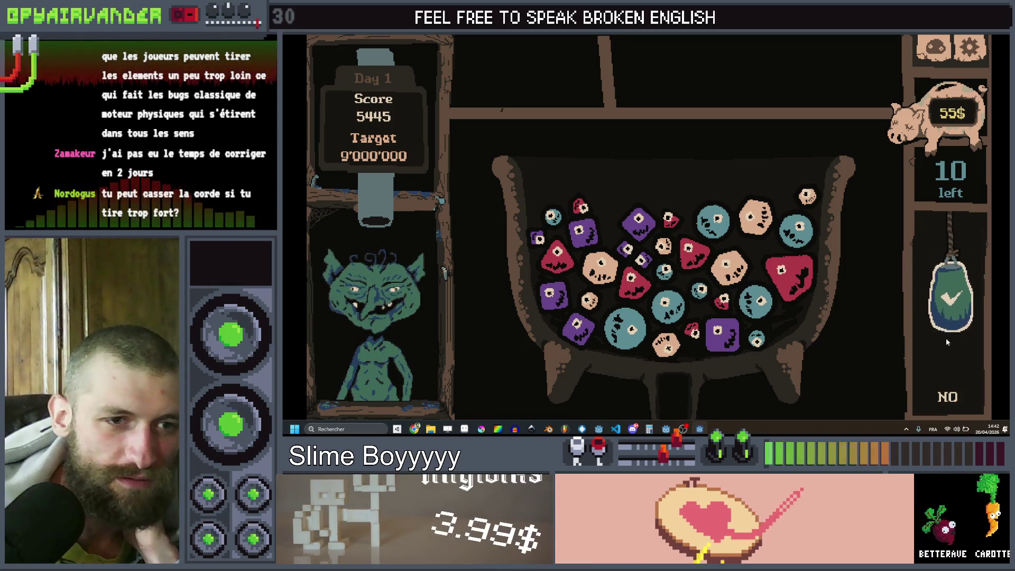
Test the running game by pulling the flush bag down onto NO and sideways
drag(942, 290, 949, 397)
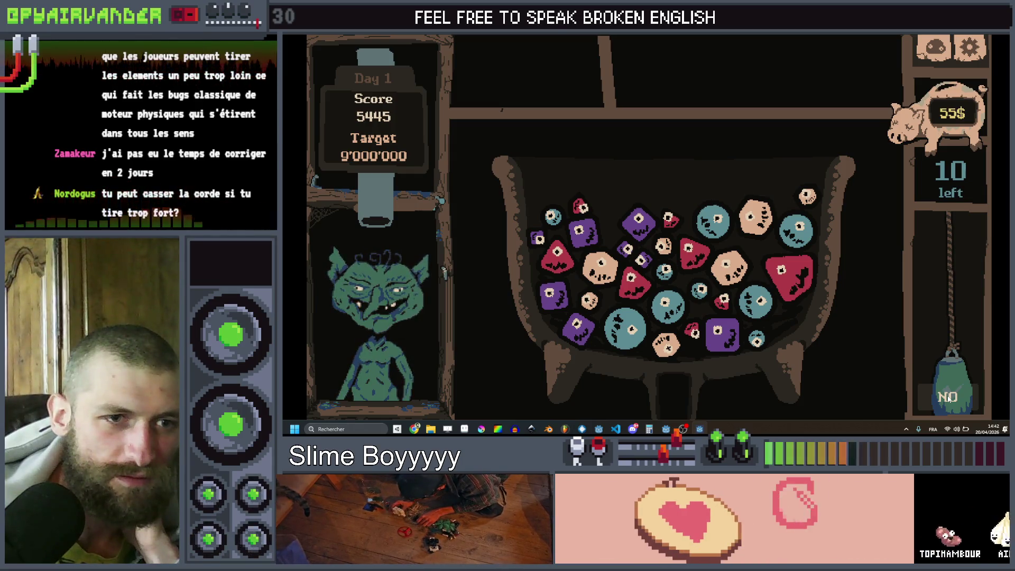
drag(949, 398, 948, 388)
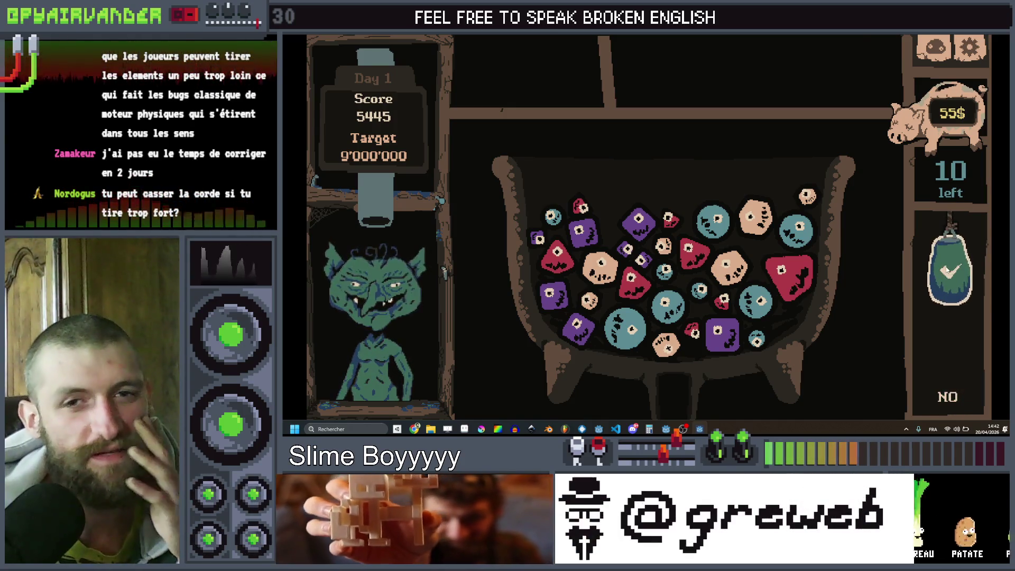
drag(950, 271, 948, 376)
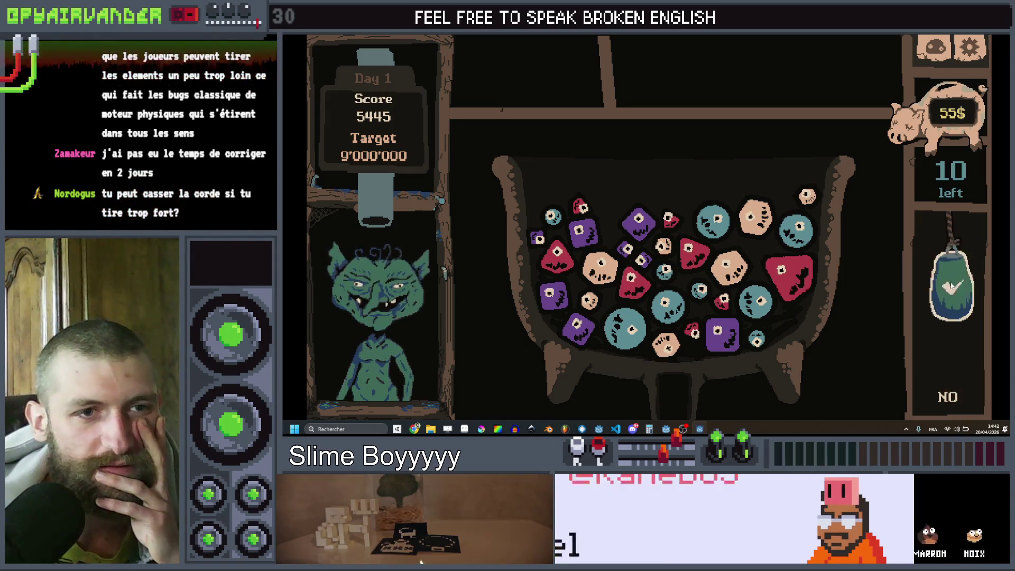
drag(948, 264, 948, 378)
drag(955, 247, 948, 365)
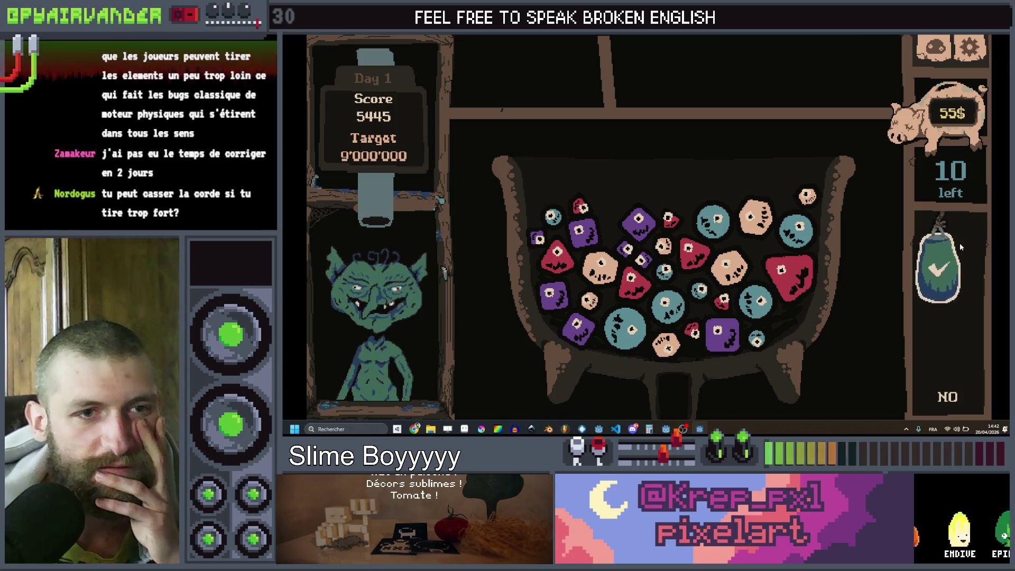
drag(942, 266, 949, 399)
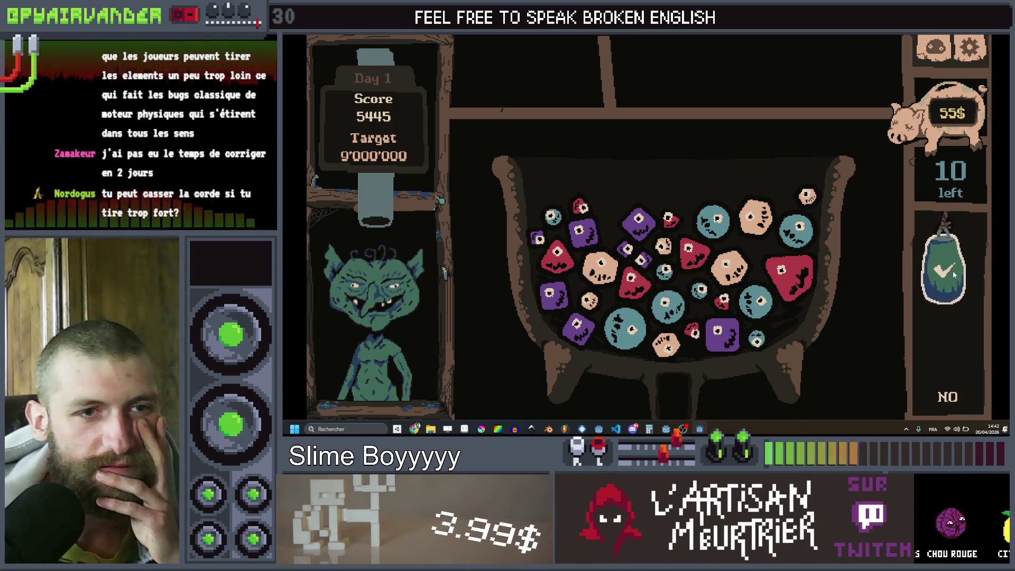
drag(947, 260, 923, 290)
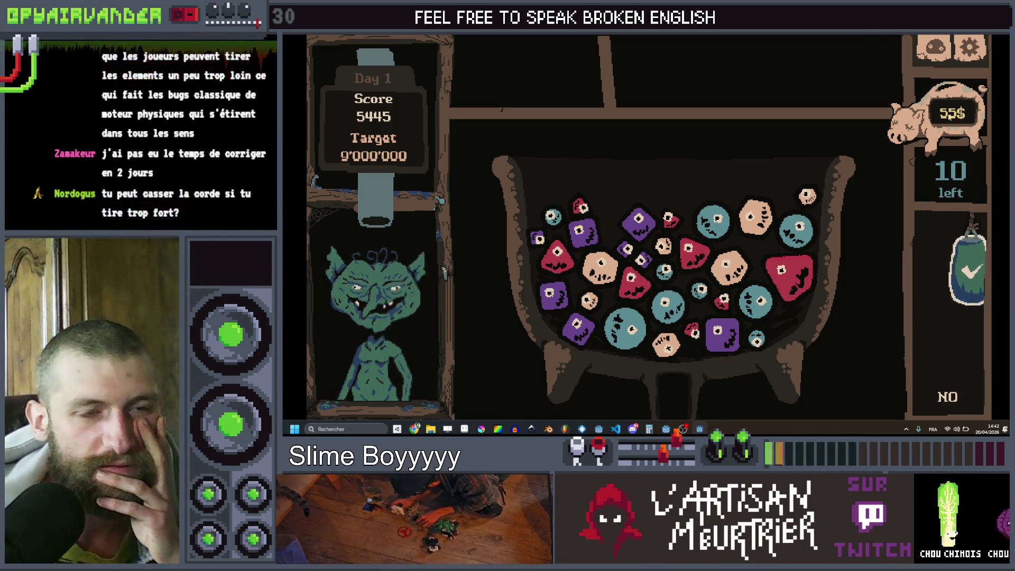
Stop the game, duplicate the flush_texture_hover export line and rename the copy restricted_area
key(F8)
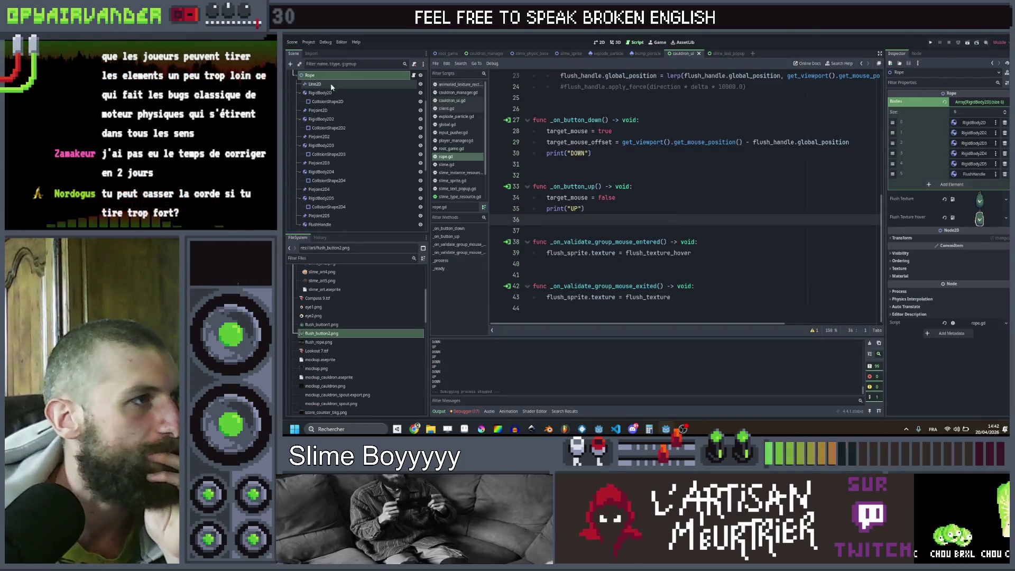
scroll(677, 196, up, 8)
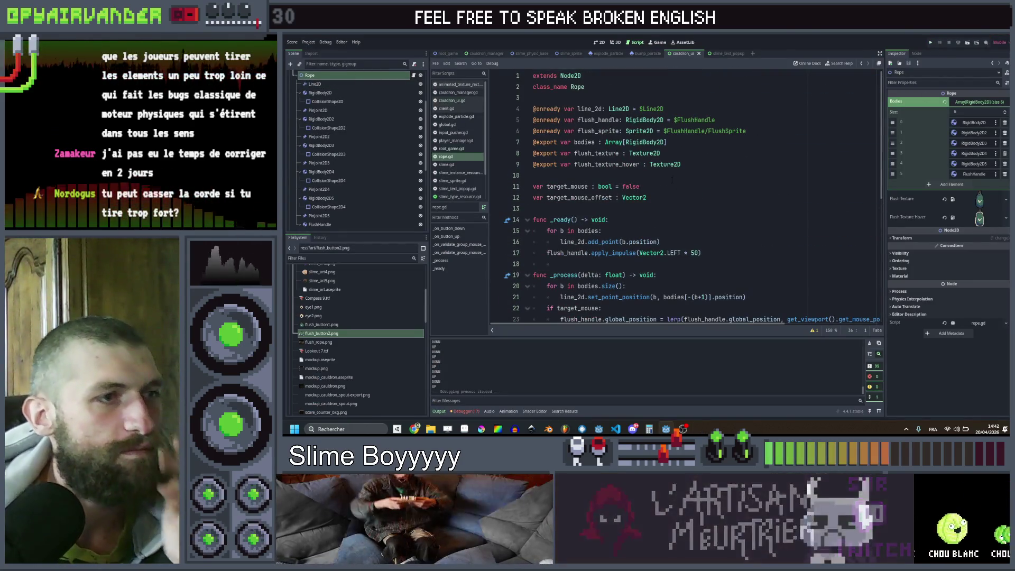
click(689, 162)
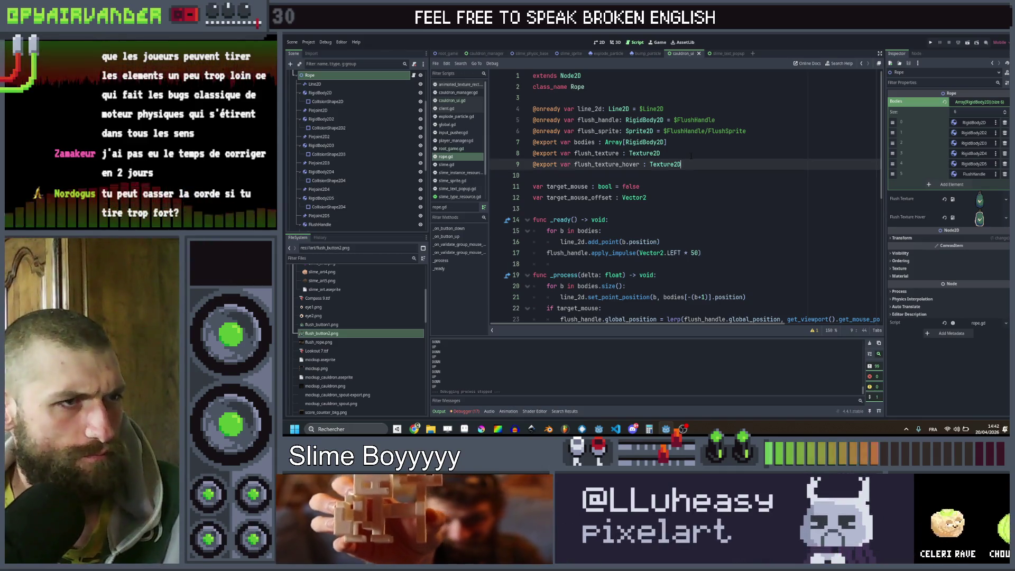
key(ctrl+shift+d)
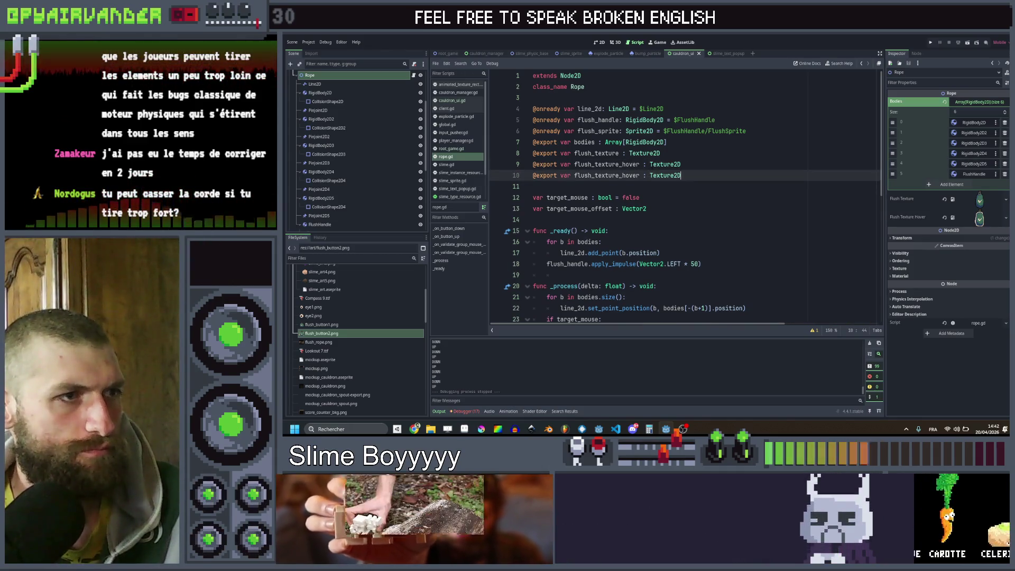
double_click(623, 175)
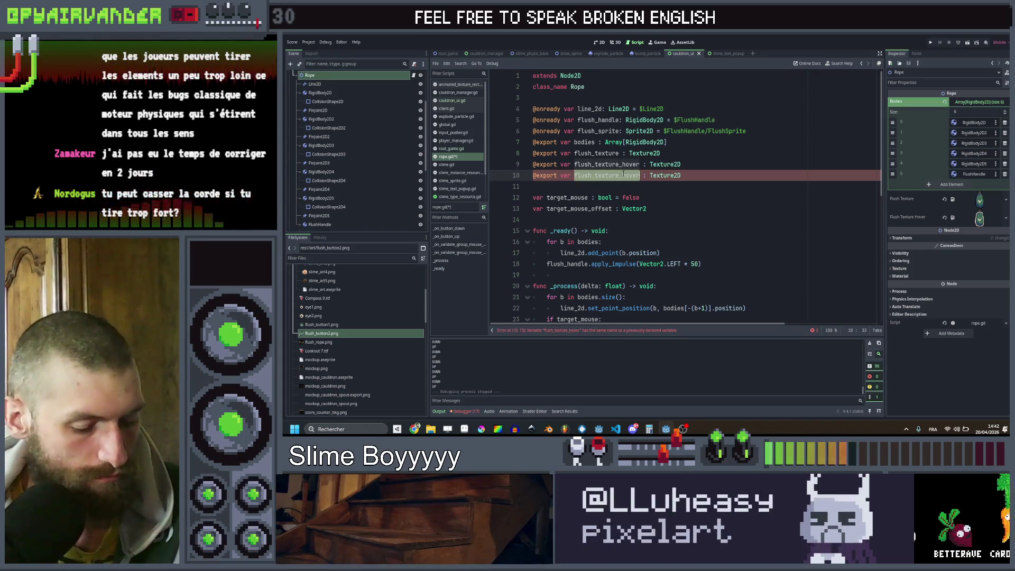
text(restric)
text(ted_area)
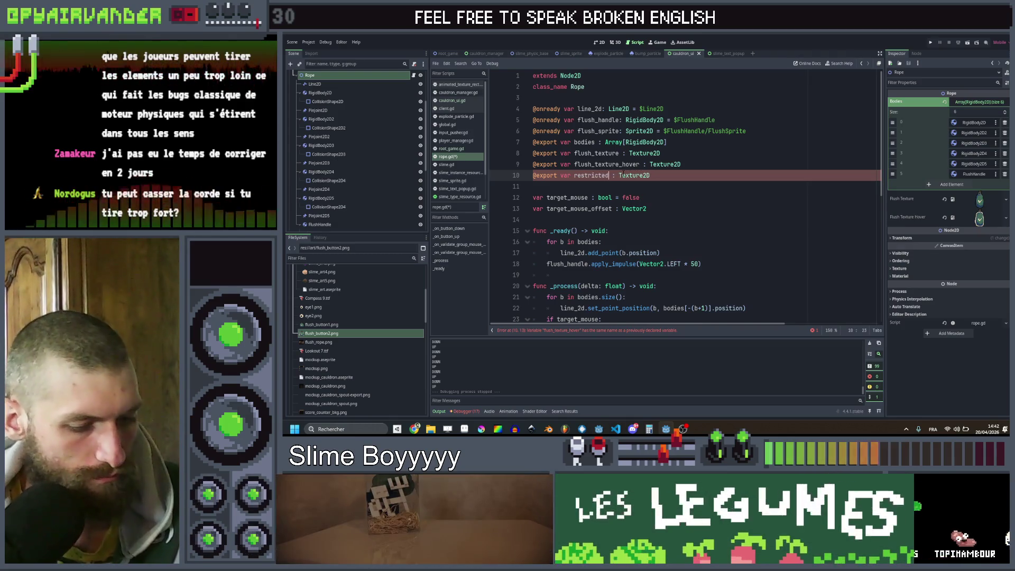
Change restricted_area's type from Texture2D to Vector4, then return to the 2D view
key(End)
key(ctrl+BackSpace)
text(Vector)
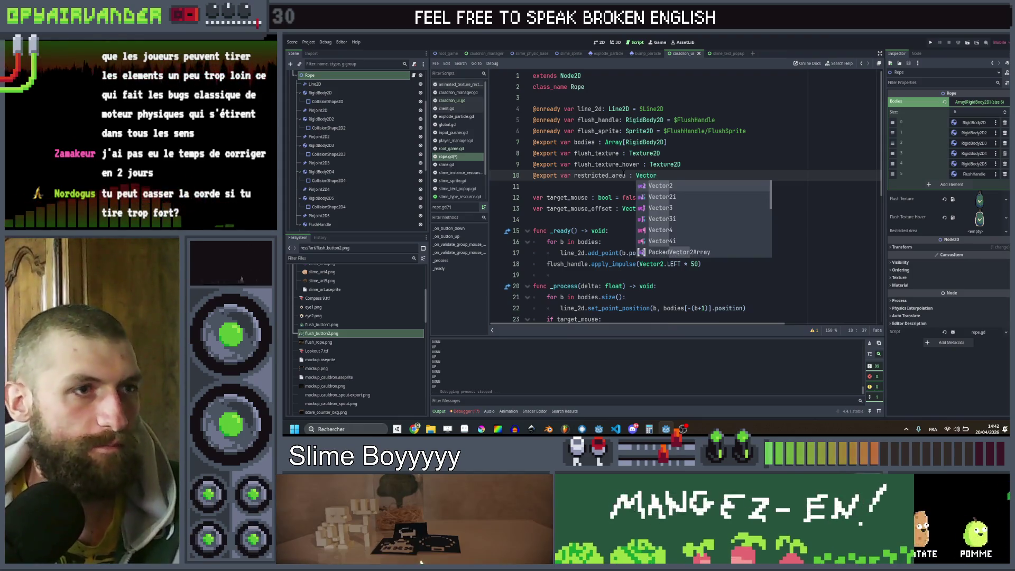
key(Down)
key(Down)
key(Down)
key(Return)
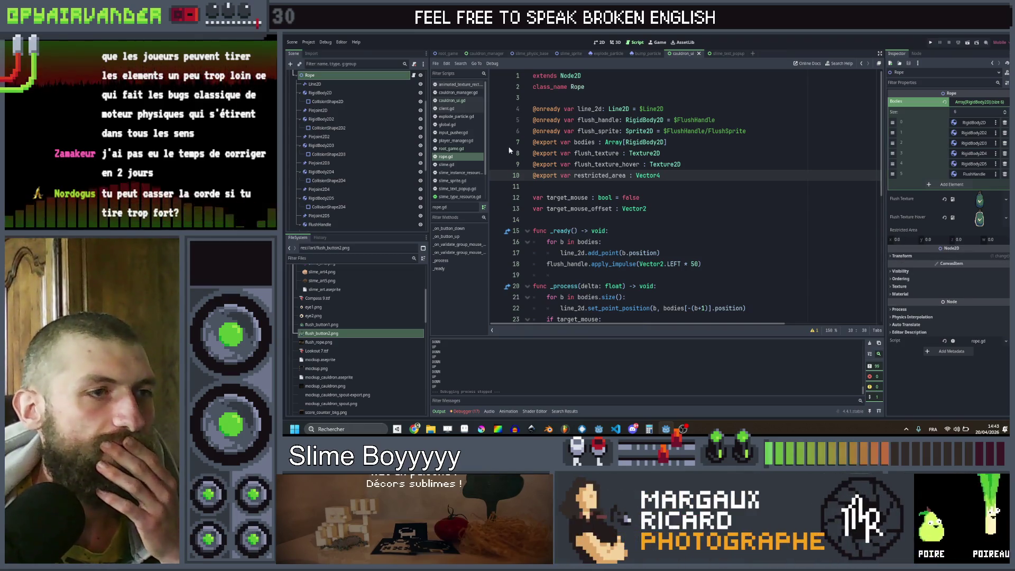
click(599, 42)
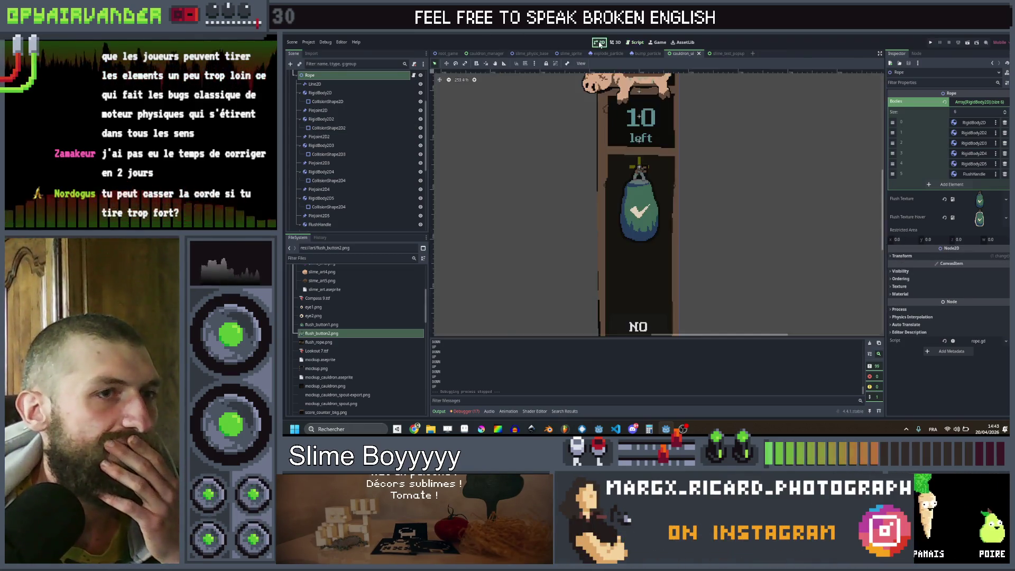
Scroll the Scene dock up and select the Flush node to show its properties
scroll(613, 197, down, 2)
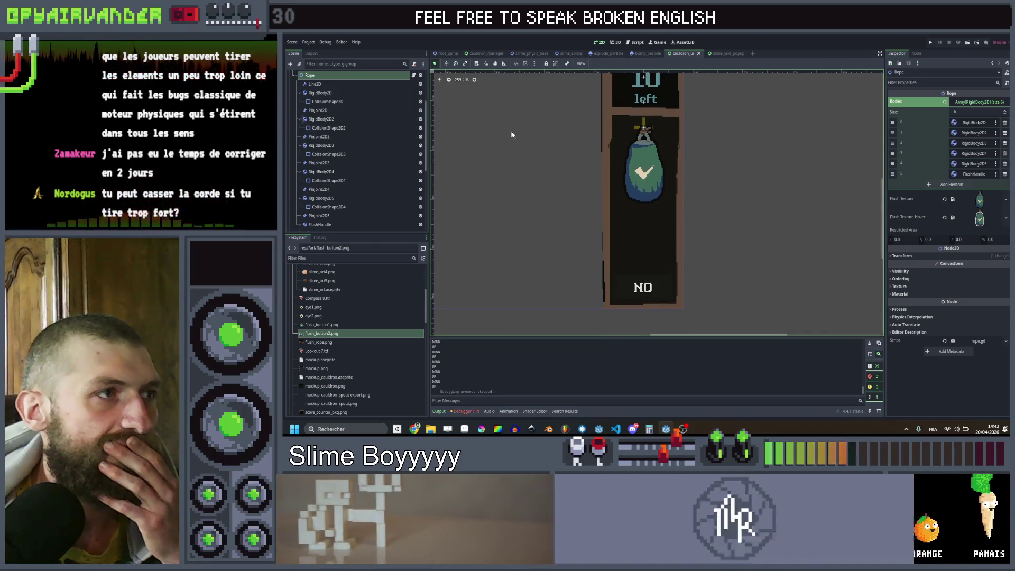
scroll(607, 108, up, 3)
scroll(354, 107, up, 3)
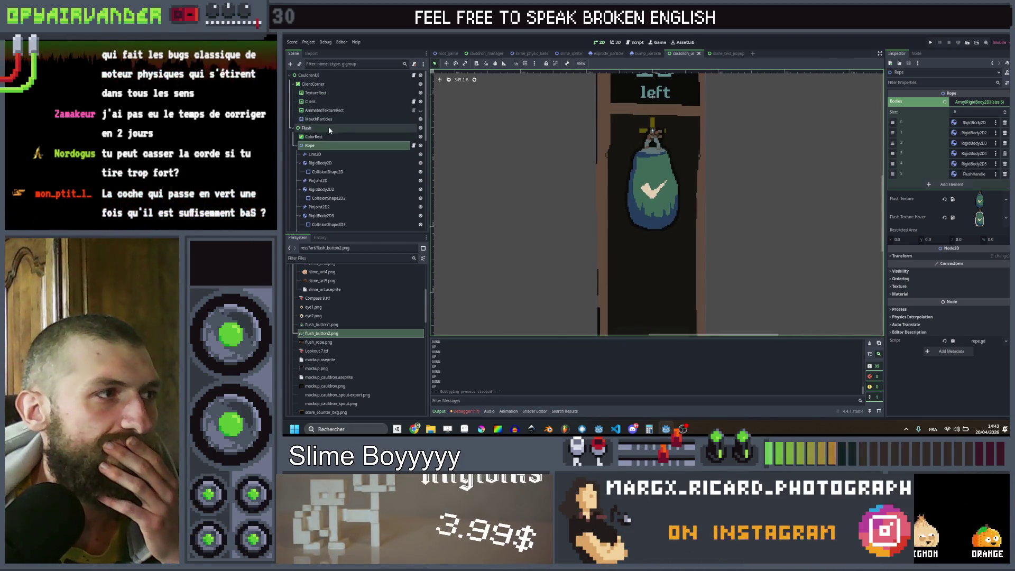
click(329, 128)
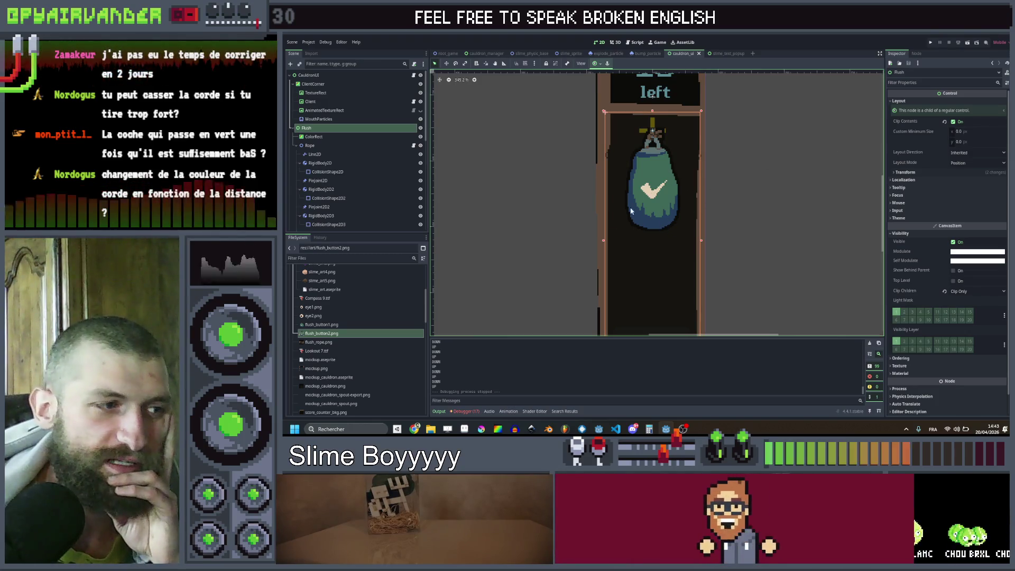
Review the scene, then switch to the Script workspace to edit rope.gd
mouse_move(480, 429)
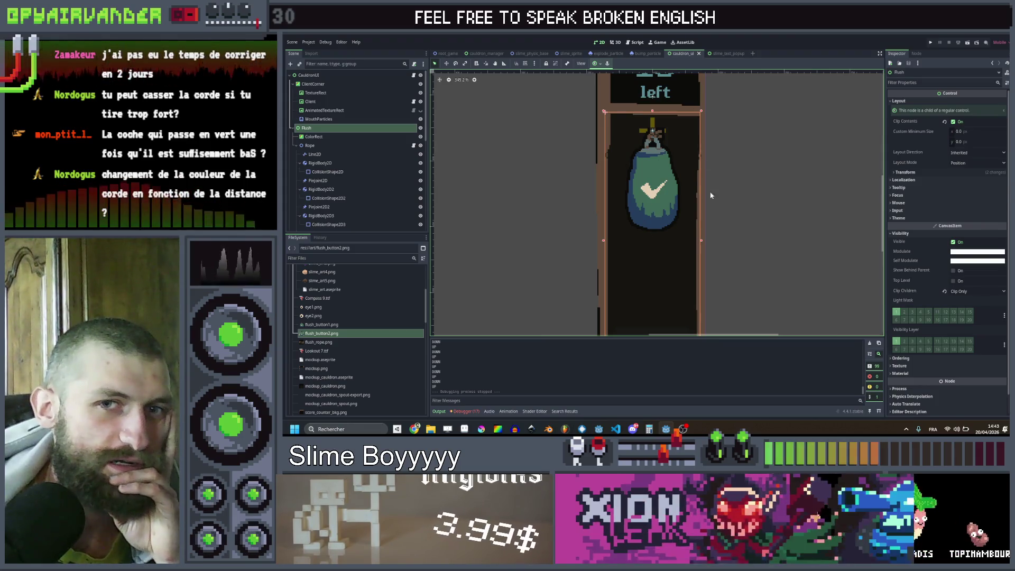
scroll(680, 231, down, 3)
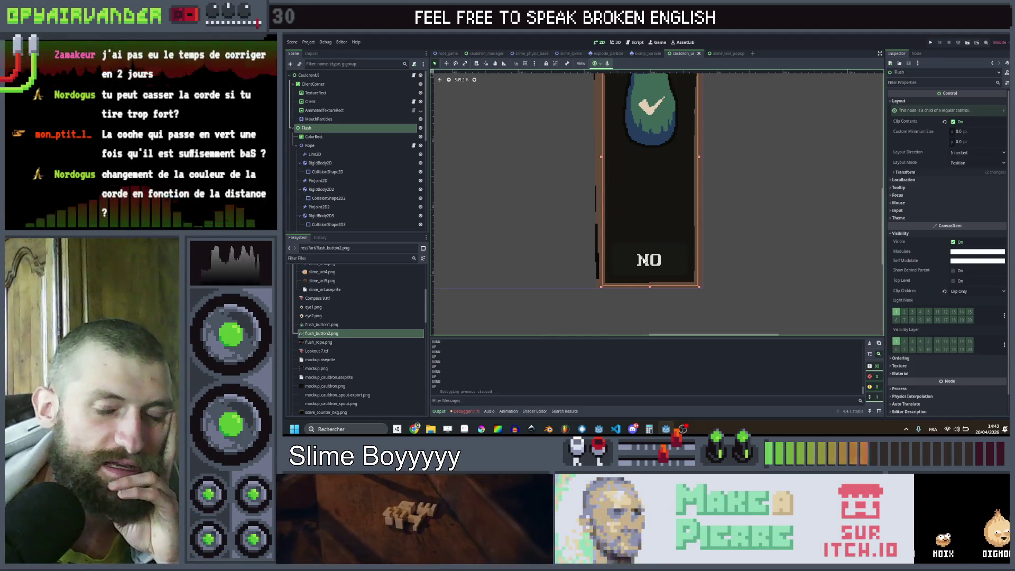
scroll(671, 231, up, 3)
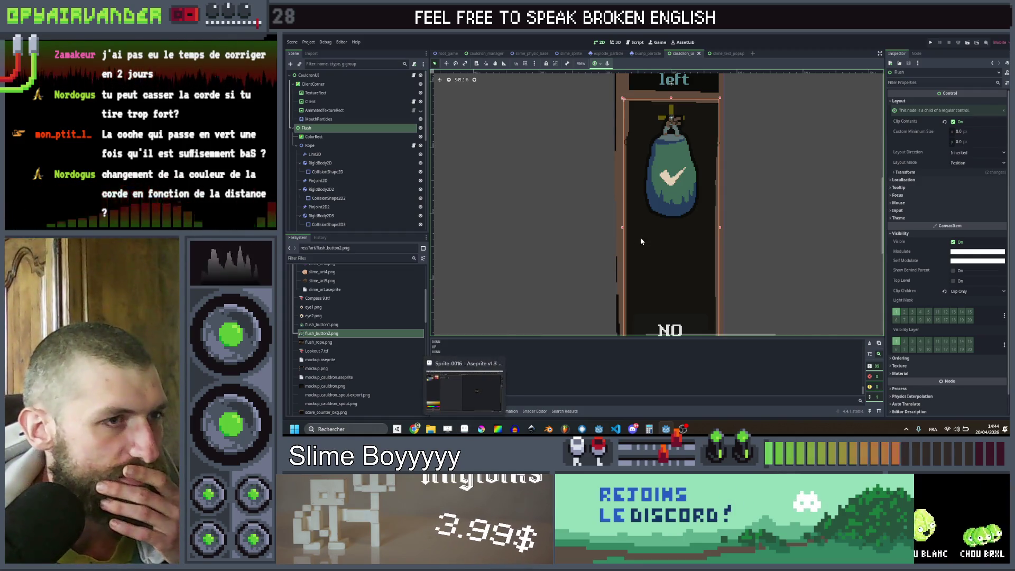
scroll(728, 156, down, 2)
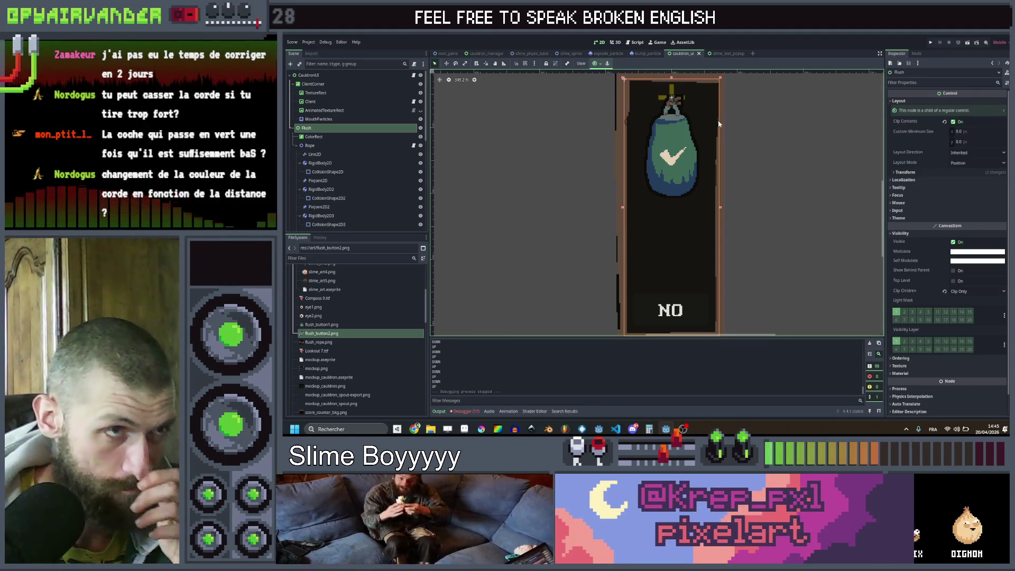
click(630, 44)
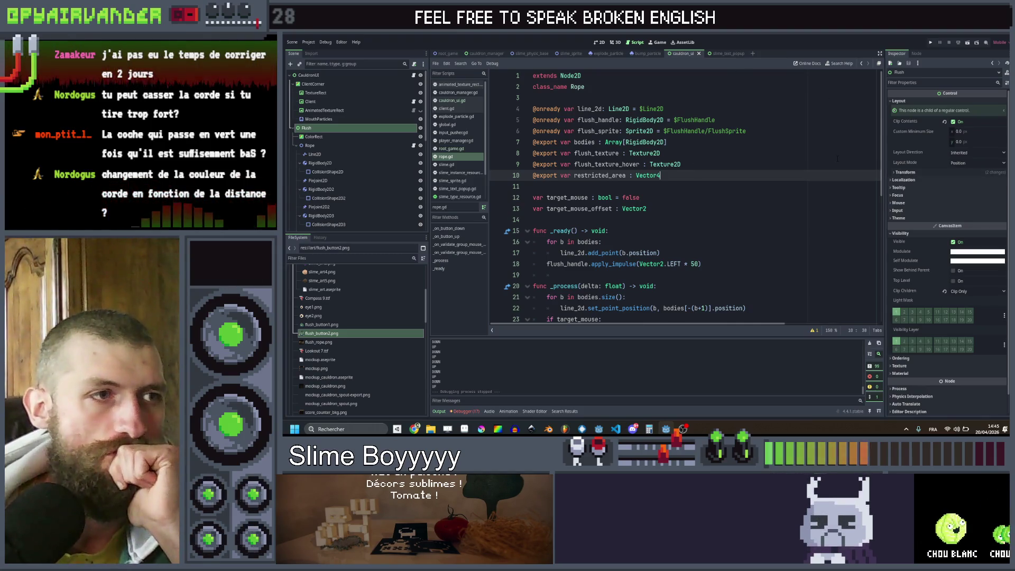
scroll(802, 184, down, 1)
Above the commented force line, add flush_handle.position.x = clamp(flush_handle.position.x, restricted_area.x, restricted_area.y)
scroll(802, 184, down, 2)
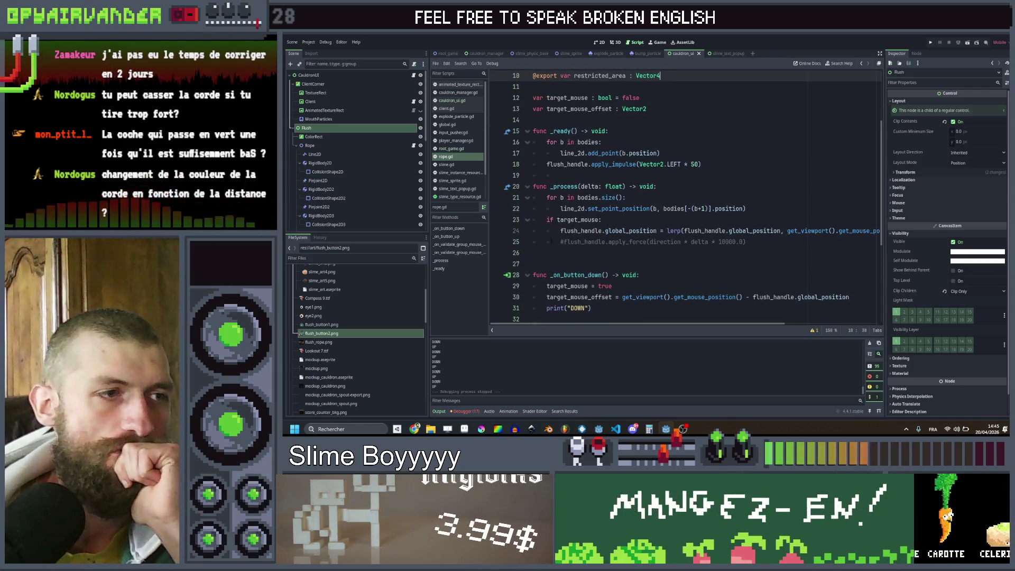
click(561, 242)
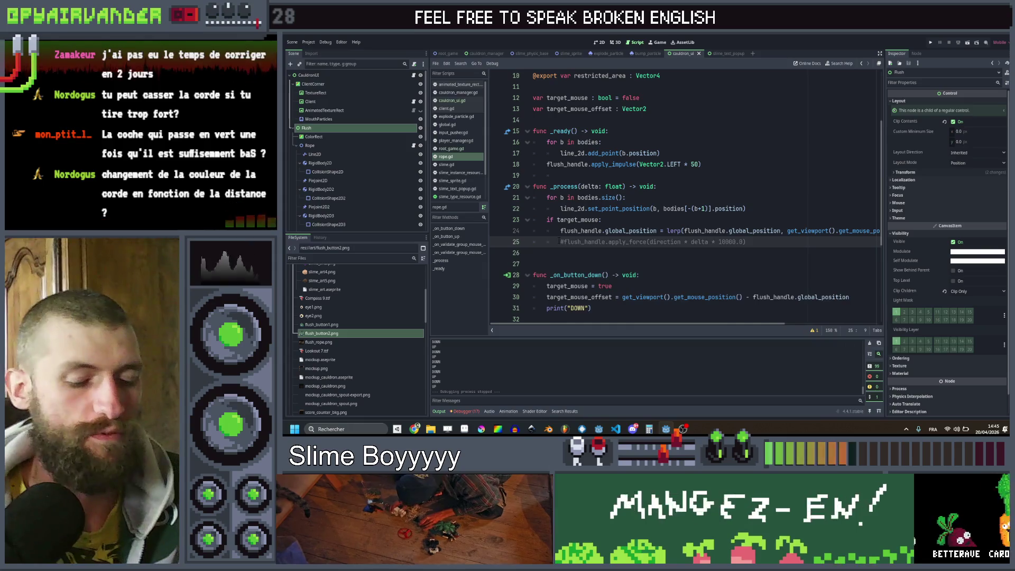
key(Return)
key(Up)
text(flos)
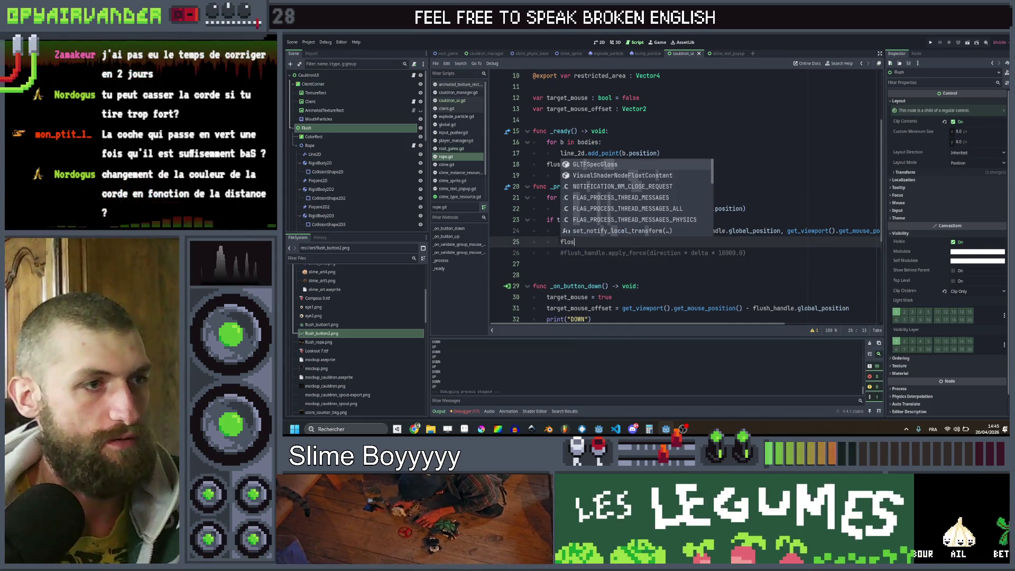
key(BackSpace)
key(BackSpace)
text(ush_handle.p)
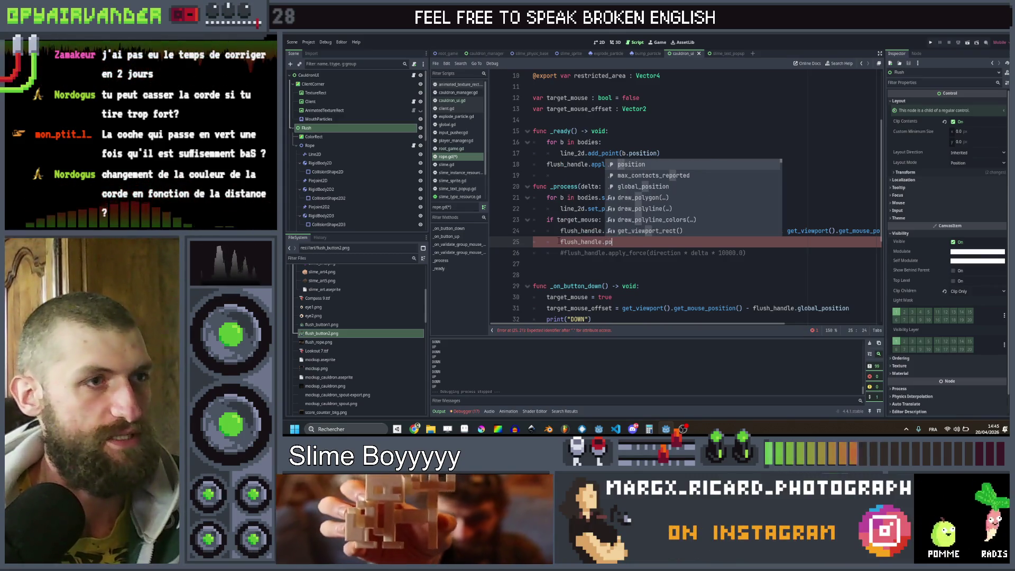
key(Return)
text(.x)
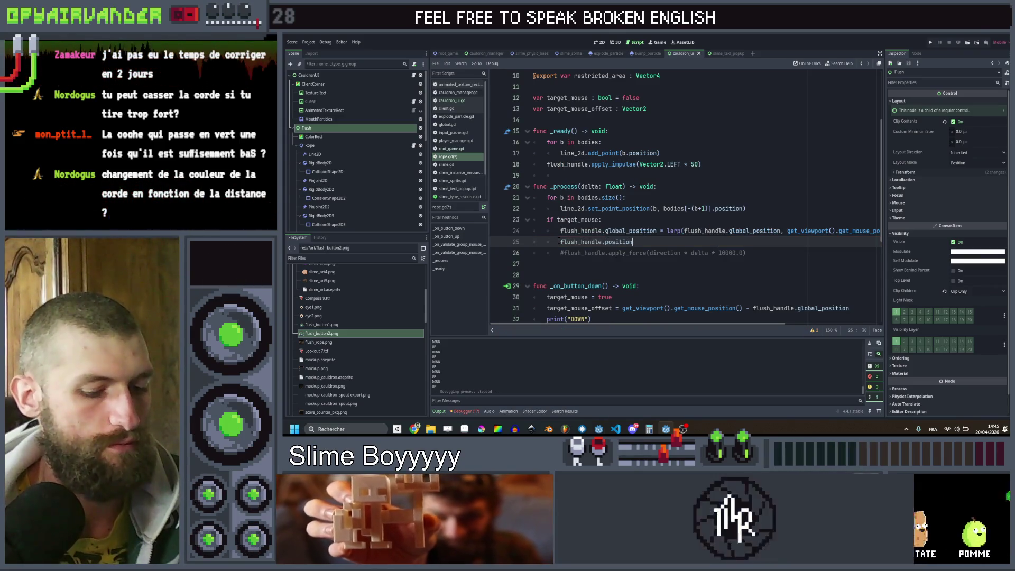
text( = cl)
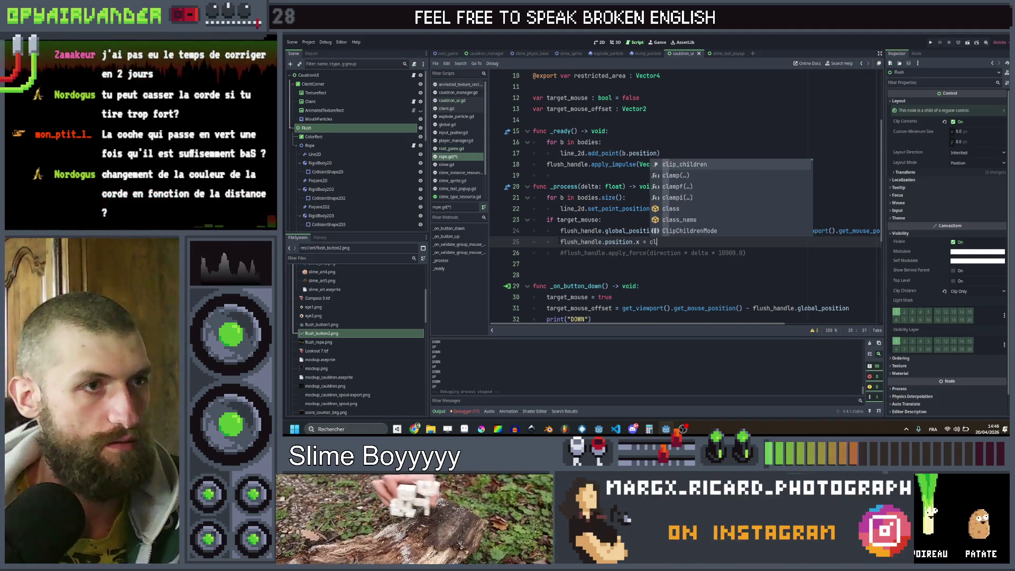
key(Return)
text(flu)
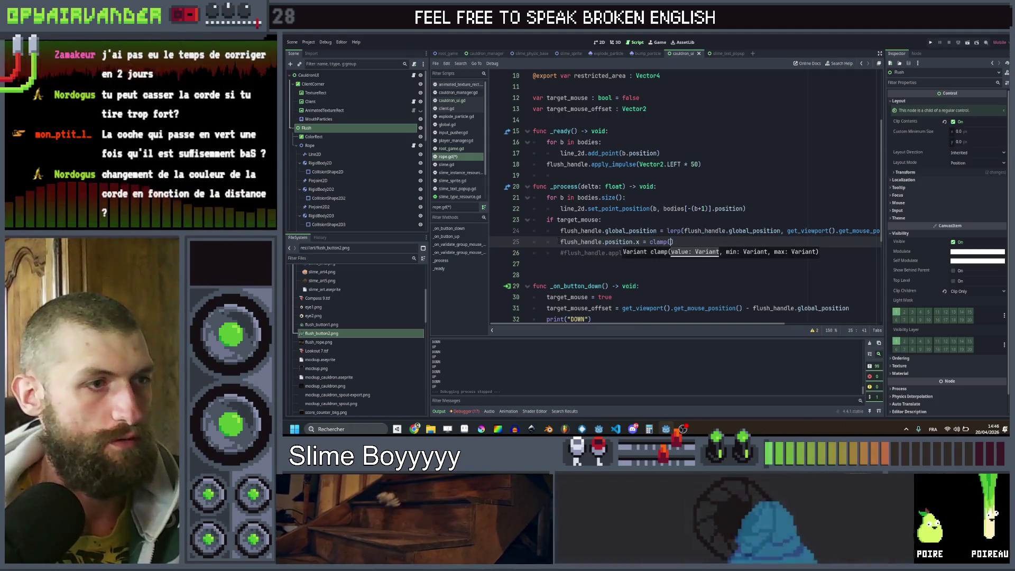
text(s)
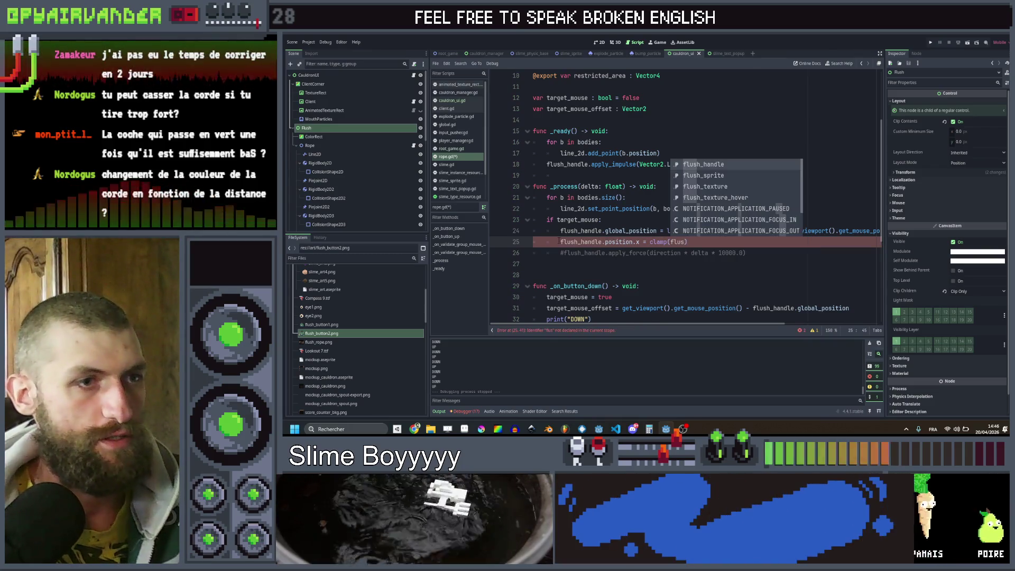
key(Return)
text(.position)
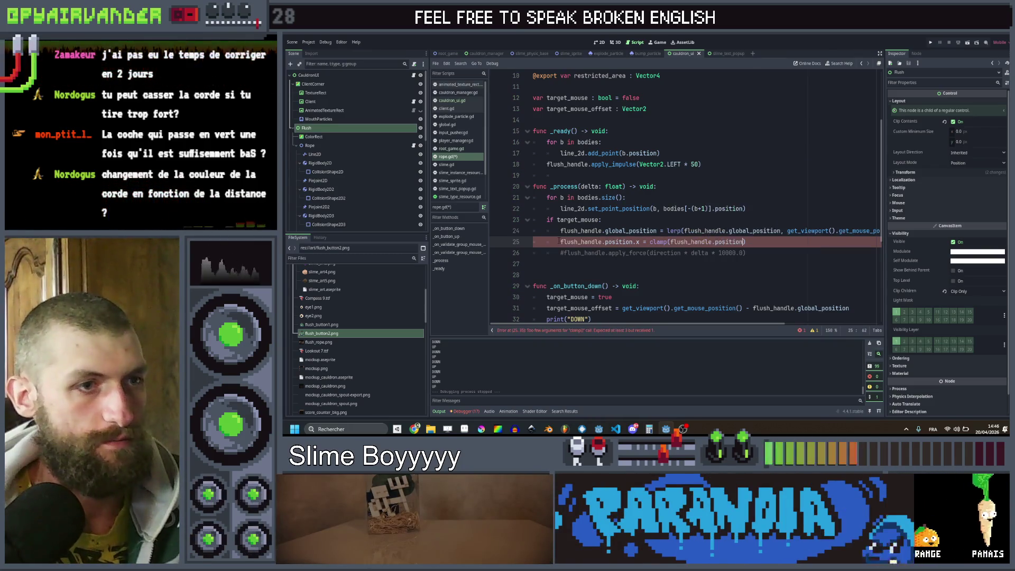
text(.x)
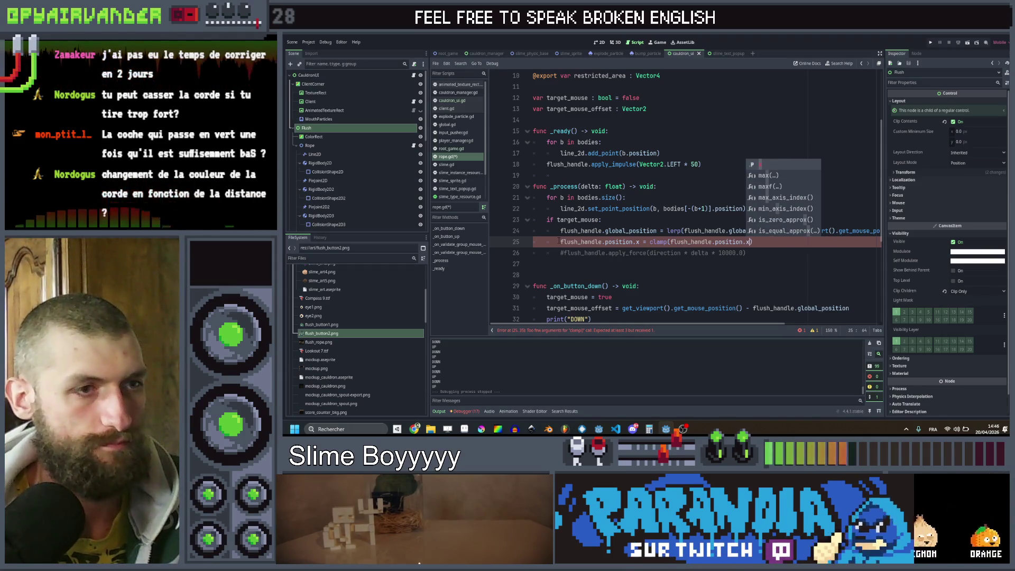
text(, )
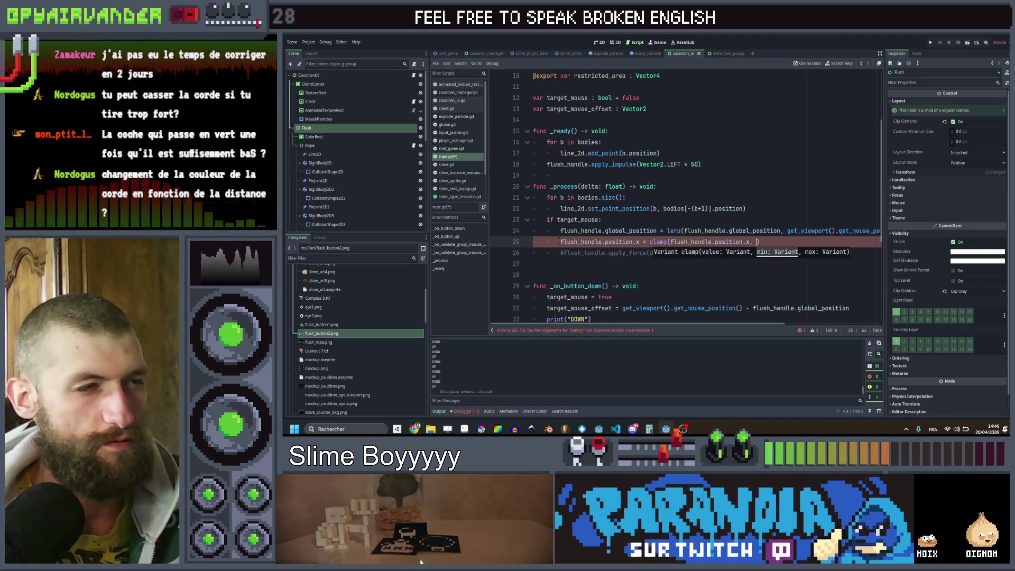
text(re)
key(Return)
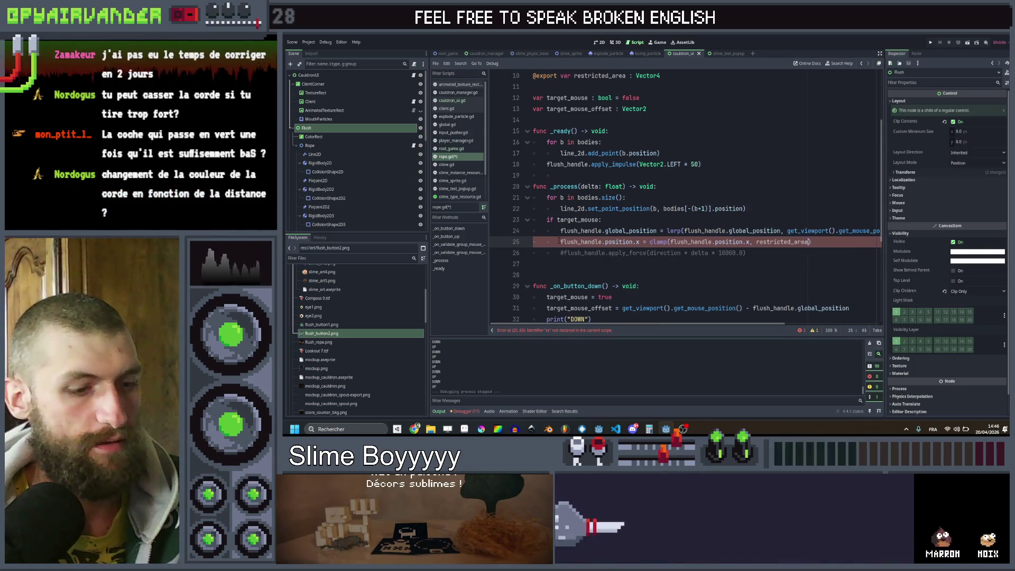
text(, re)
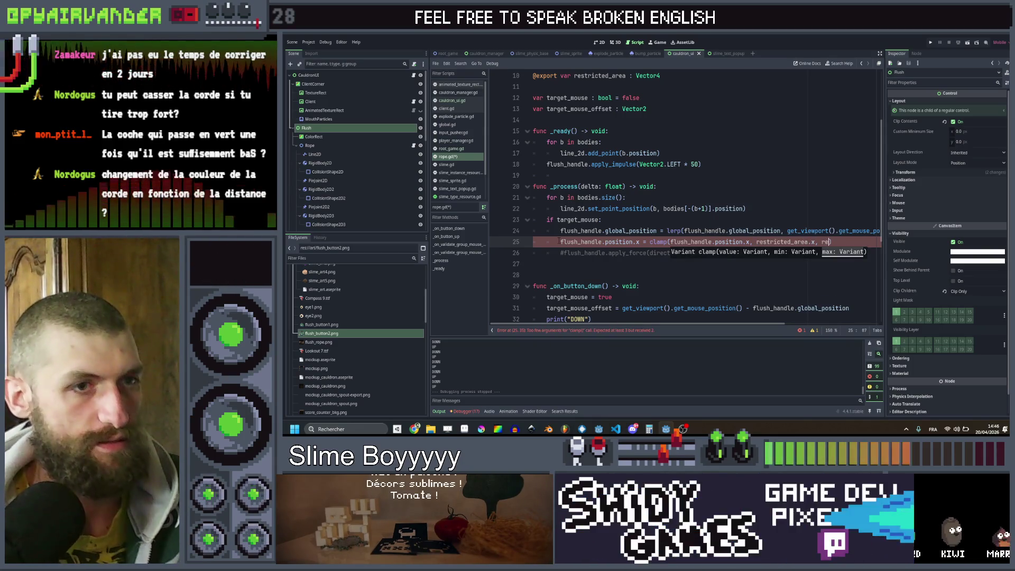
key(Return)
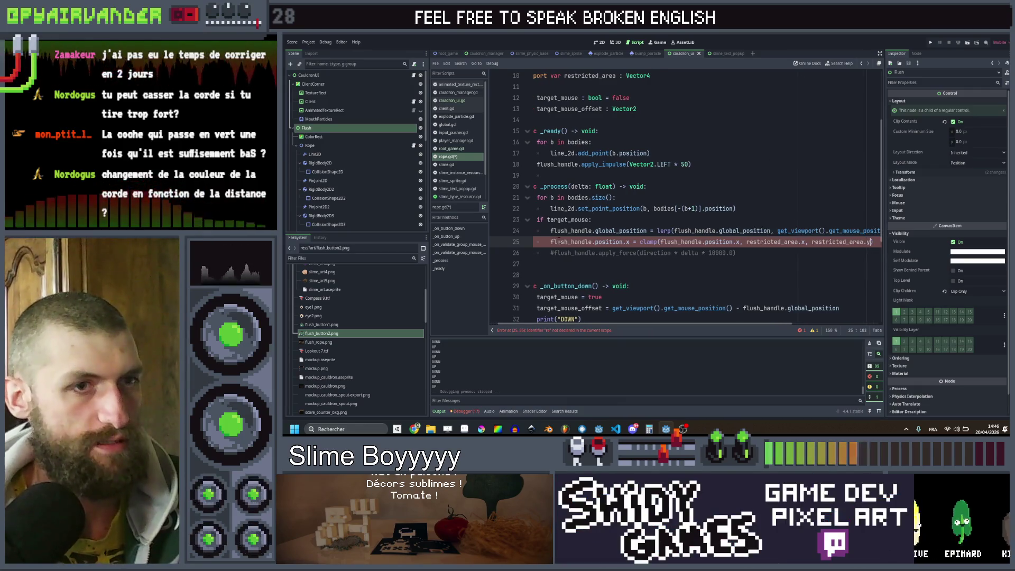
text(.y)
Duplicate the clamp line and change it to clamp position.y between restricted_area.z and restricted_area.w
key(ctrl+shift+d)
click(636, 253)
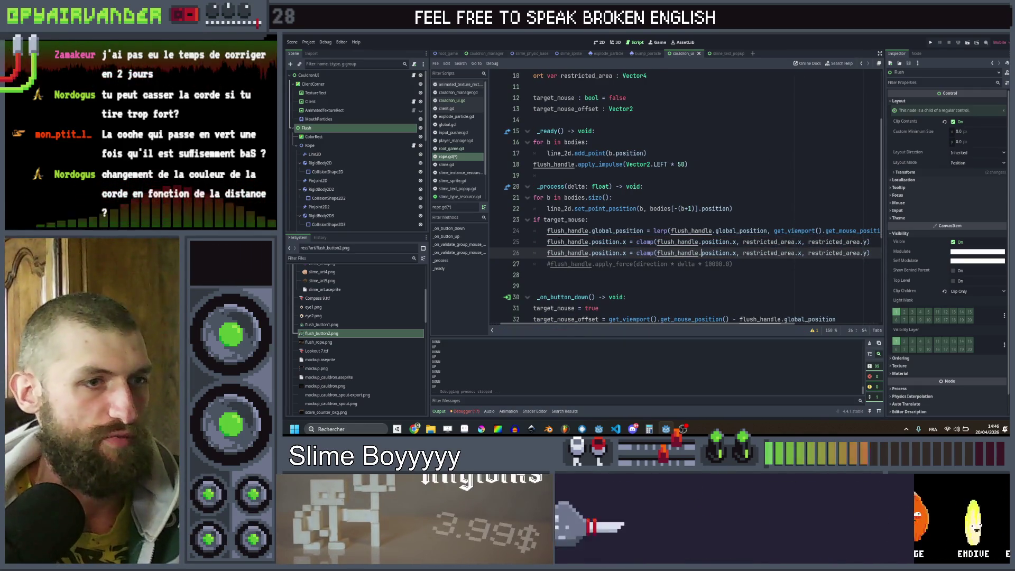
key(Delete)
text(y)
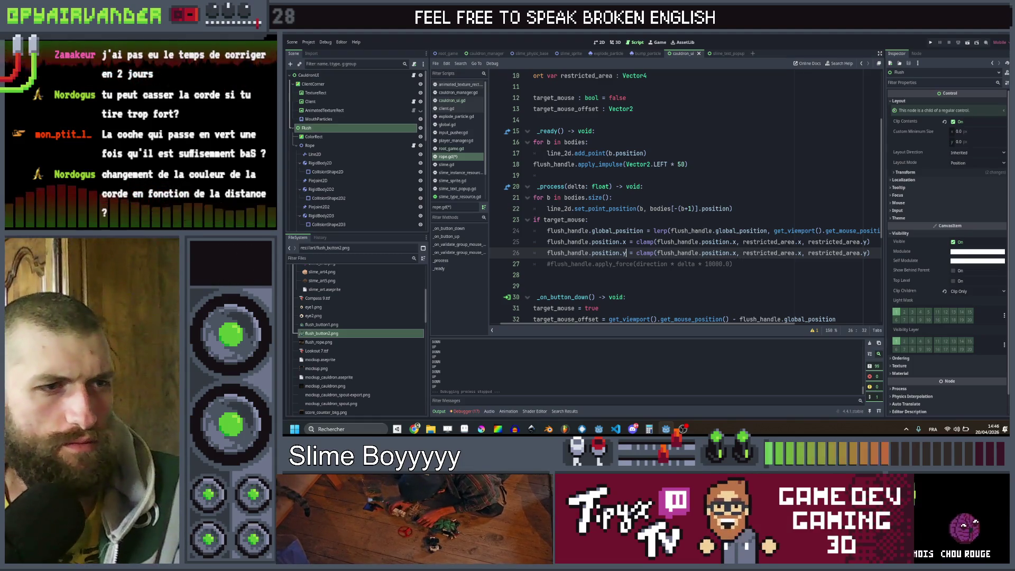
key(BackSpace)
text(y)
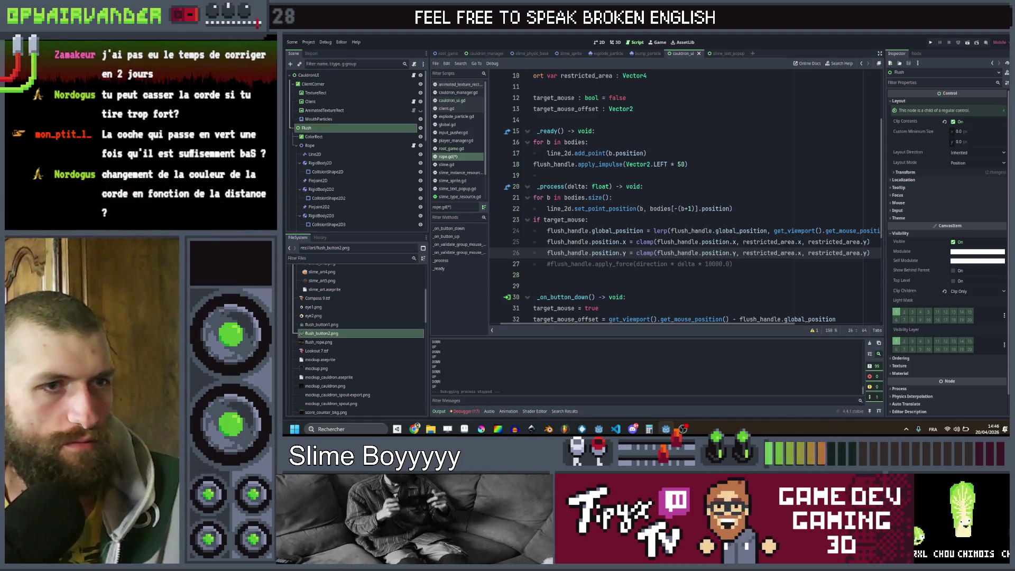
click(802, 253)
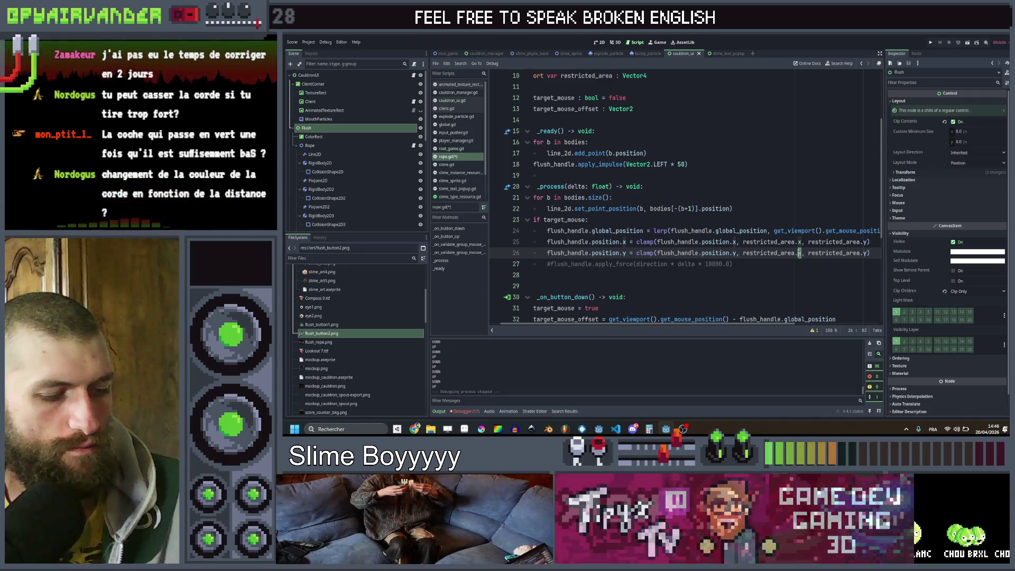
key(BackSpace)
text(z)
click(865, 252)
key(BackSpace)
text(w)
key(Delete)
text(w)
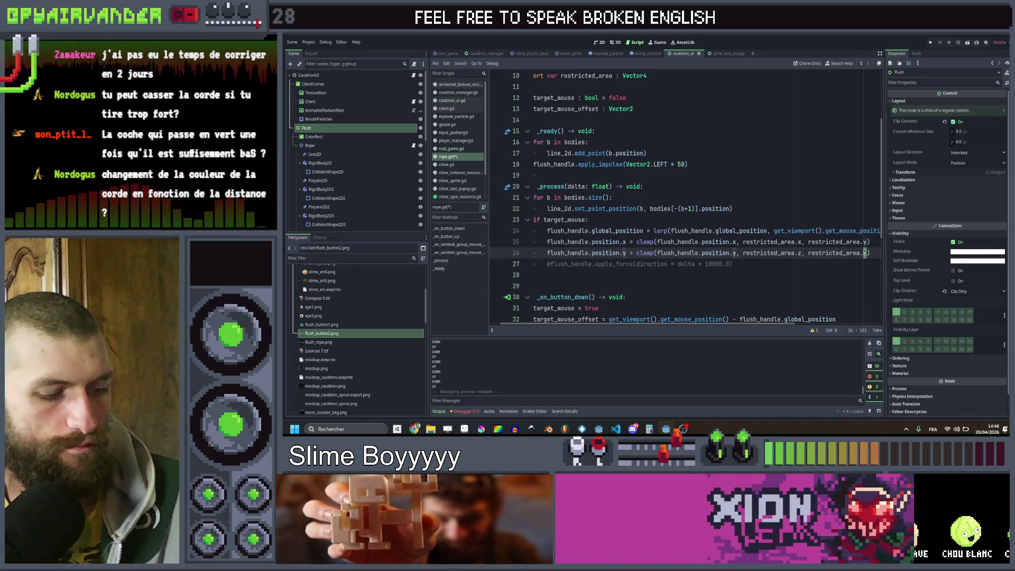